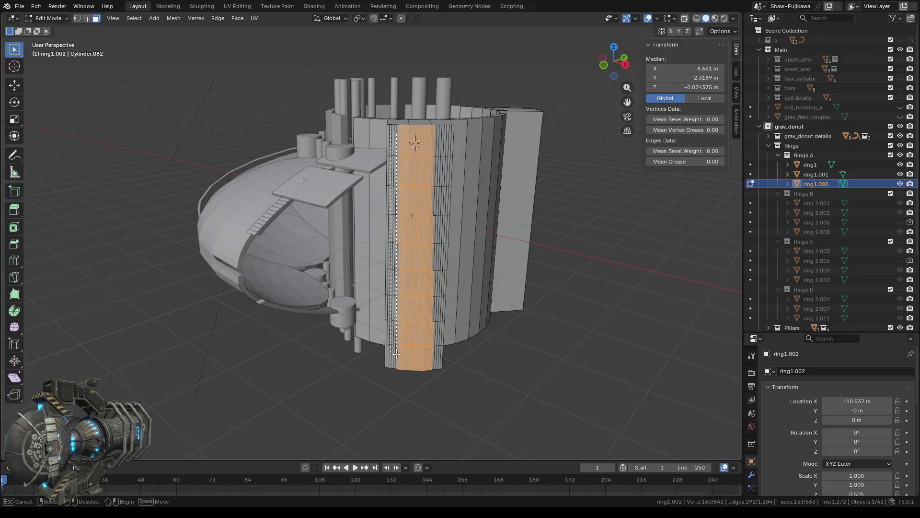
Box-select the panel's left edge strip, narrow right strip and neighbouring strip faces on ring1.002
drag(391, 292, 405, 364)
shift+drag(433, 138, 434, 358)
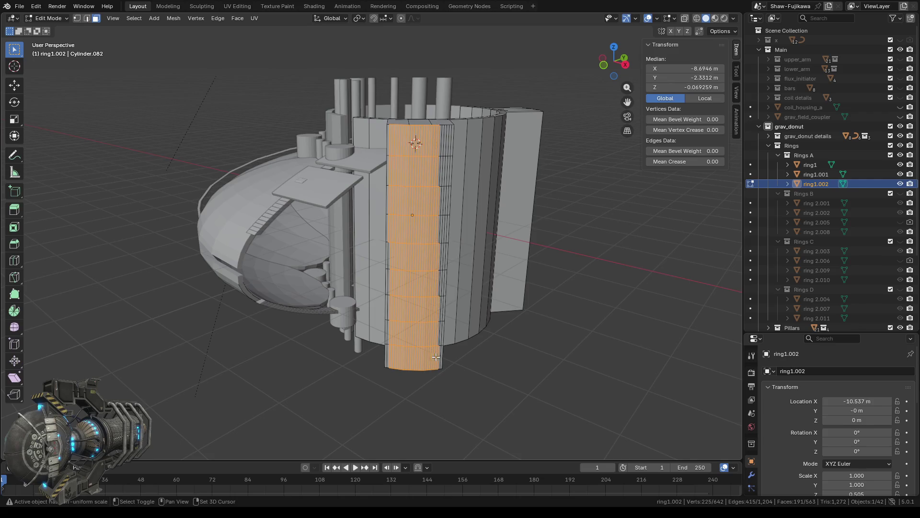
ctrl+middle_drag(434, 359, 469, 339)
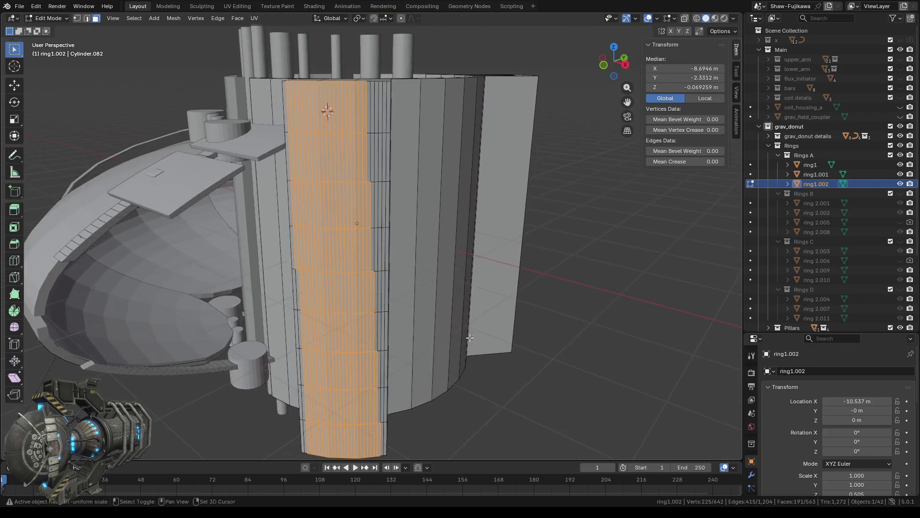
mouse_move(360, 100)
mouse_down()
mouse_move(388, 154)
mouse_move(385, 353)
mouse_up()
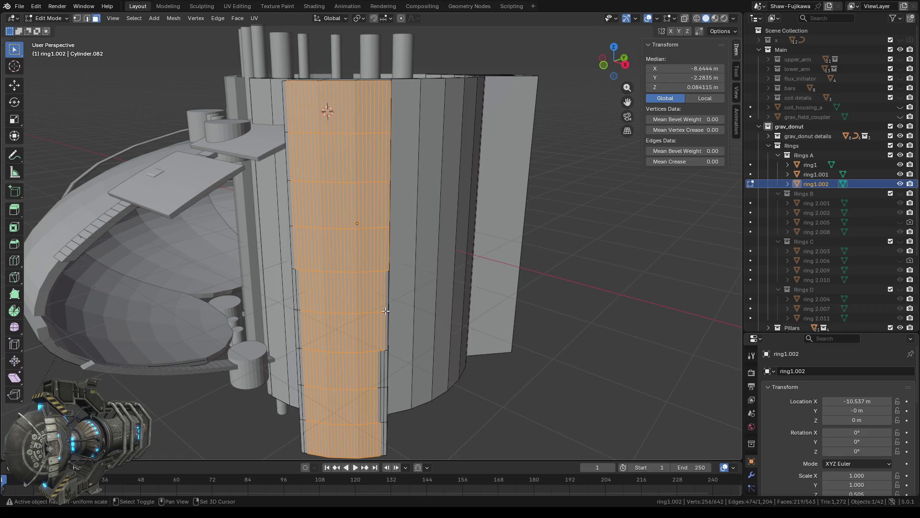
middle_drag(382, 269, 371, 270)
shift+drag(370, 319, 382, 408)
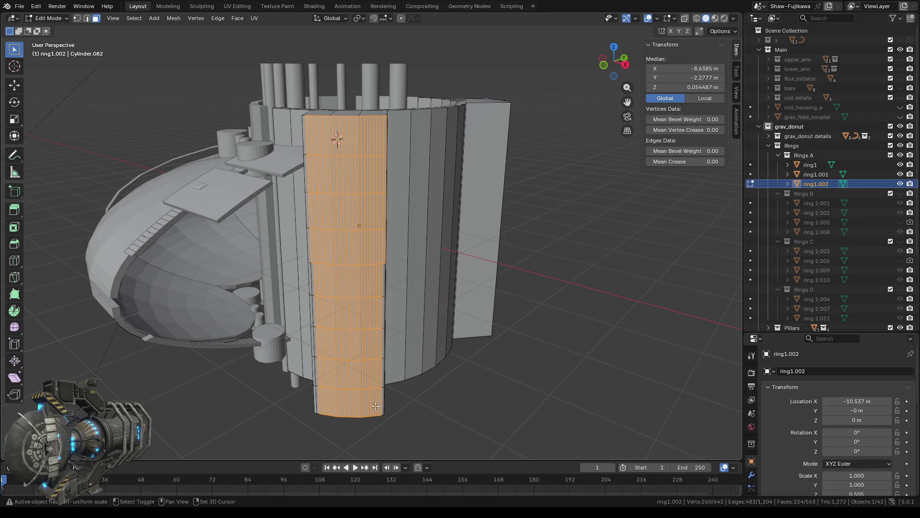
scroll(382, 407, up, 3)
mouse_move(382, 407)
middle_down()
mouse_move(315, 258)
mouse_move(326, 254)
middle_up()
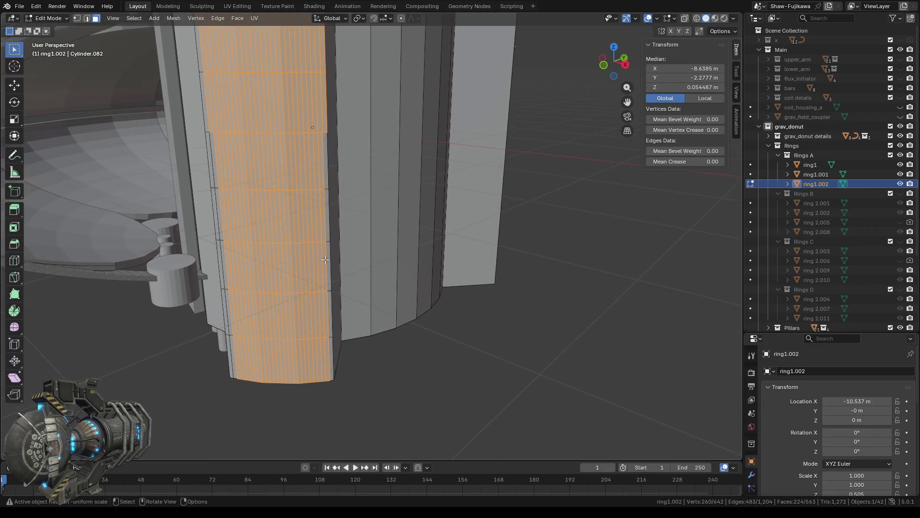
shift+click(323, 167)
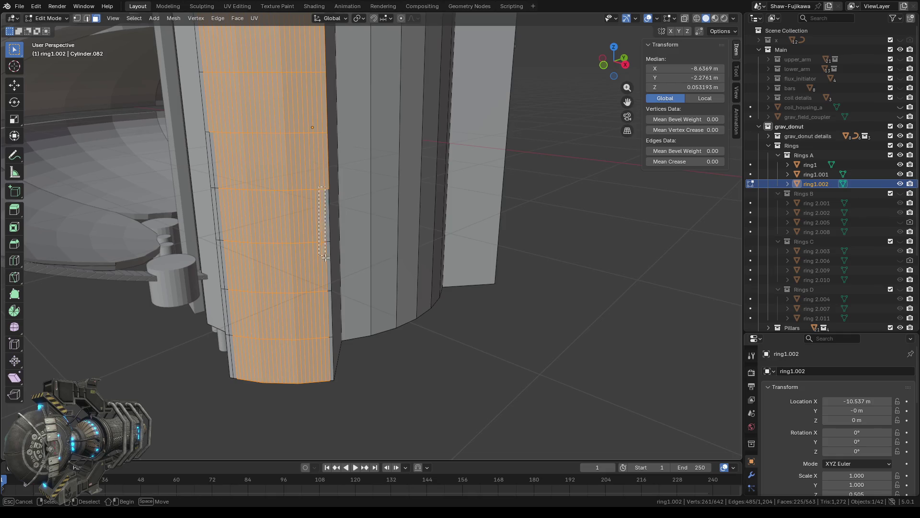
ctrl+click(328, 273)
Add the remaining bottom and left-side strip faces, then drop the left side strip again
drag(318, 290, 332, 347)
middle_drag(331, 347, 430, 300)
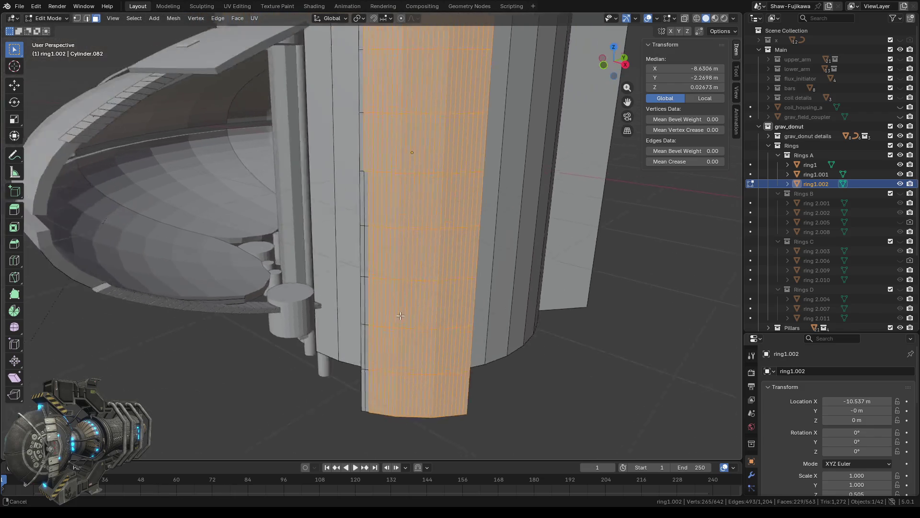
drag(430, 127, 411, 305)
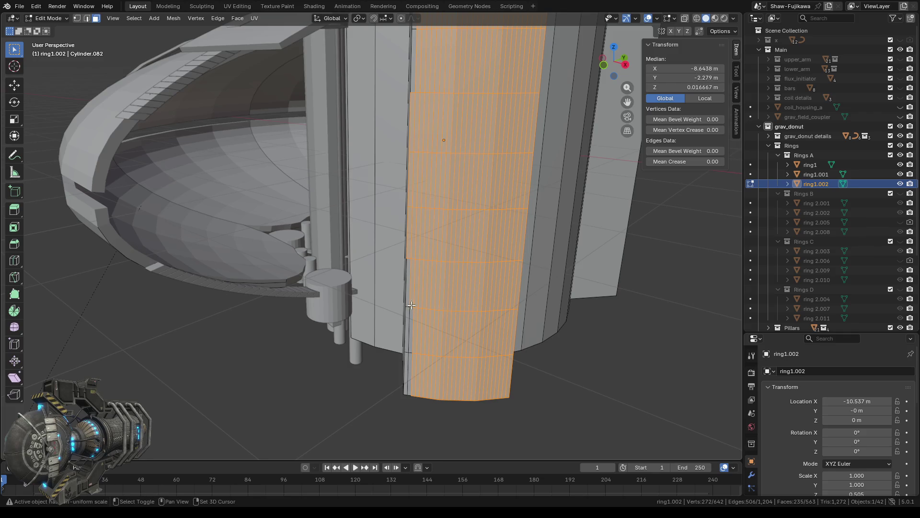
drag(424, 267, 406, 349)
shift+click(405, 383)
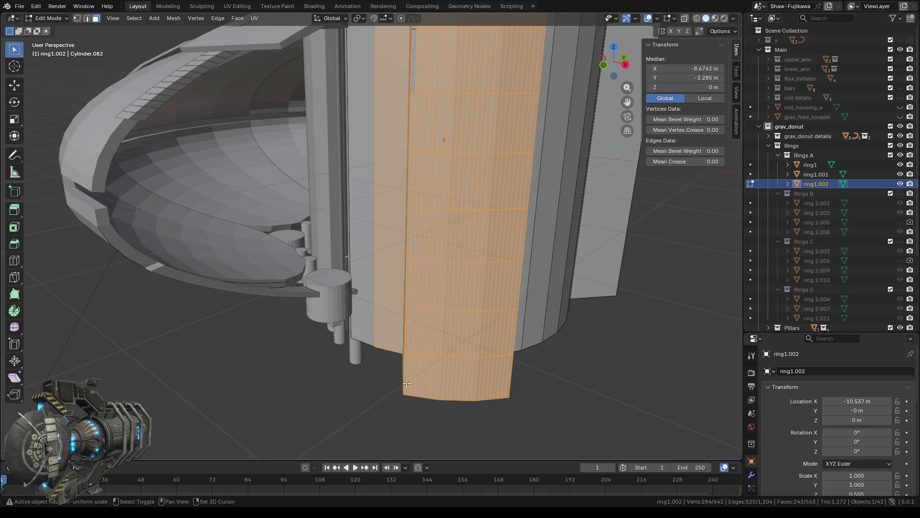
middle_drag(427, 268, 450, 259)
drag(451, 257, 412, 177)
drag(395, 127, 405, 141)
mouse_move(405, 142)
middle_down()
mouse_move(546, 154)
mouse_move(455, 247)
mouse_move(420, 242)
mouse_move(444, 288)
mouse_move(462, 277)
middle_up()
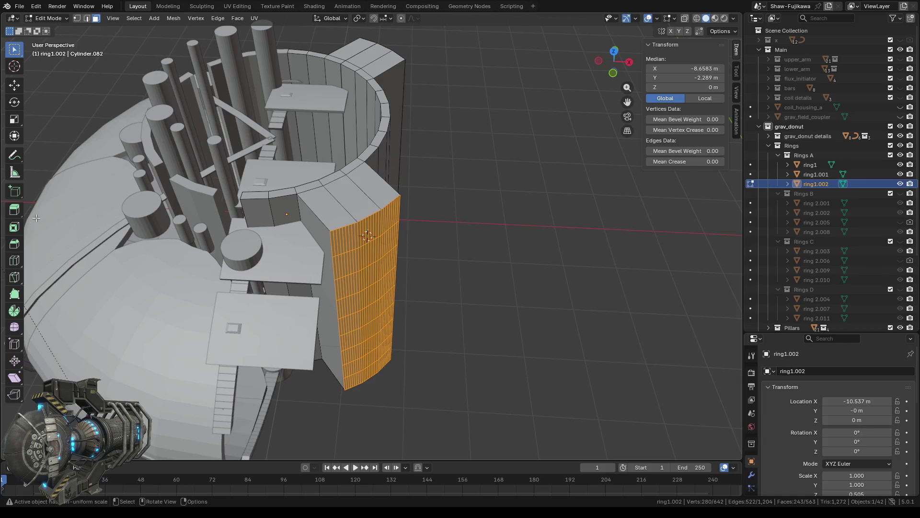
Preview a 0.2 m Absolute vertex bevel on the panel strip, then undo it and deselect
click(14, 244)
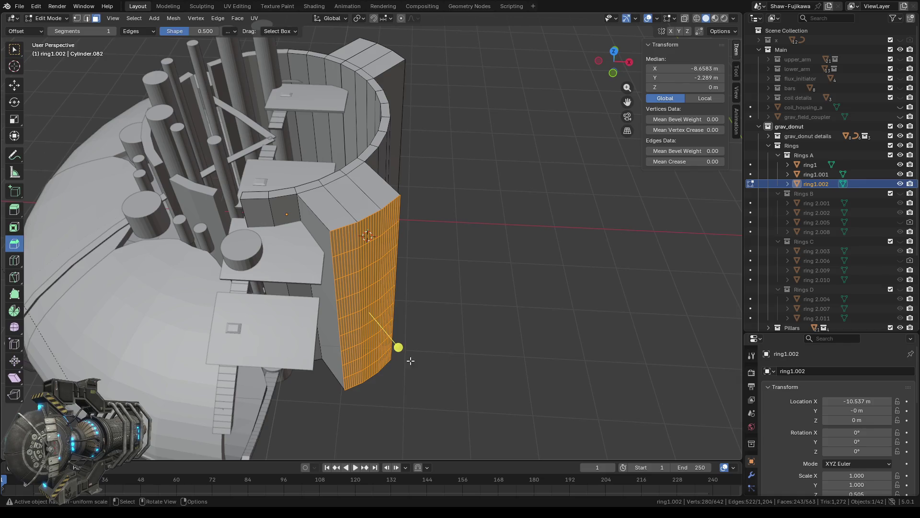
drag(399, 348, 412, 356)
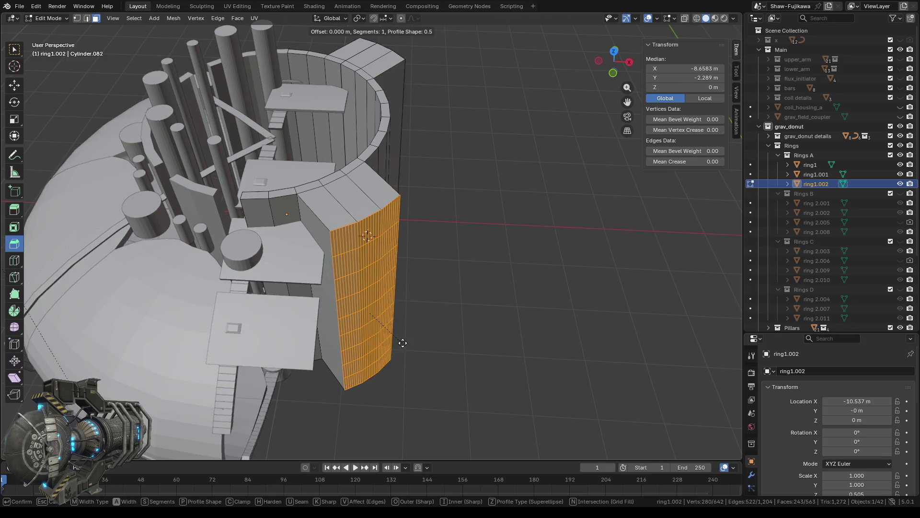
drag(412, 356, 380, 319)
middle_drag(381, 320, 364, 312)
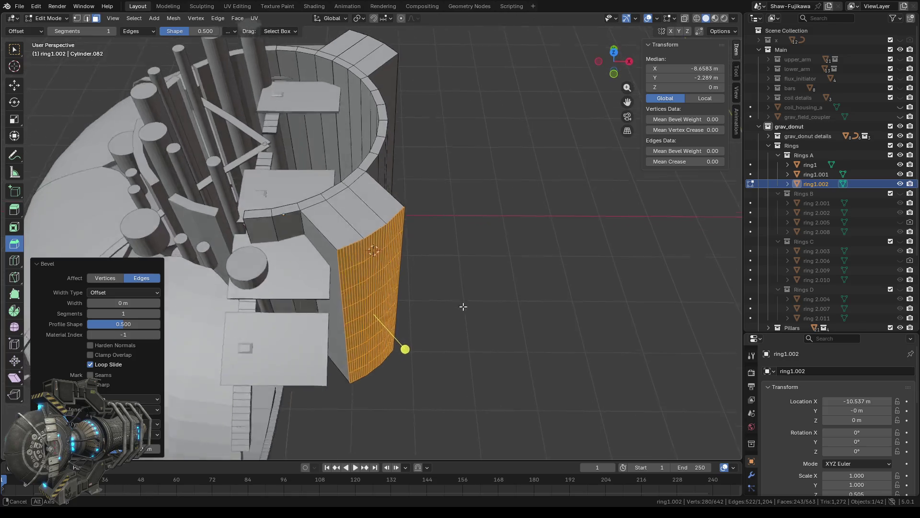
click(107, 277)
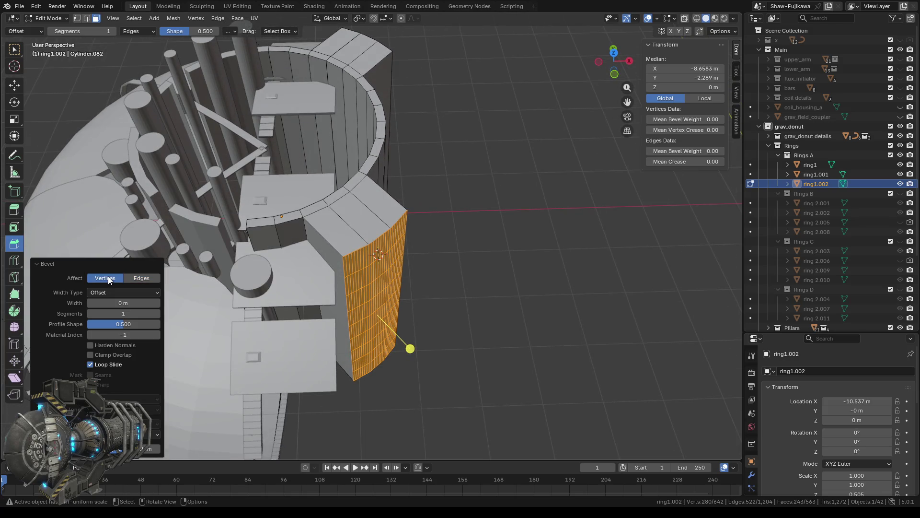
click(119, 292)
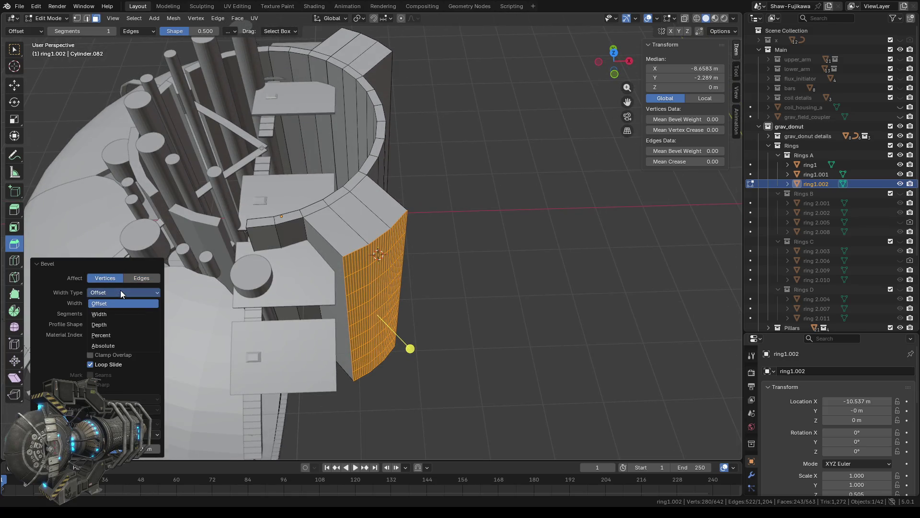
click(113, 342)
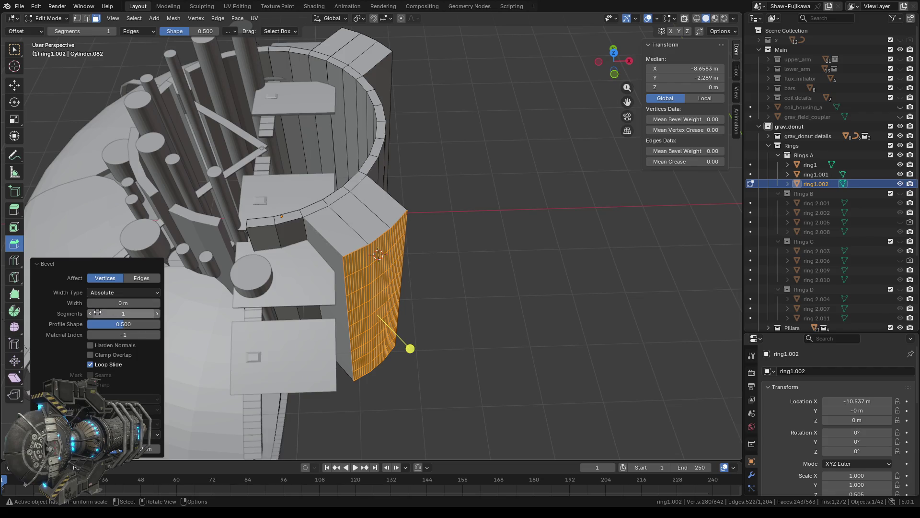
mouse_move(125, 305)
mouse_down()
mouse_move(144, 302)
mouse_move(132, 303)
mouse_up()
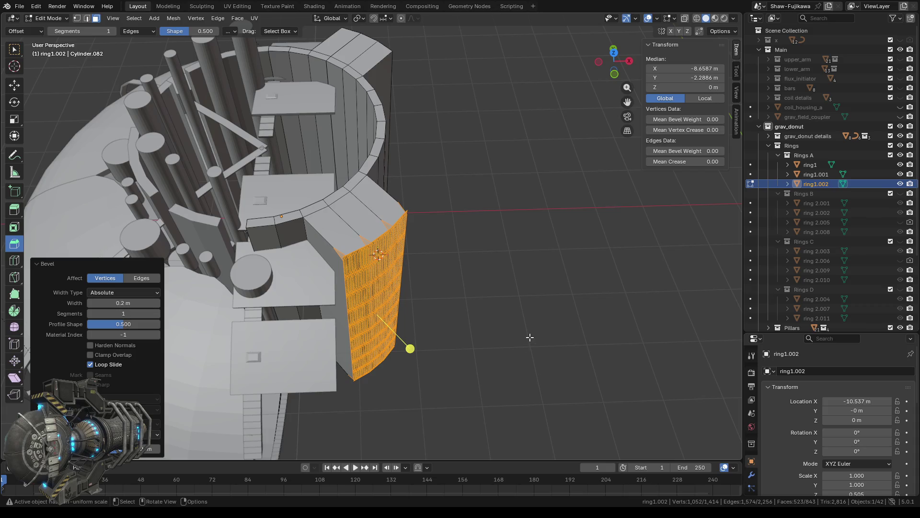
key(ctrl+z)
click(506, 324)
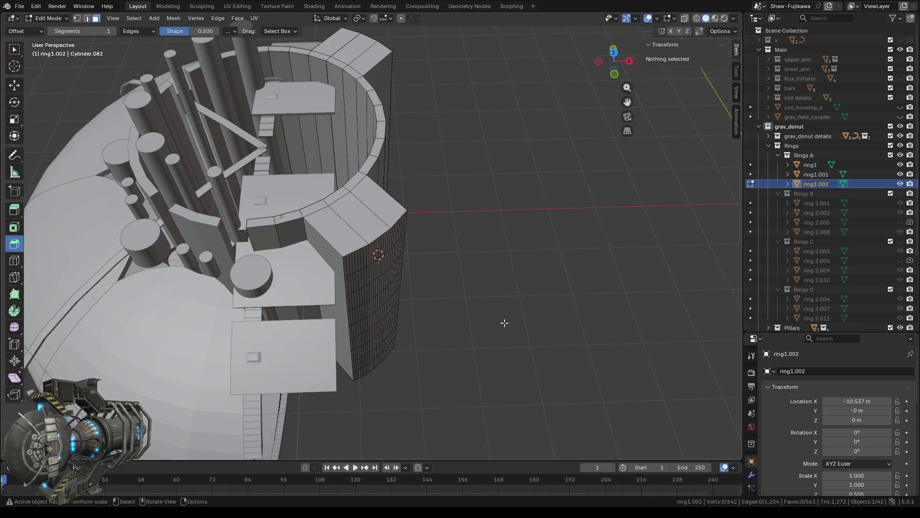
Pick two vertical corner edges on the panel and extend to linked geometry with Ctrl+L
middle_drag(510, 386, 503, 355)
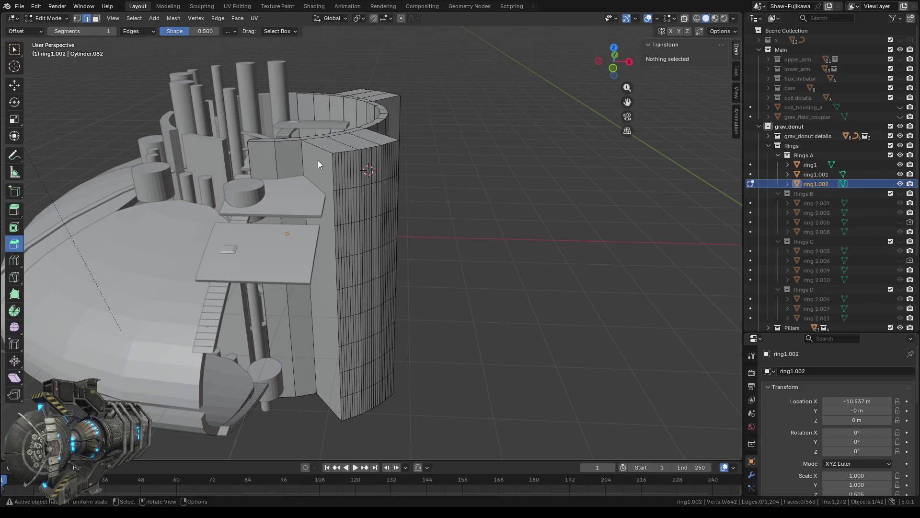
scroll(349, 201, up, 2)
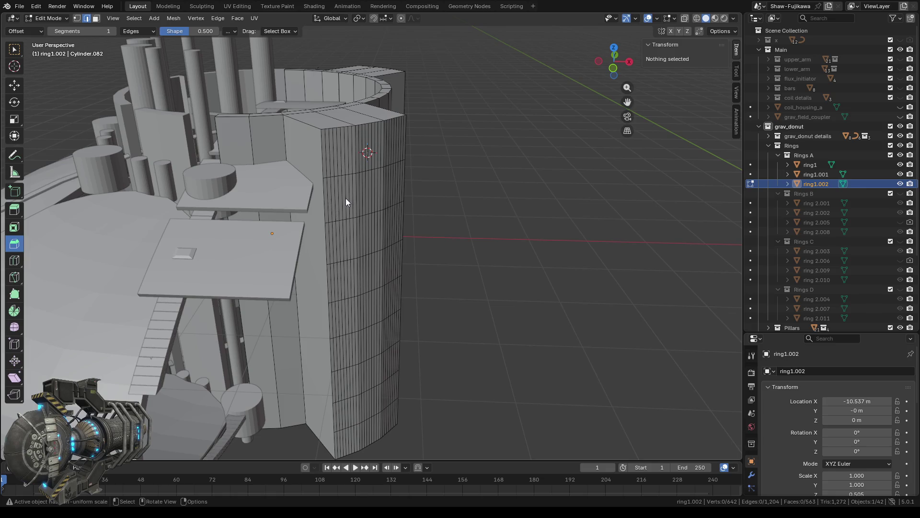
click(324, 160)
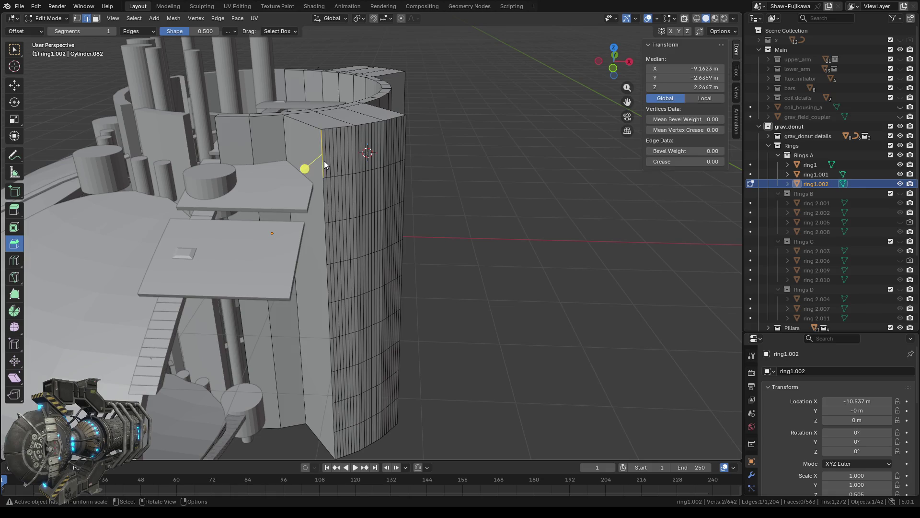
shift+click(326, 207)
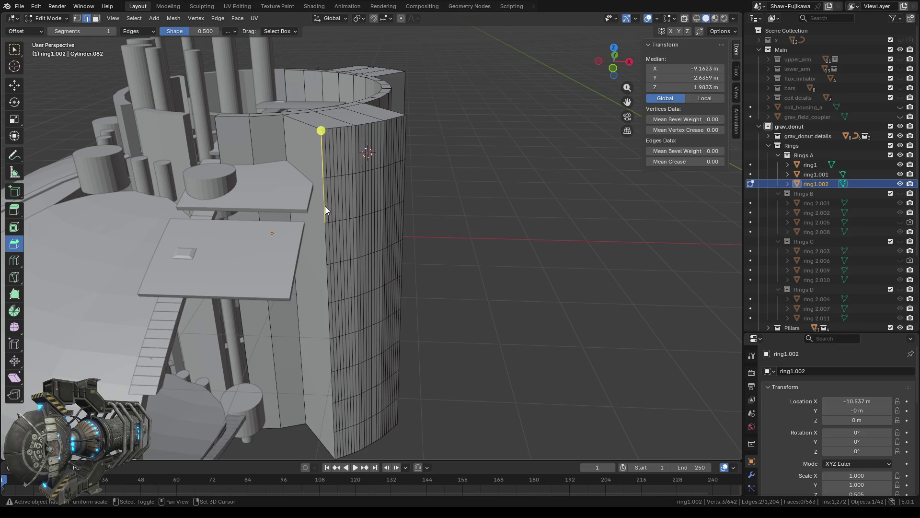
key(ctrl+l)
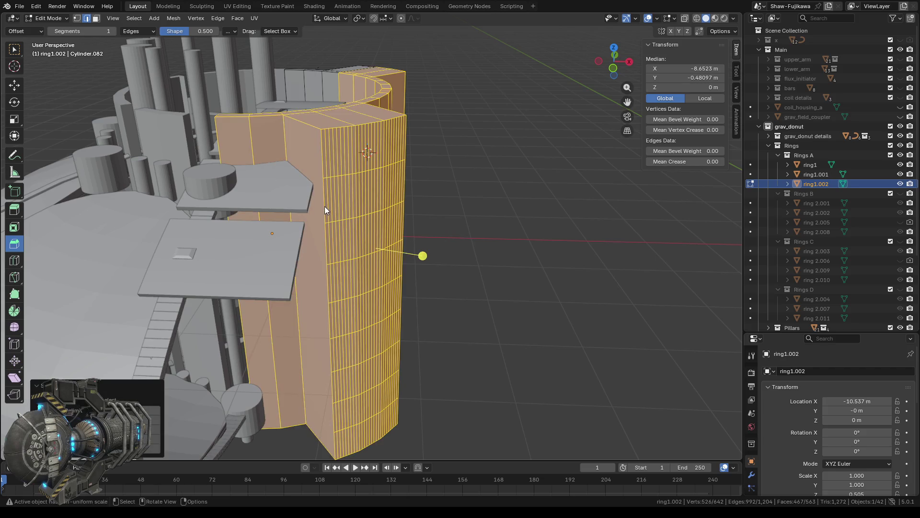
Reselect the top corner edges and use Ctrl+L to select the whole ring1.002 mesh
click(325, 197)
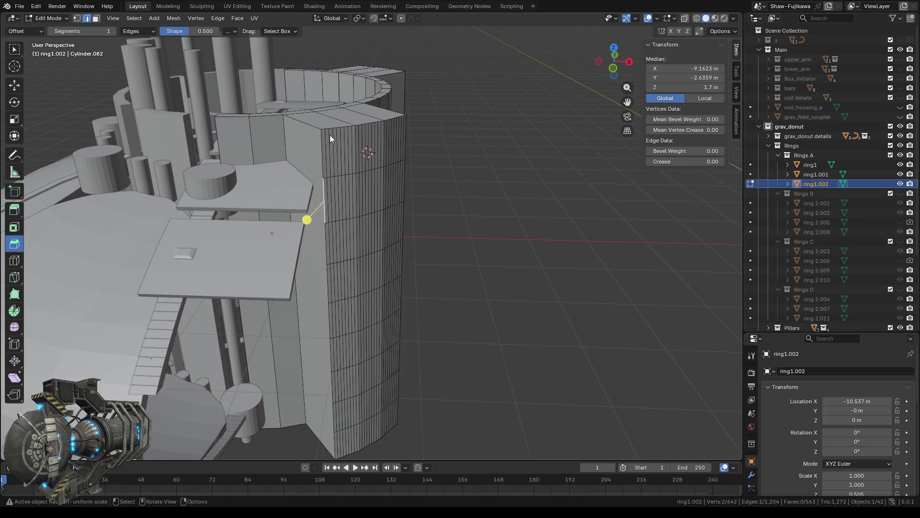
click(323, 142)
ctrl+middle_drag(323, 144, 316, 196)
scroll(283, 199, up, 4)
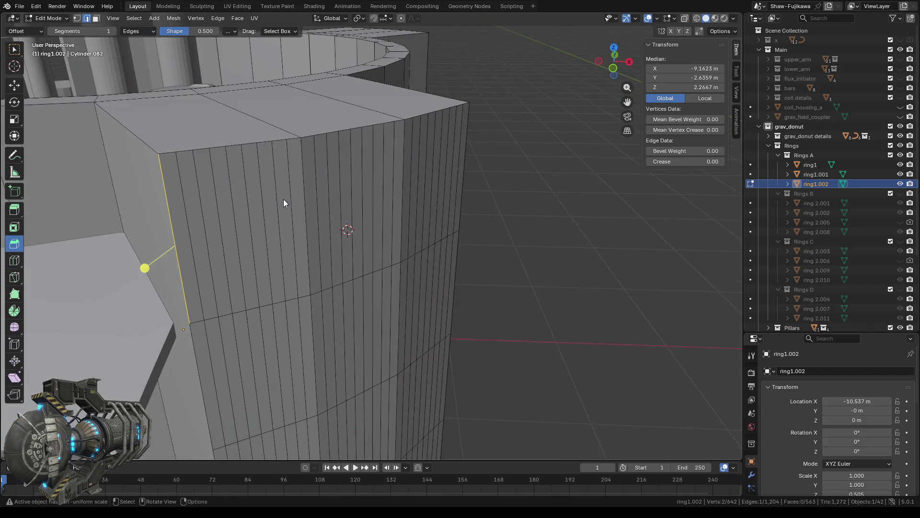
ctrl+click(182, 152)
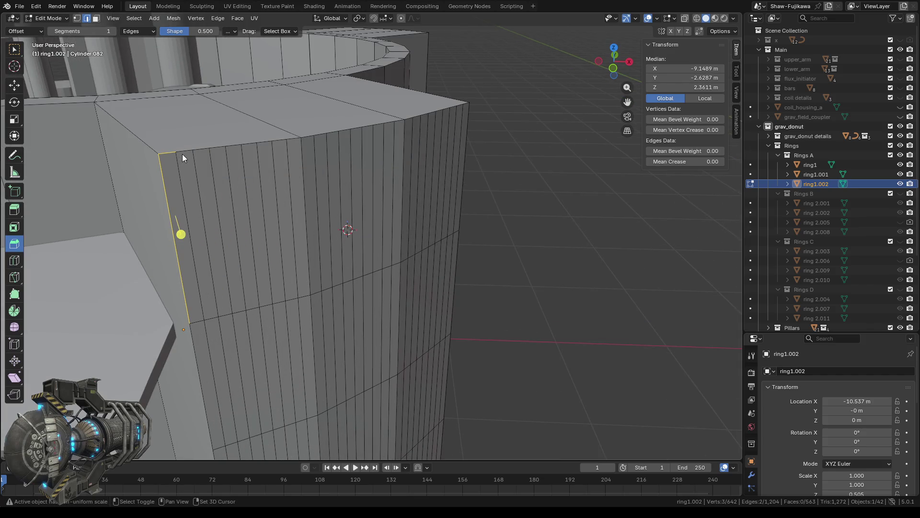
ctrl+click(191, 318)
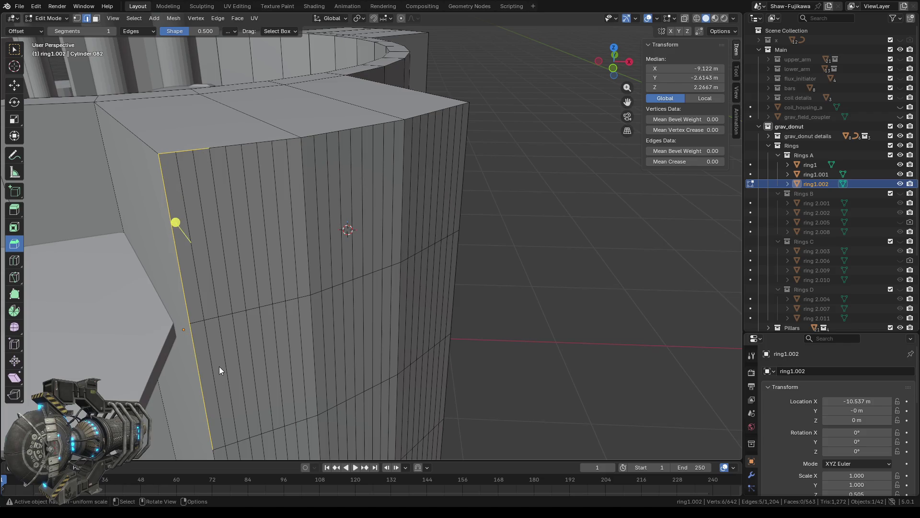
key(ctrl+l)
mouse_move(220, 366)
middle_down()
mouse_move(290, 247)
mouse_move(300, 267)
middle_up()
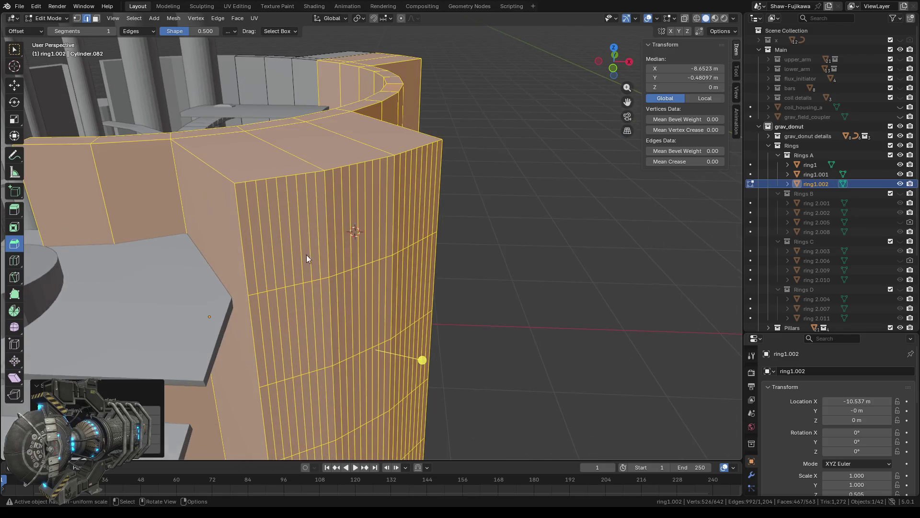
mouse_move(329, 169)
middle_down()
mouse_move(312, 173)
mouse_move(320, 171)
middle_up()
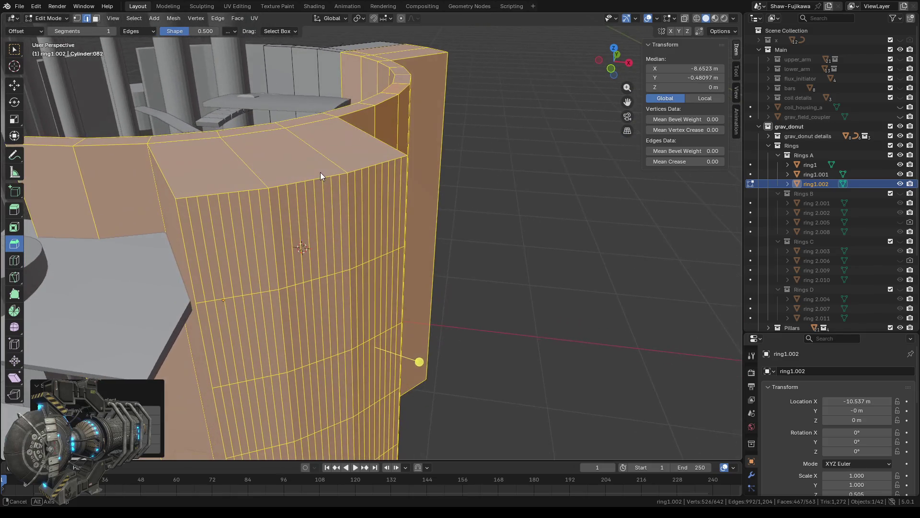
click(285, 172)
scroll(271, 188, up, 2)
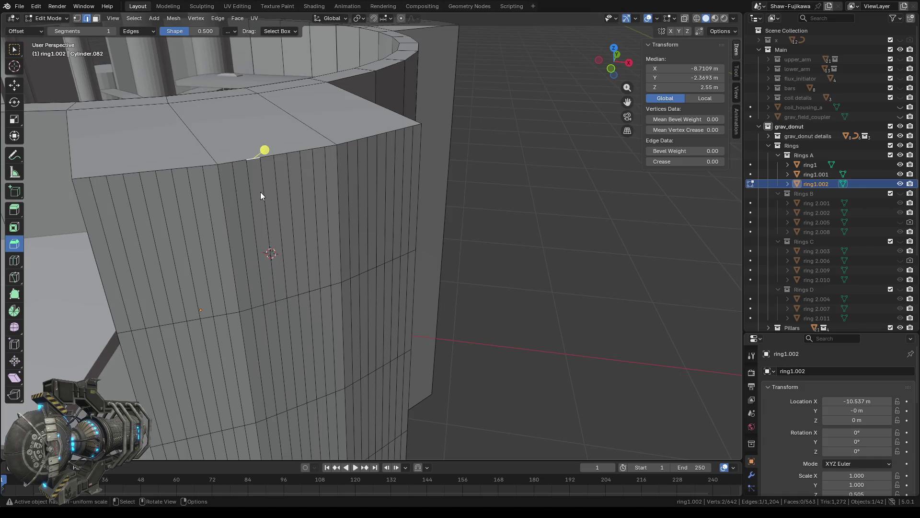
shift+click(223, 161)
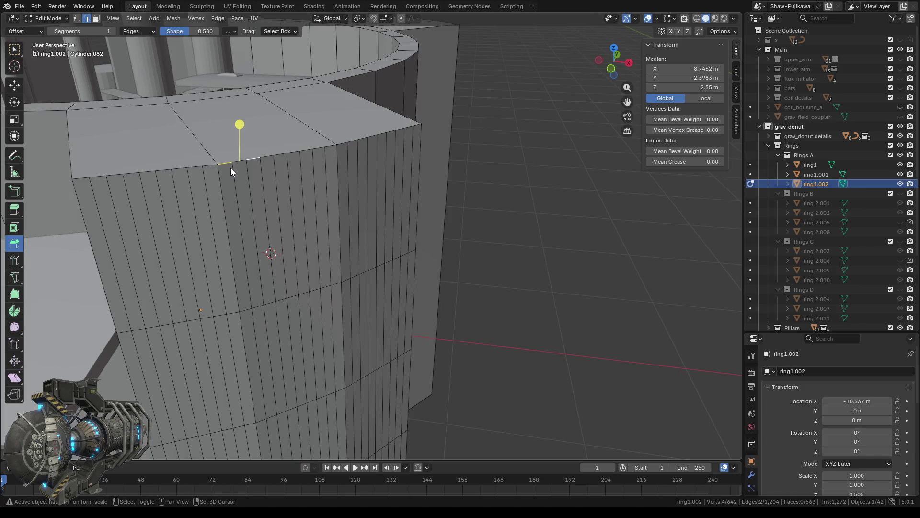
click(14, 50)
shift+click(239, 160)
shift+click(81, 211)
shift+click(96, 181)
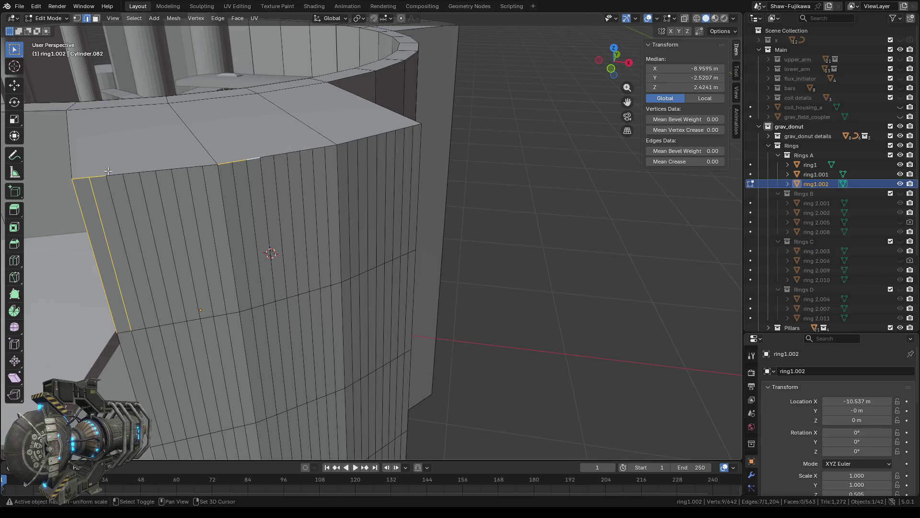
shift+click(126, 174)
shift+click(147, 171)
shift+click(163, 170)
shift+click(178, 168)
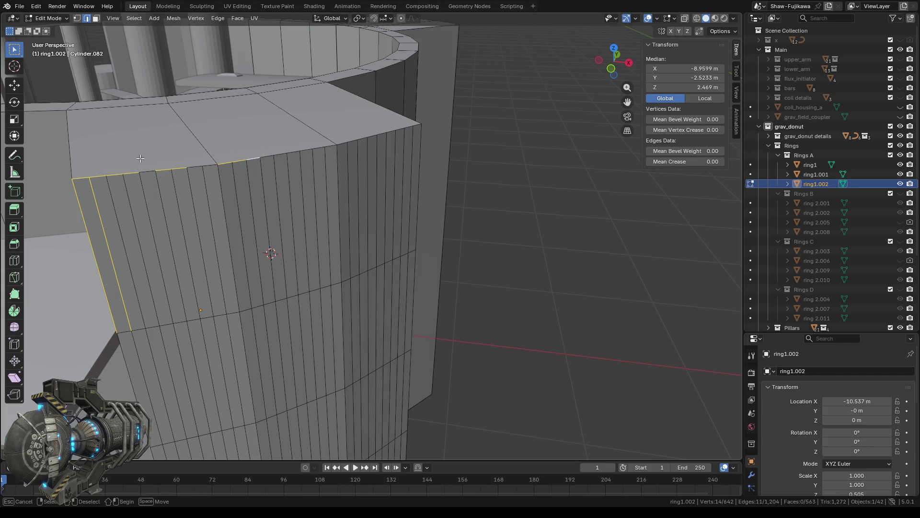
drag(198, 155, 218, 173)
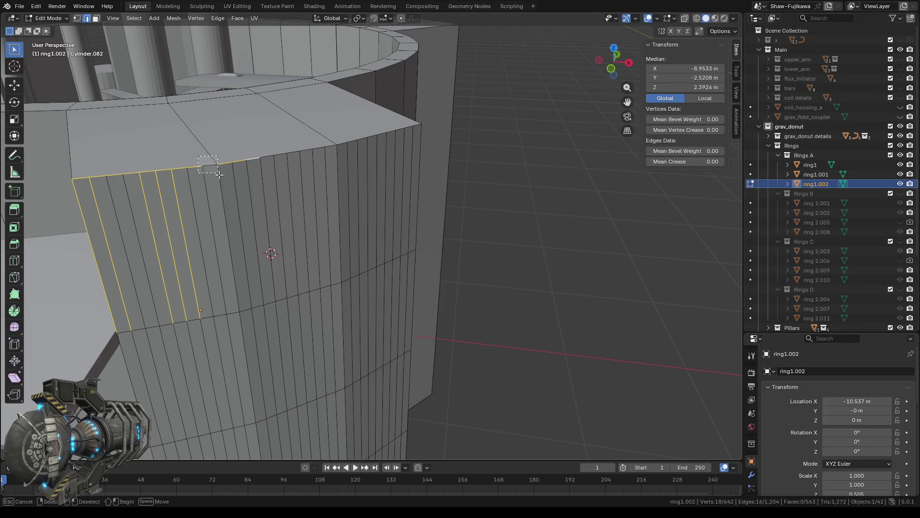
key(ctrl+z)
drag(94, 219, 127, 235)
key(ctrl+l)
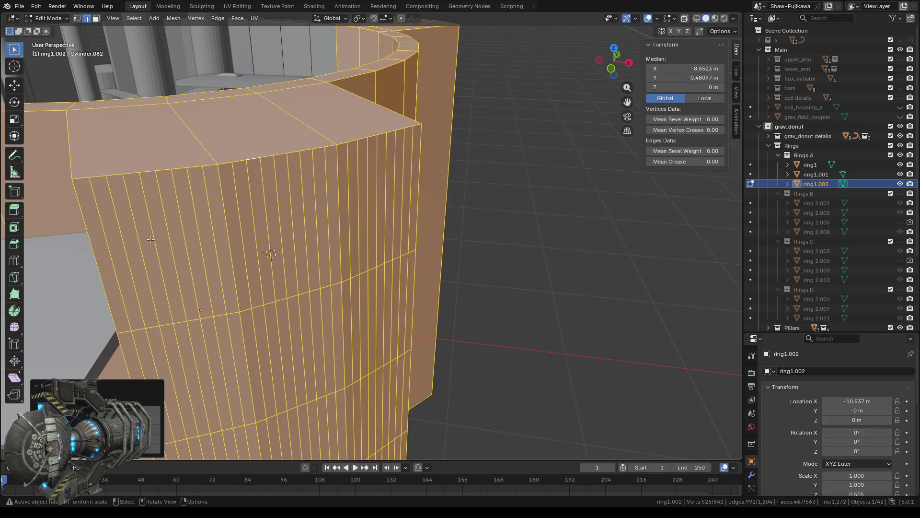
scroll(180, 223, down, 4)
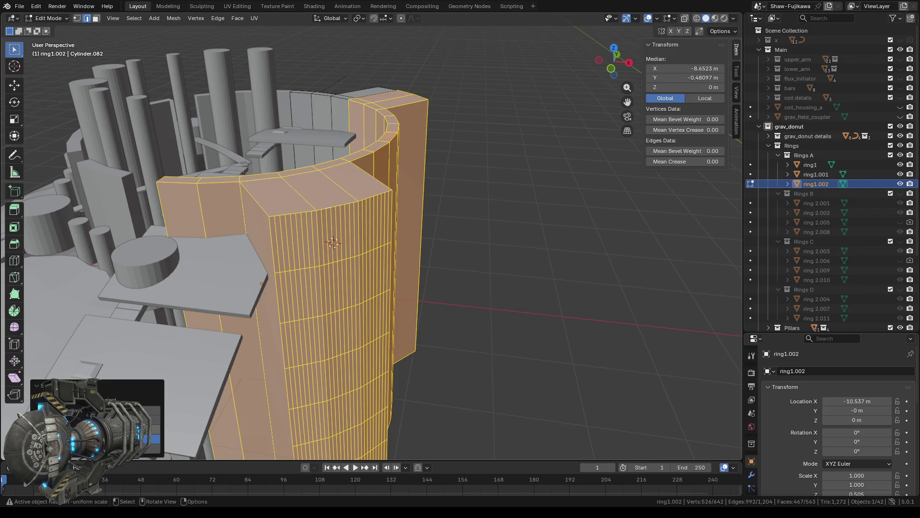
key(alt+a)
Clear the mesh selection and close in on the tower's left side
key(a)
key(alt+a)
middle_drag(478, 384, 481, 406)
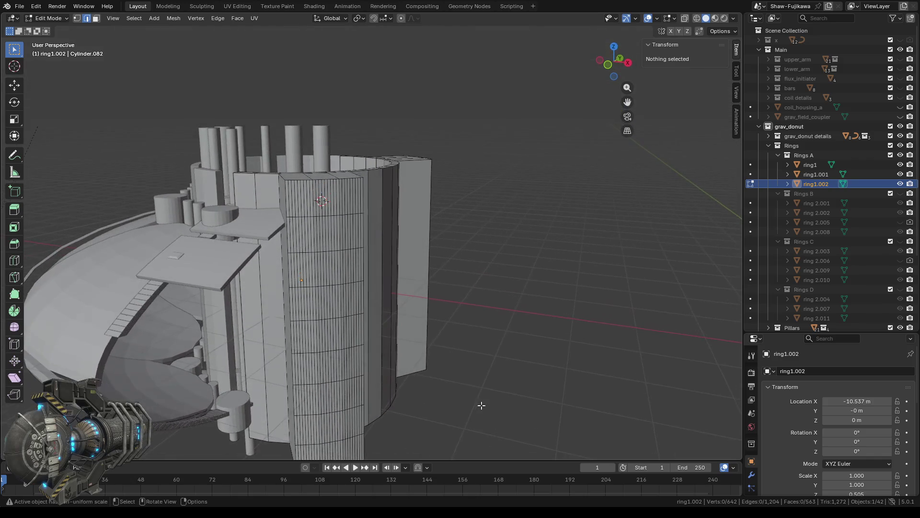
scroll(481, 406, up, 3)
middle_drag(391, 345, 486, 296)
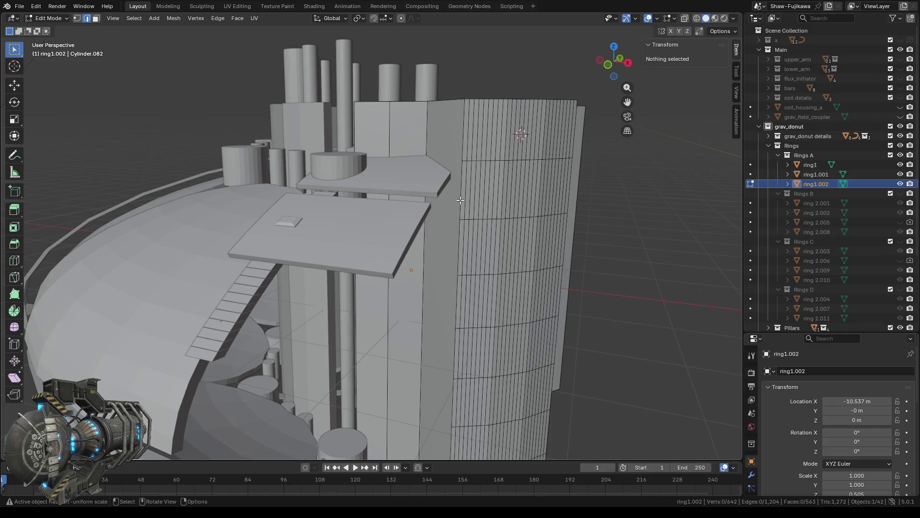
key(b)
drag(466, 137, 458, 167)
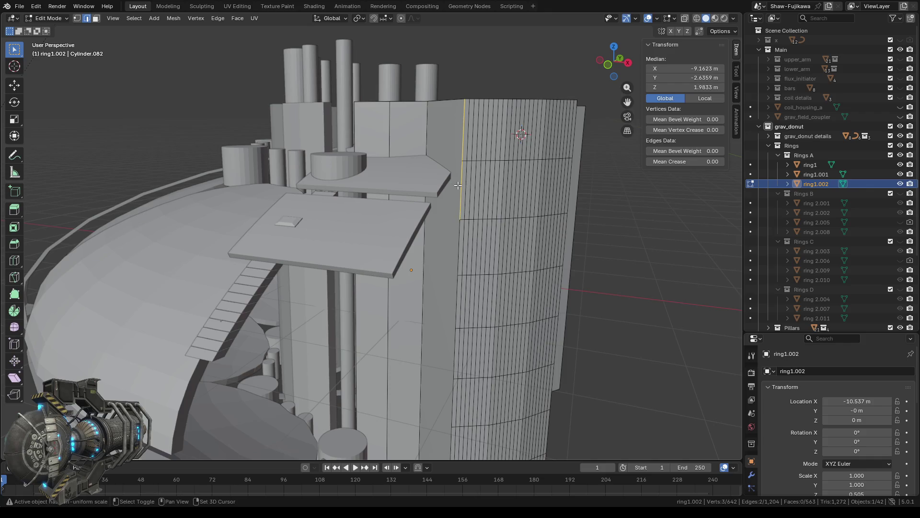
key(shift+l)
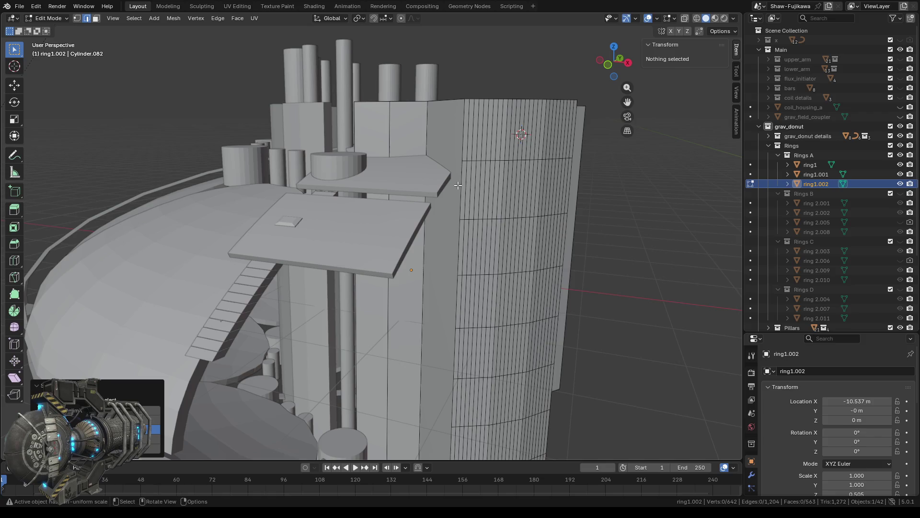
Select the panel's left border edge segment by segment from top to bottom
click(458, 139)
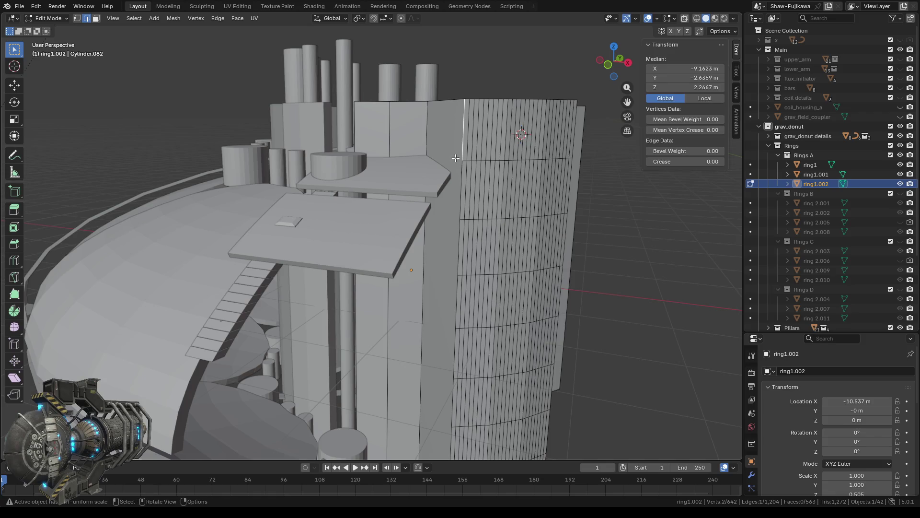
shift+click(461, 191)
shift+click(460, 257)
drag(454, 283, 456, 301)
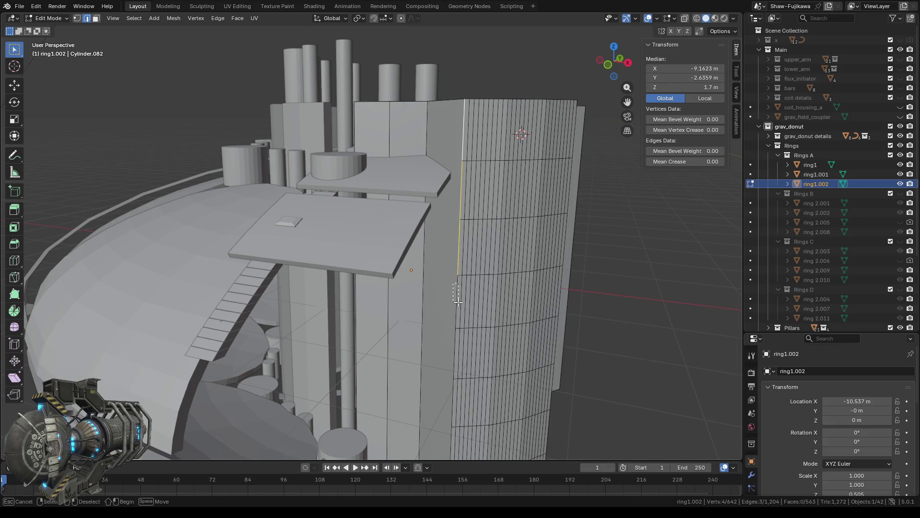
shift+middle_drag(456, 301, 424, 158)
drag(424, 157, 427, 177)
shift+drag(416, 213, 425, 235)
shift+drag(419, 269, 421, 335)
scroll(429, 250, up, 5)
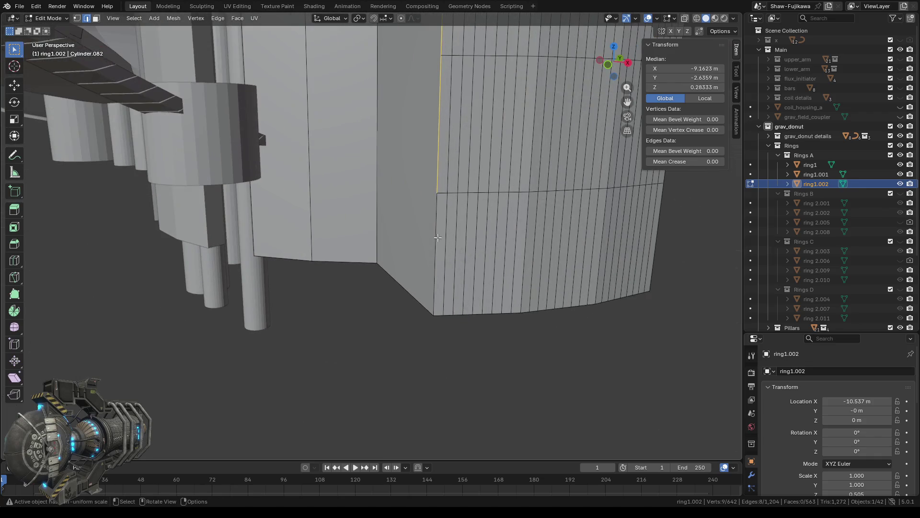
shift+drag(427, 218, 443, 240)
Add the panel's bottom border edges to the selection
middle_drag(496, 353, 351, 301)
shift+drag(298, 264, 403, 313)
shift+drag(357, 247, 464, 304)
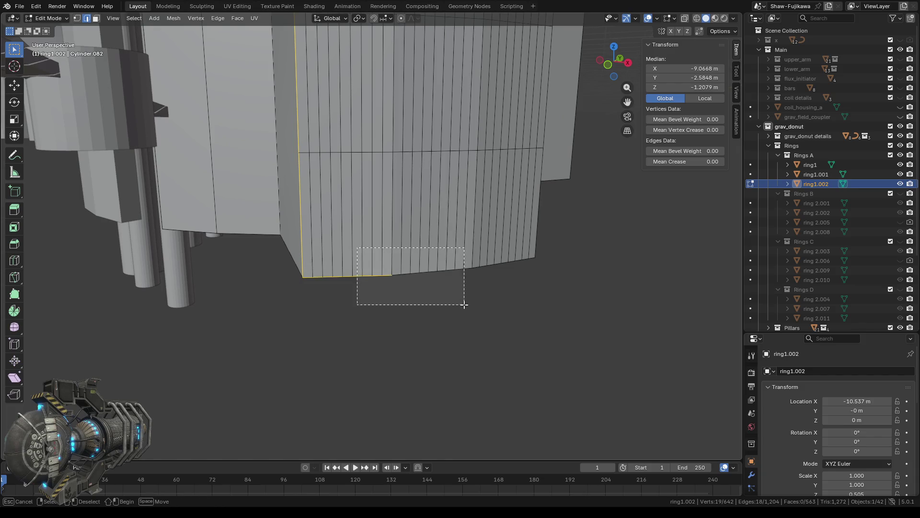
shift+middle_drag(513, 295, 414, 290)
shift+drag(367, 256, 421, 272)
middle_drag(460, 292, 340, 210)
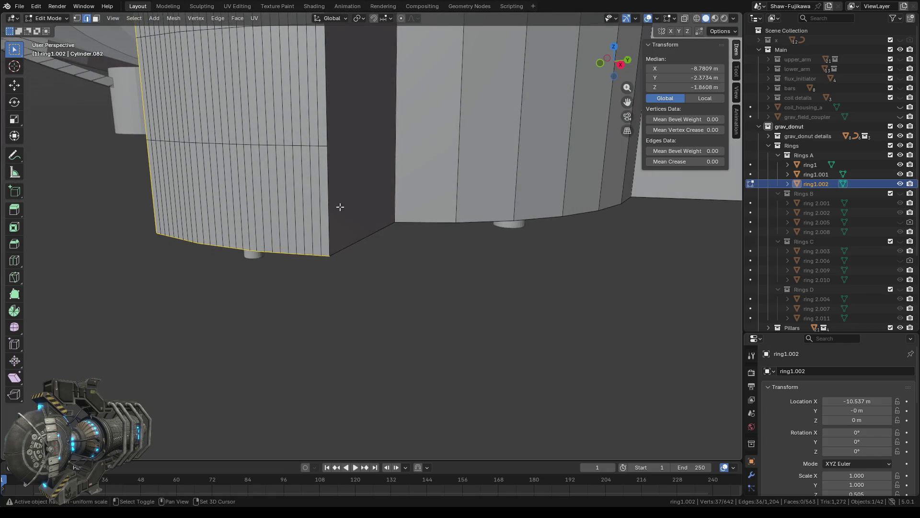
Add the segments of the panel's right border edge
shift+click(342, 189)
shift+click(325, 91)
scroll(337, 115, down, 1)
middle_drag(362, 88, 382, 242)
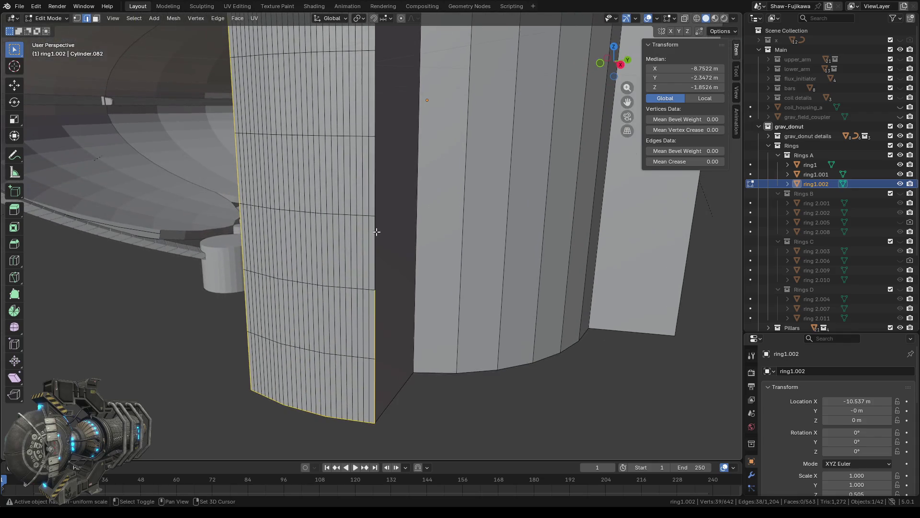
shift+click(382, 242)
shift+click(382, 165)
middle_drag(386, 175, 384, 209)
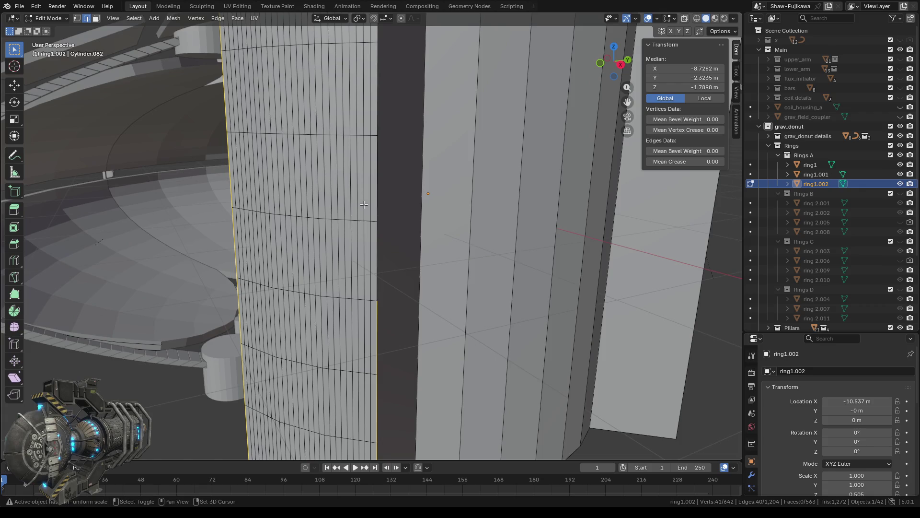
shift+click(354, 218)
mouse_move(377, 207)
shift+mouse_down()
mouse_move(389, 239)
mouse_move(376, 228)
mouse_move(408, 246)
shift+mouse_up()
middle_drag(408, 246, 390, 249)
mouse_move(367, 210)
shift+mouse_down()
mouse_move(382, 239)
mouse_move(382, 229)
mouse_move(375, 247)
shift+mouse_up()
shift+scroll(376, 225, up, 2)
shift+scroll(377, 219, up, 3)
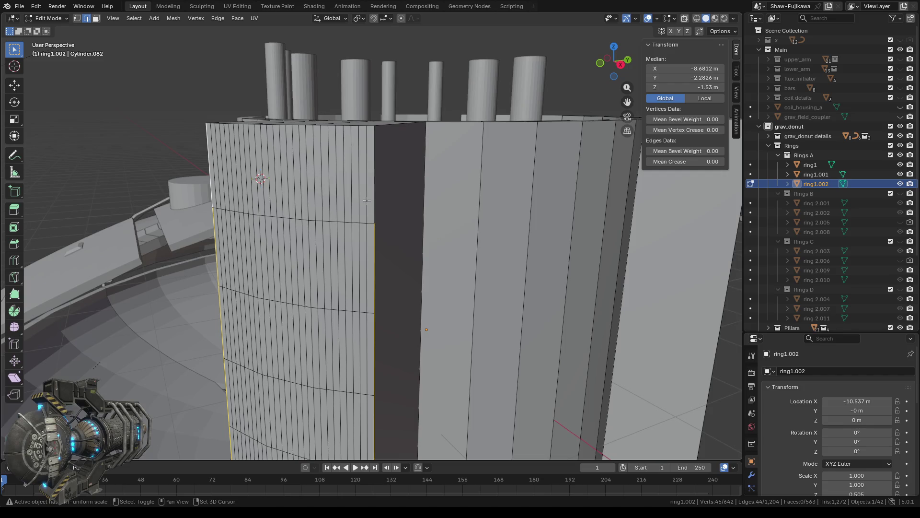
Add the panel's top border edges along the ring rim
shift+click(381, 201)
middle_drag(384, 166, 400, 187)
shift+drag(431, 232, 458, 229)
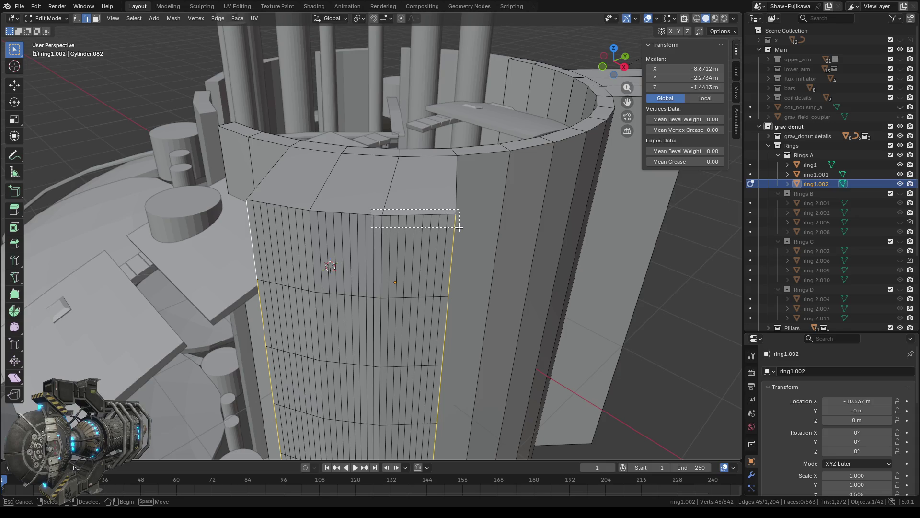
shift+drag(295, 202, 361, 231)
middle_drag(377, 229, 368, 212)
mouse_move(378, 228)
shift+mouse_down()
mouse_move(368, 212)
mouse_move(395, 210)
shift+mouse_up()
middle_drag(395, 210, 433, 264)
scroll(433, 264, down, 4)
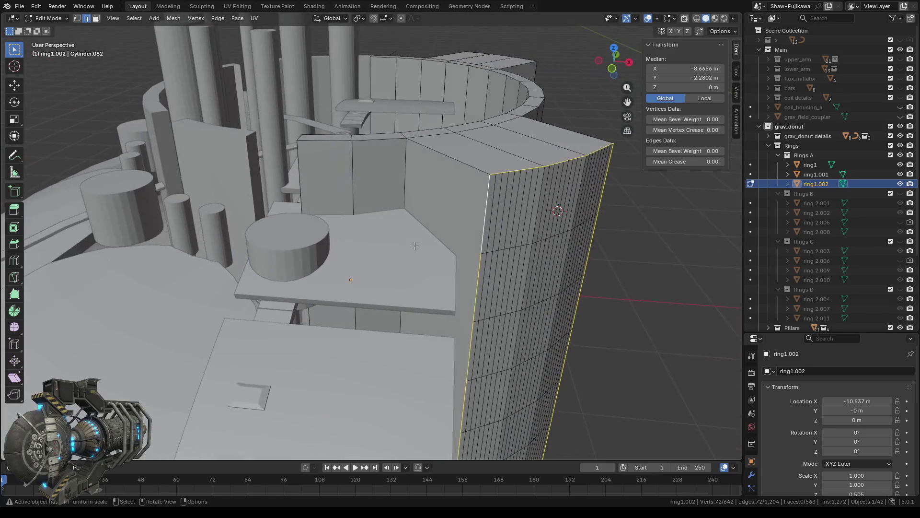
mouse_move(463, 372)
middle_down()
mouse_move(435, 259)
mouse_move(463, 387)
middle_up()
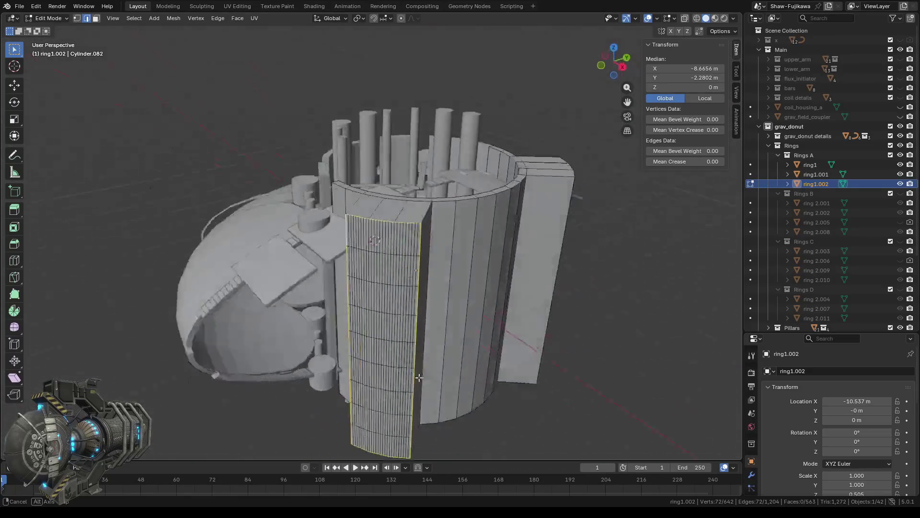
middle_drag(463, 386, 165, 147)
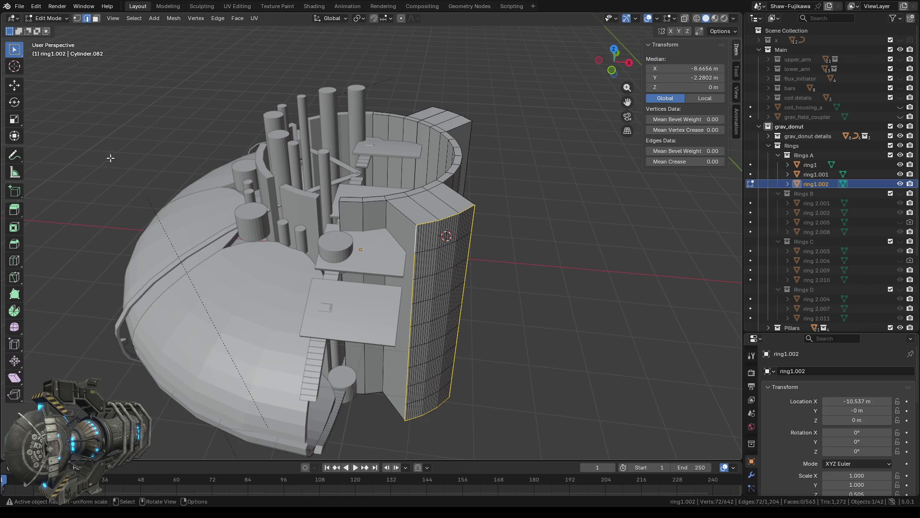
click(14, 243)
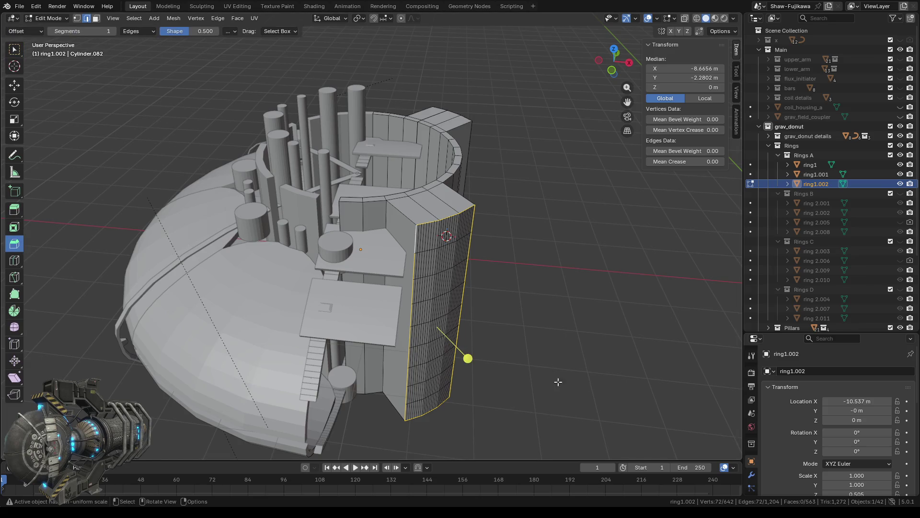
Bevel the panel outline edges about 0.181 m, with Affect Edges and Width Type Width
drag(469, 359, 481, 361)
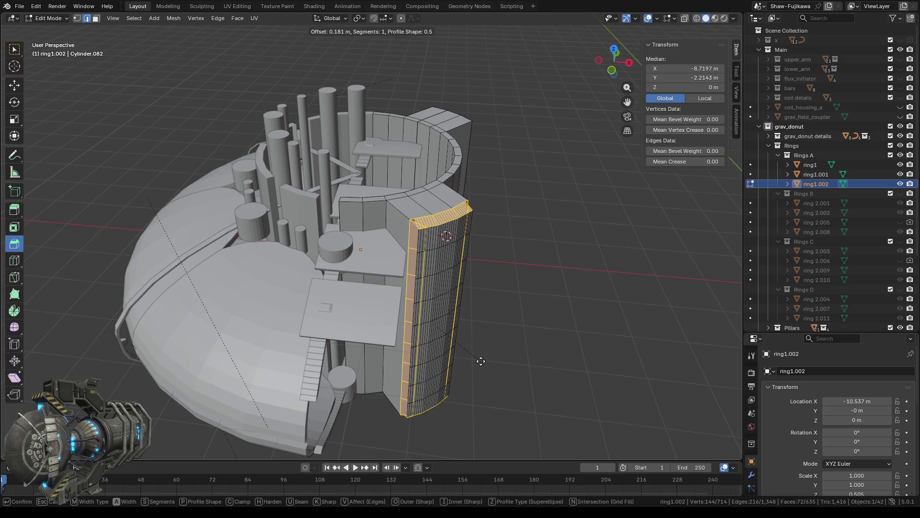
drag(481, 361, 481, 360)
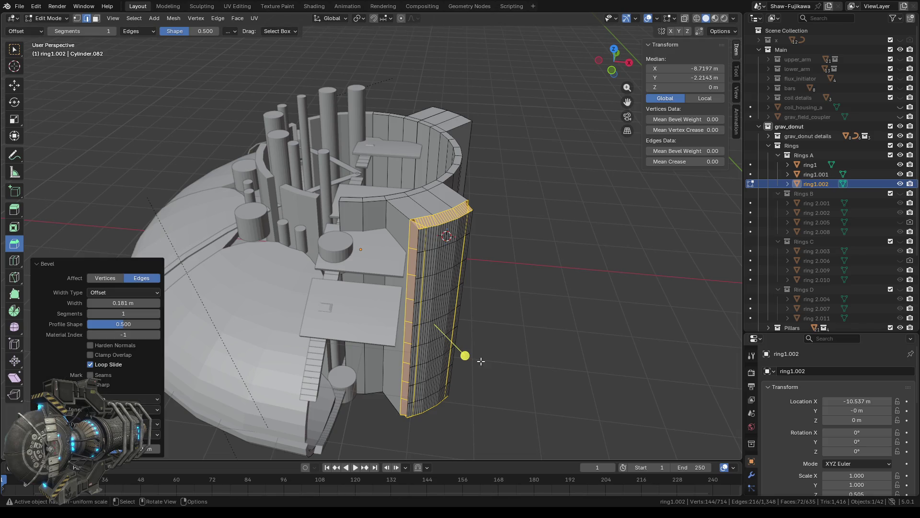
click(104, 278)
click(140, 279)
click(118, 292)
click(102, 303)
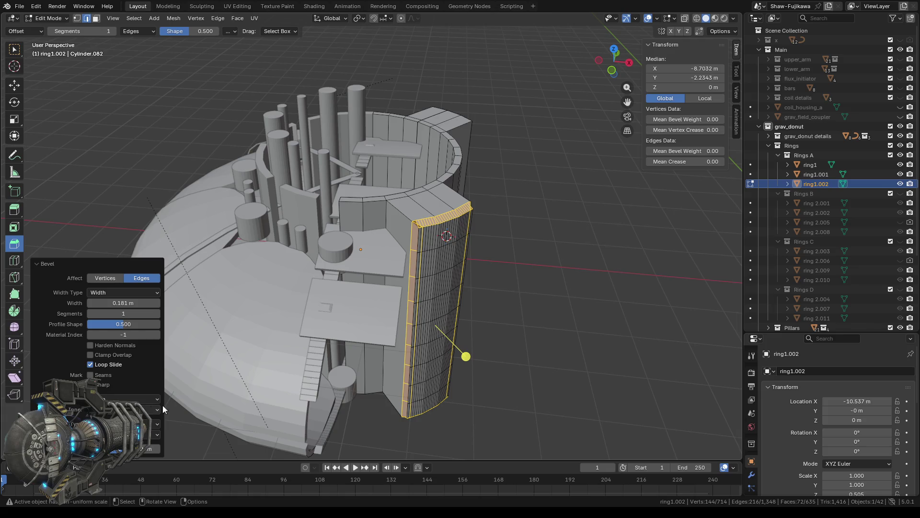
mouse_move(571, 307)
middle_down()
mouse_move(538, 376)
mouse_move(561, 349)
mouse_move(533, 322)
mouse_move(546, 324)
middle_up()
Undo the edge bevel and switch to Face select mode
key(ctrl+z)
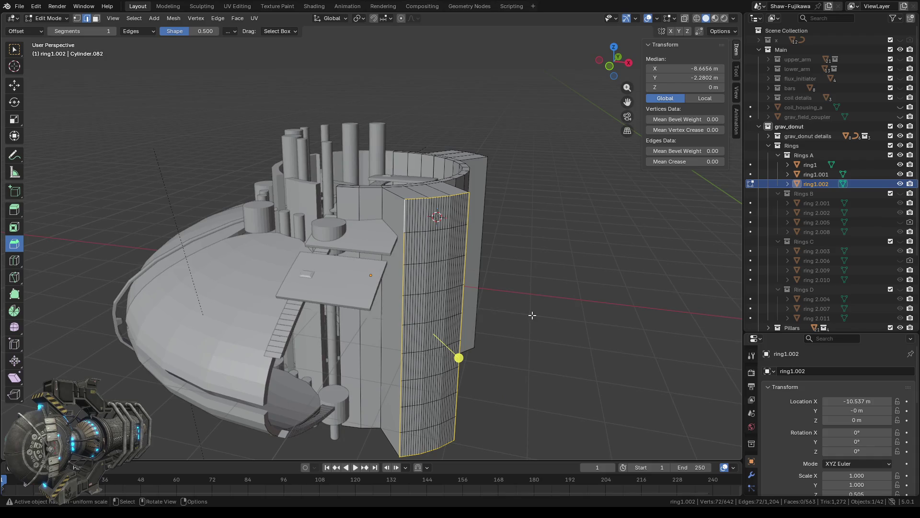
scroll(543, 327, down, 2)
scroll(550, 349, up, 1)
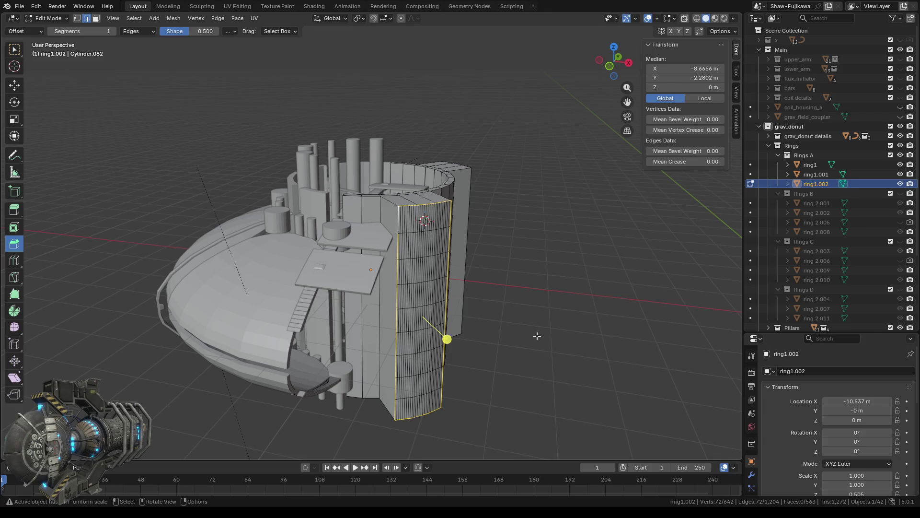
middle_drag(550, 366, 540, 353)
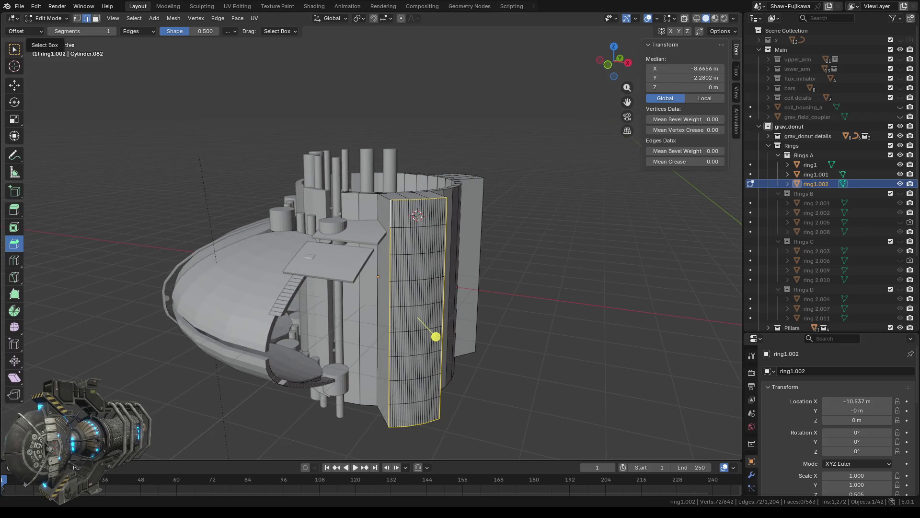
click(96, 18)
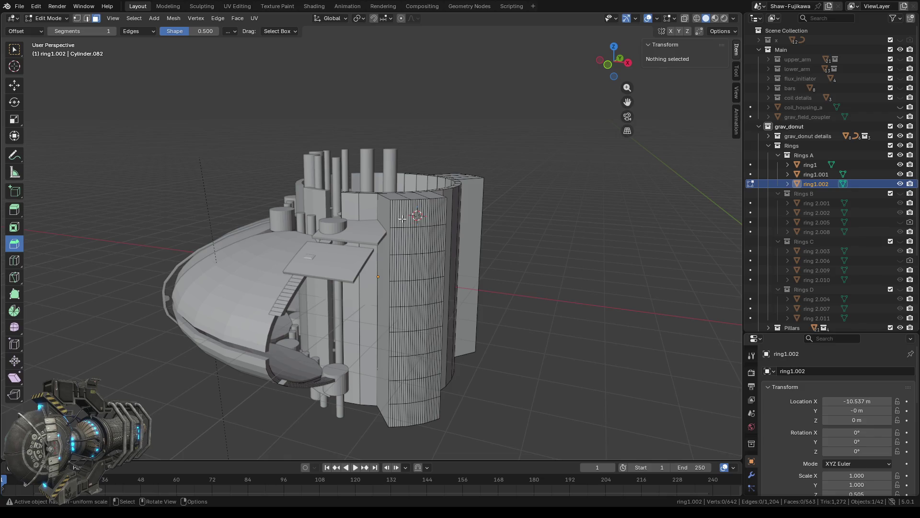
Box-select the panel's upper and lower faces and add two vertical face strips
drag(401, 217, 427, 315)
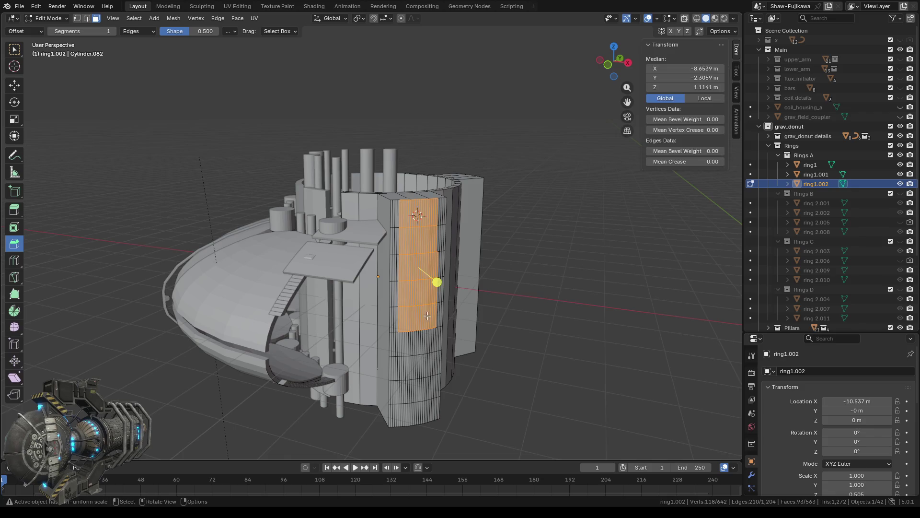
shift+middle_drag(415, 312, 346, 214)
drag(331, 231, 371, 335)
scroll(303, 209, up, 2)
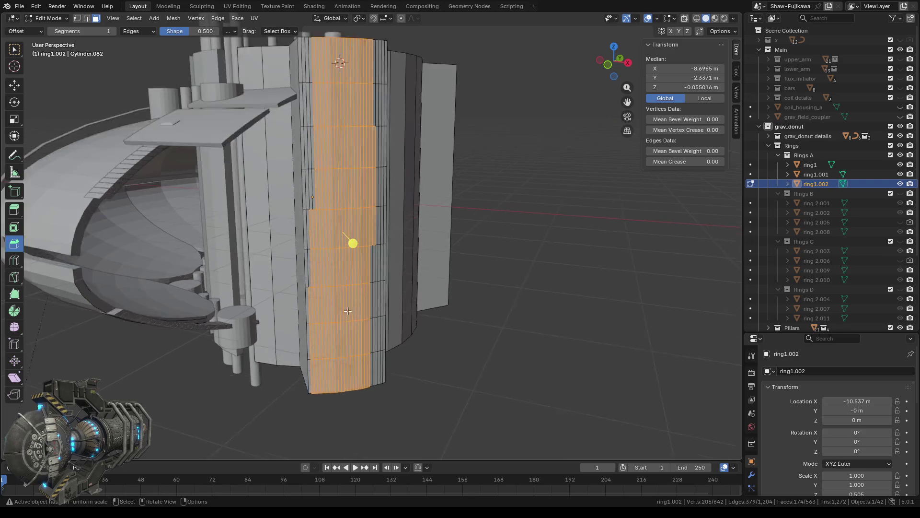
scroll(303, 210, up, 1)
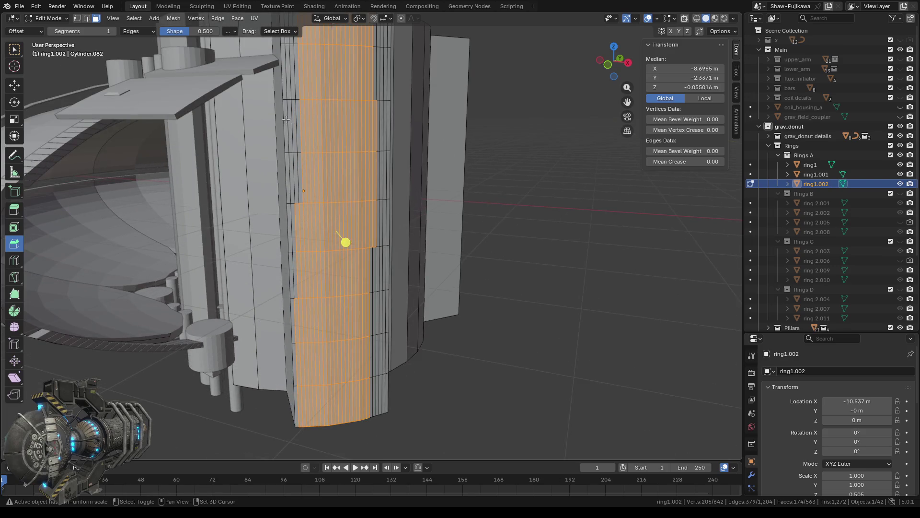
alt+shift+click(338, 235)
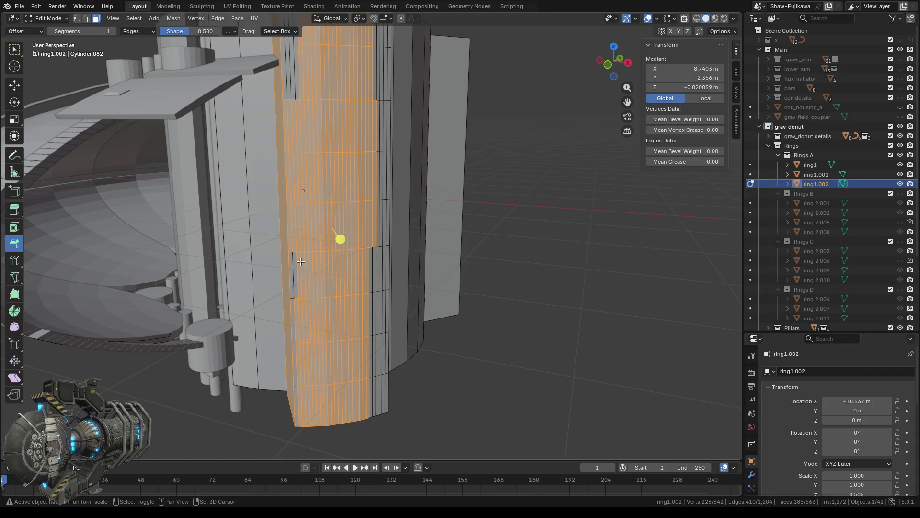
alt+shift+click(346, 421)
Add the thin side strips and dark column, then deselect the tall left face
mouse_move(402, 405)
middle_down()
mouse_move(411, 312)
mouse_move(403, 297)
middle_up()
drag(323, 223, 371, 418)
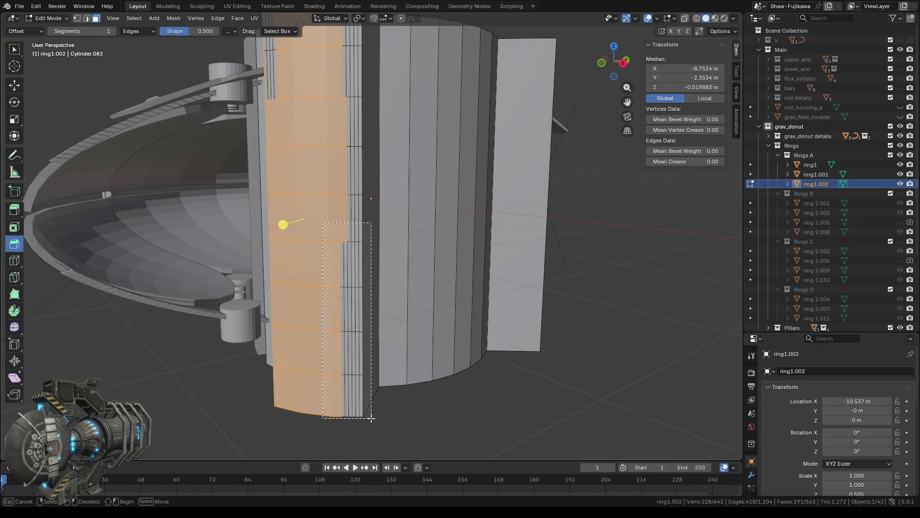
middle_drag(341, 193, 349, 240)
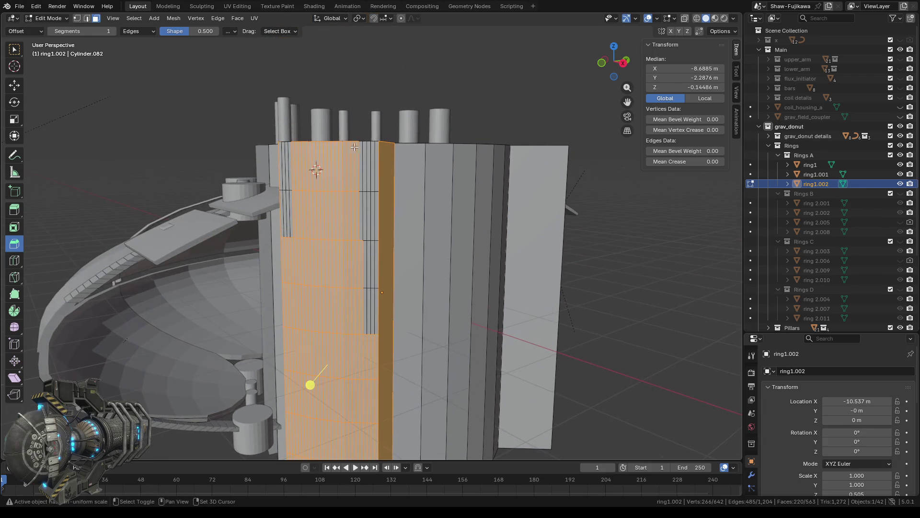
shift+drag(353, 132, 383, 335)
middle_drag(384, 335, 338, 266)
ctrl+click(345, 158)
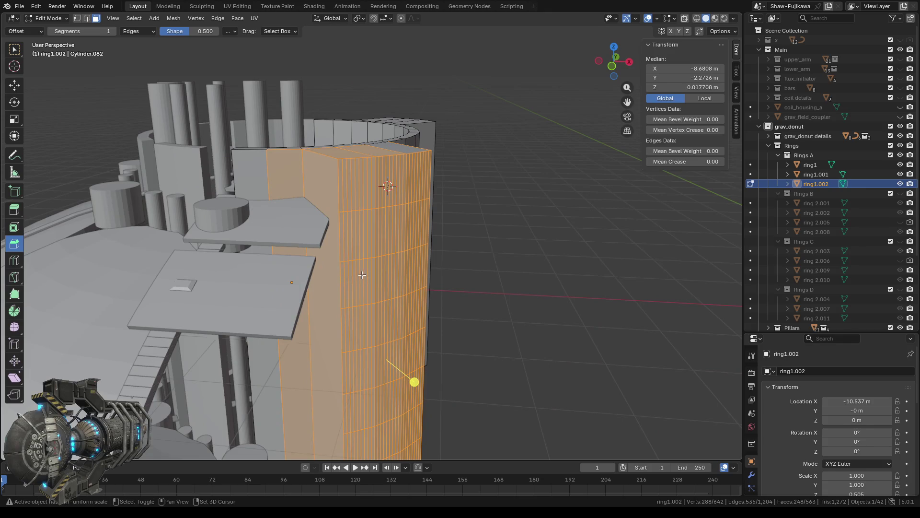
shift+click(320, 183)
shift+click(286, 165)
mouse_move(287, 168)
middle_down()
mouse_move(364, 206)
mouse_move(384, 315)
mouse_move(519, 237)
mouse_move(465, 268)
middle_up()
key(b)
scroll(384, 316, down, 3)
scroll(384, 316, down, 2)
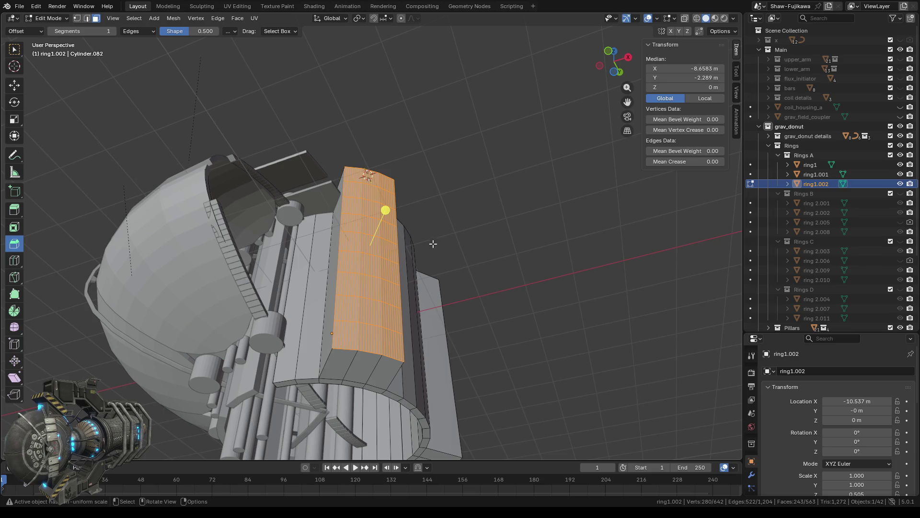
Try merging the selected strip faces, then undo the merge
key(ctrl+x)
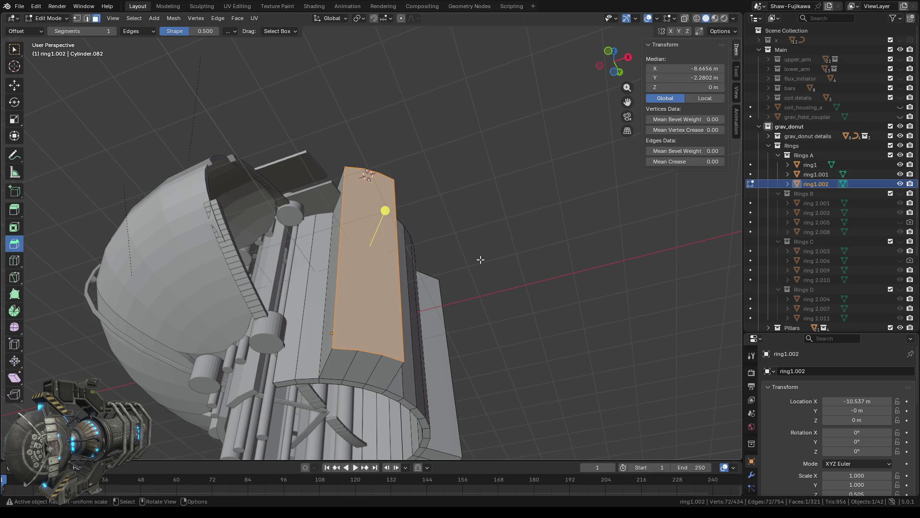
middle_drag(469, 207, 458, 307)
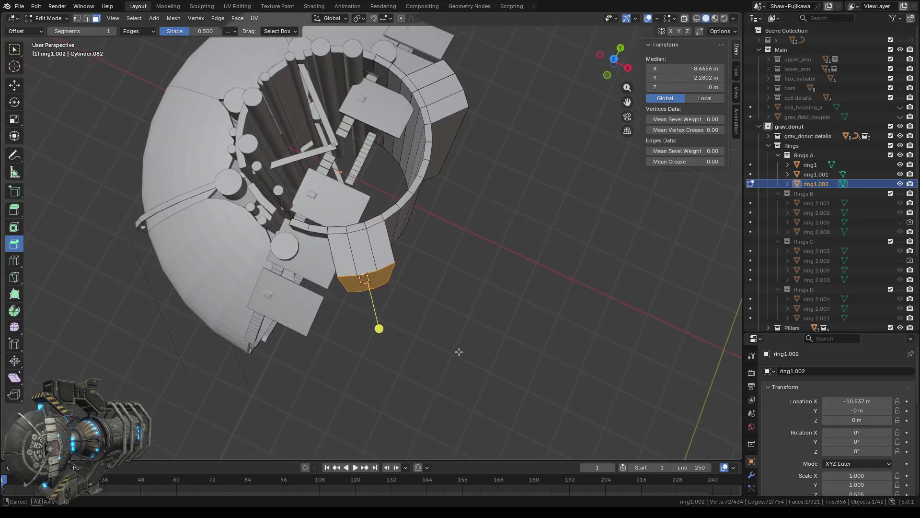
scroll(458, 307, up, 2)
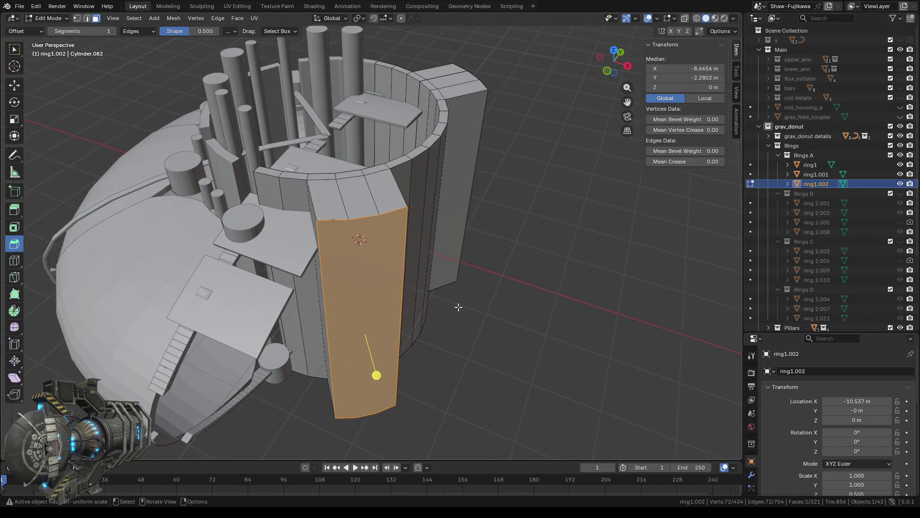
key(ctrl+z)
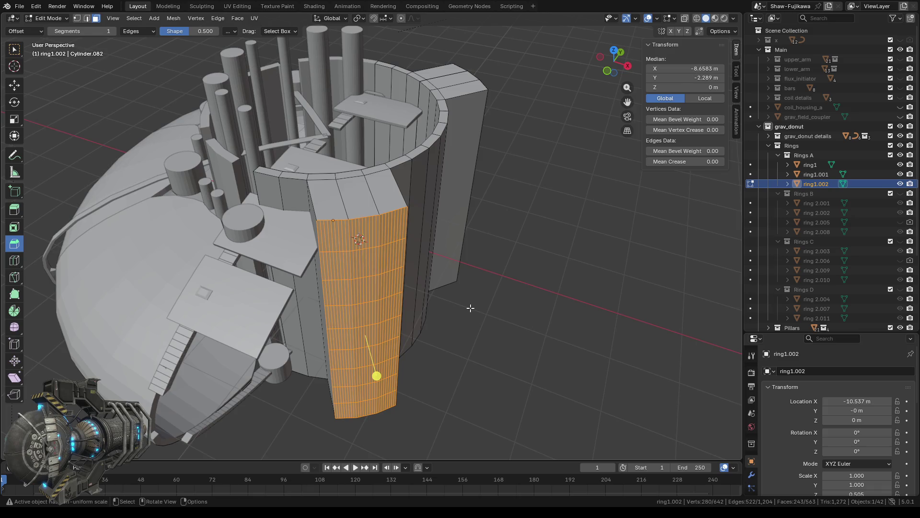
Delete the selected strip faces with X > Faces, leaving 434 vertices and 320 faces
key(x)
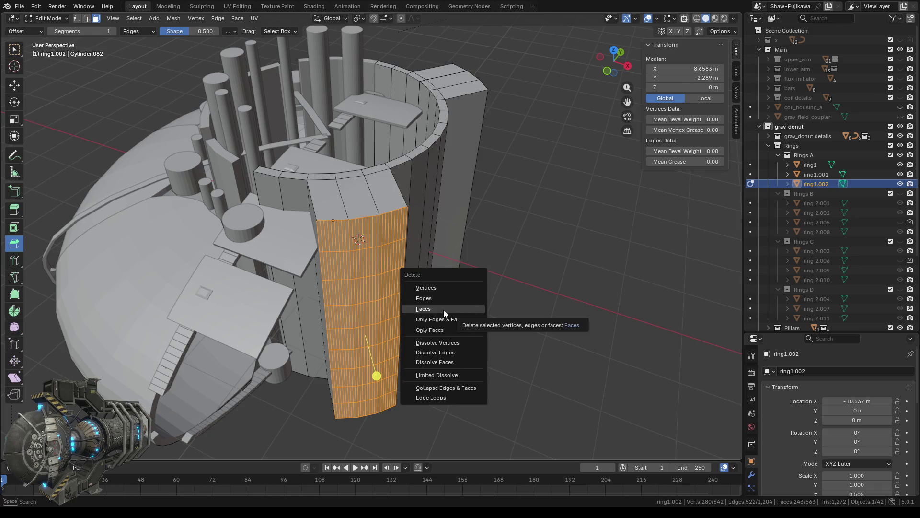
click(444, 309)
mouse_move(454, 354)
middle_down()
mouse_move(466, 380)
mouse_move(481, 376)
mouse_move(456, 376)
mouse_move(496, 385)
middle_up()
scroll(455, 377, up, 3)
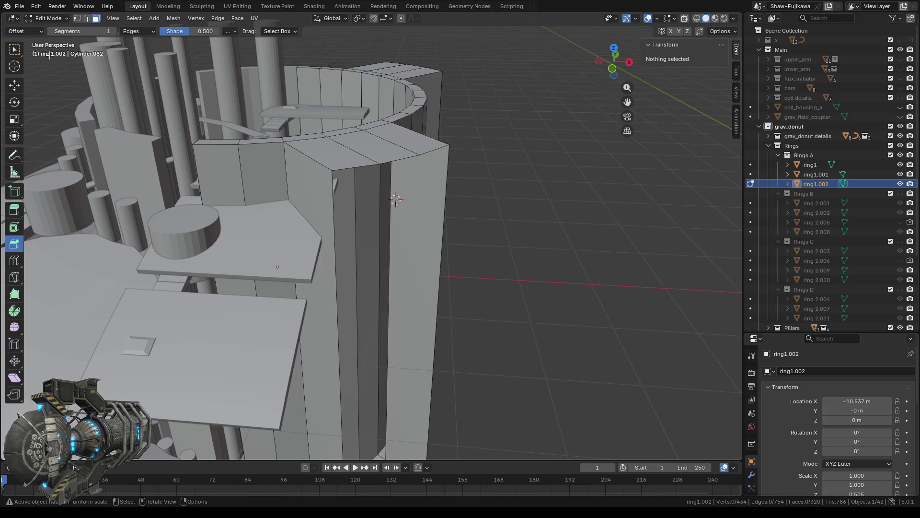
click(77, 19)
Box-select the leftover vertices on the gap's top rim and delete them, leaving 426 vertices
middle_drag(558, 275, 485, 293)
scroll(318, 277, up, 2)
scroll(318, 284, up, 3)
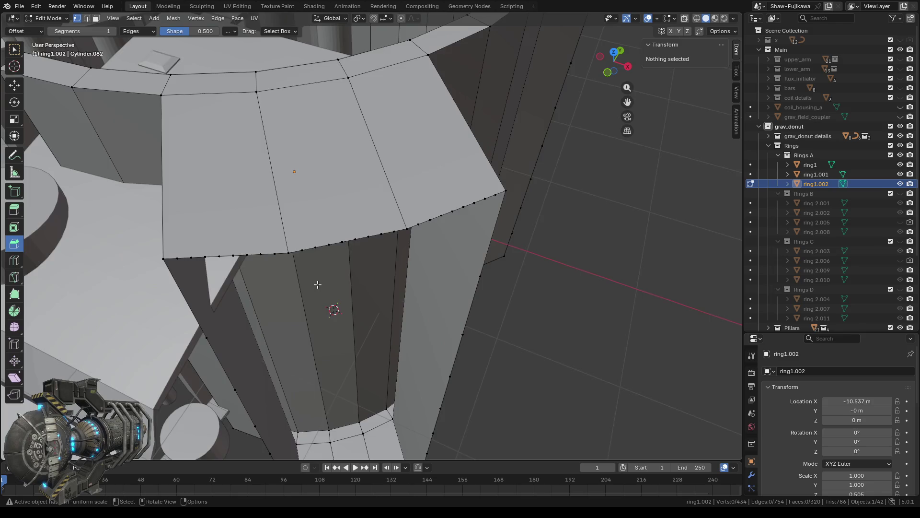
scroll(317, 284, down, 2)
mouse_move(302, 308)
middle_down()
mouse_move(370, 283)
mouse_move(318, 304)
mouse_move(326, 301)
middle_up()
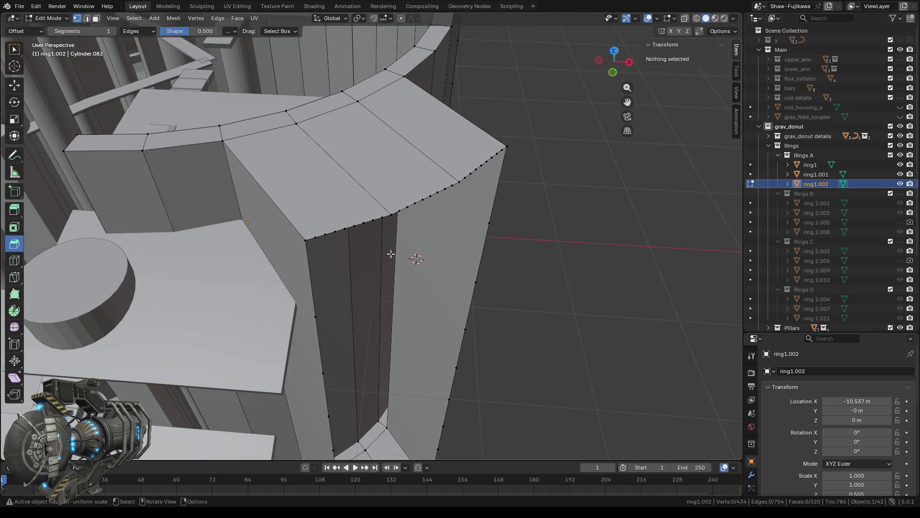
middle_drag(372, 257, 359, 248)
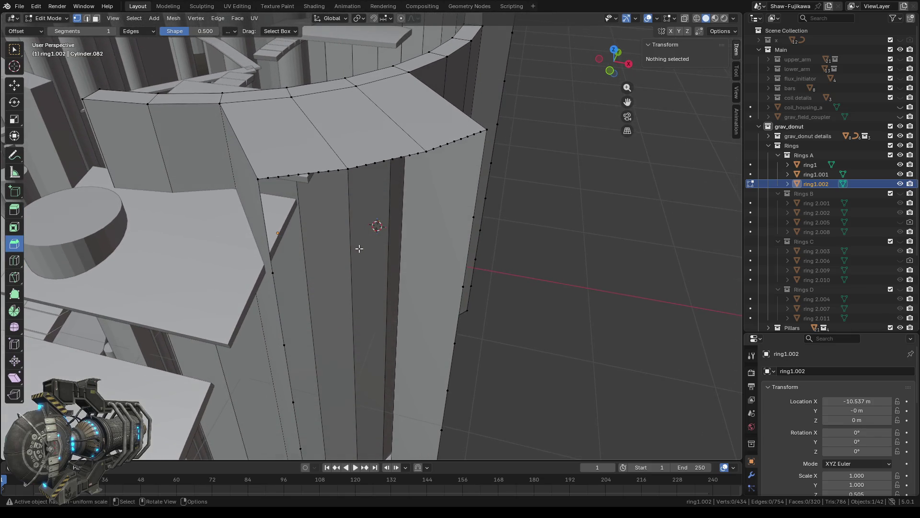
mouse_move(342, 169)
mouse_down()
mouse_move(286, 184)
mouse_move(301, 198)
mouse_up()
key(x)
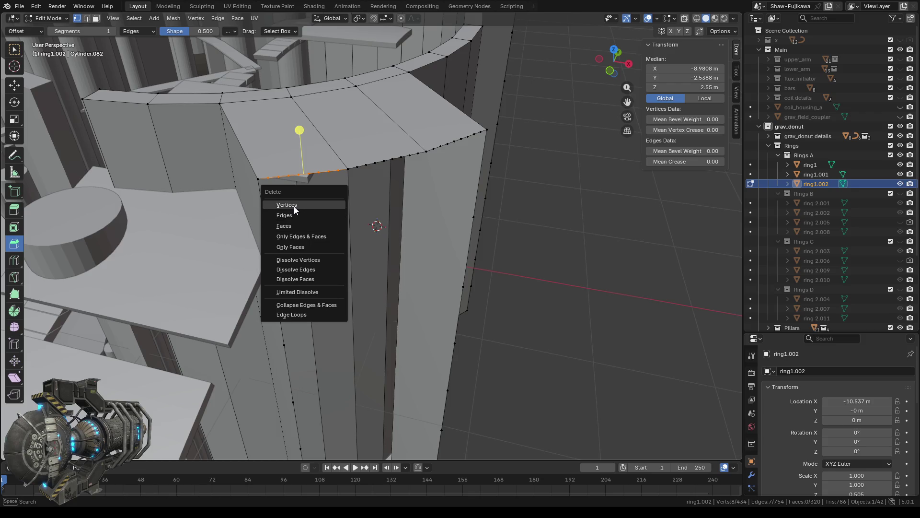
click(294, 206)
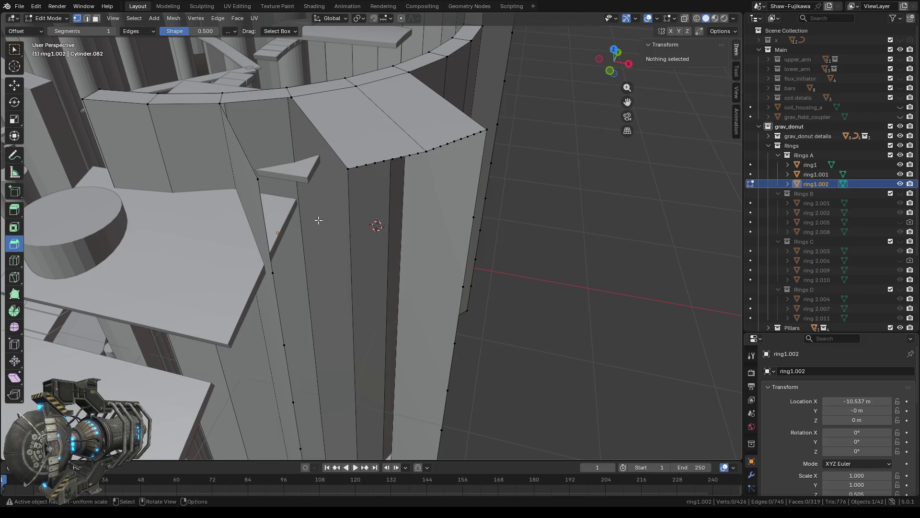
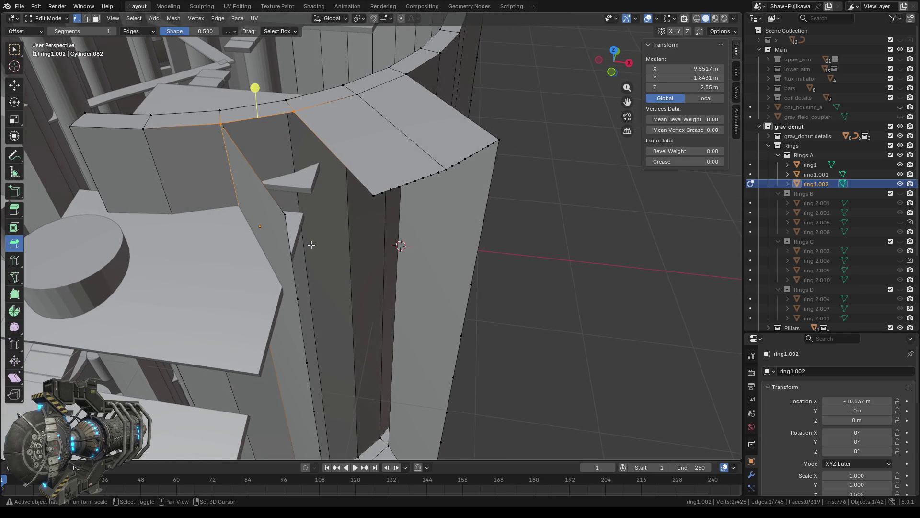
Fill the first top-rim gap with a face and delete the dense vertex row beneath it
shift+click(277, 212)
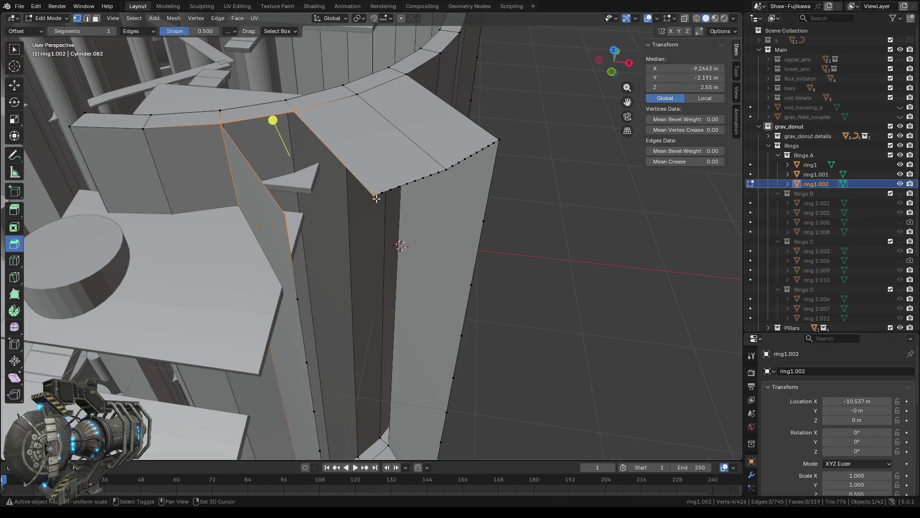
key(f)
mouse_move(382, 244)
middle_down()
mouse_move(362, 249)
mouse_move(326, 192)
middle_up()
key(b)
drag(316, 184, 382, 207)
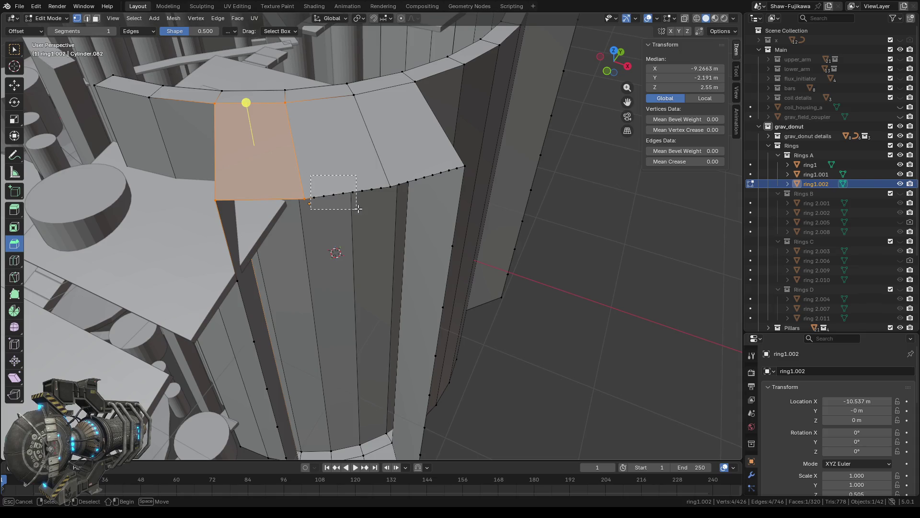
key(x)
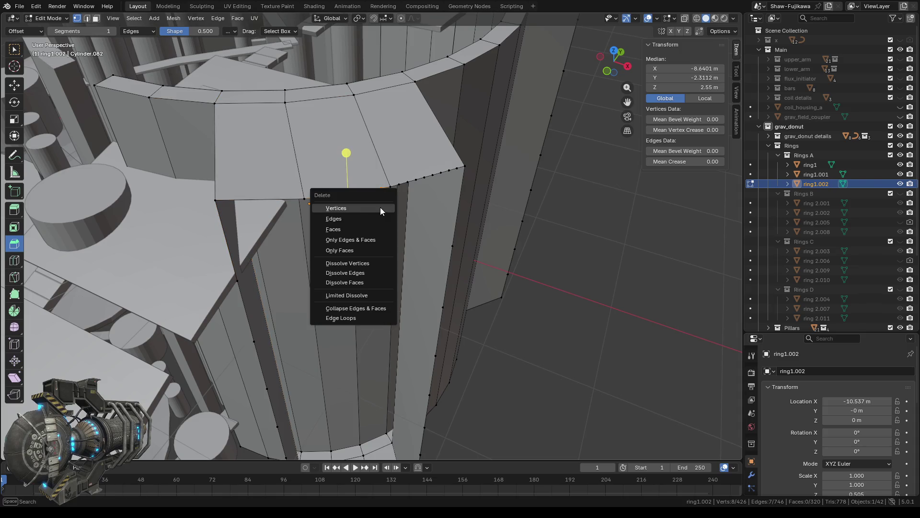
click(361, 208)
Fill the next top-rim gap with a face spanning its three boundary edges
middle_drag(348, 225, 344, 218)
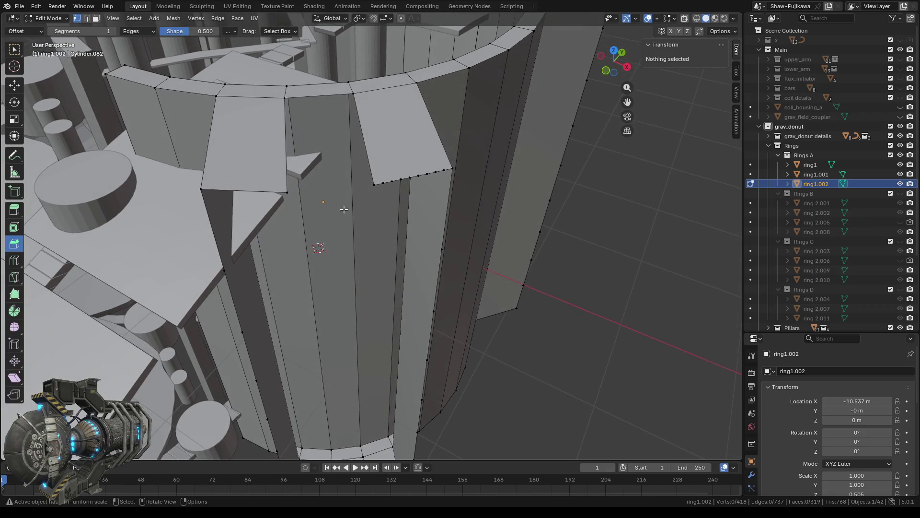
shift+click(317, 96)
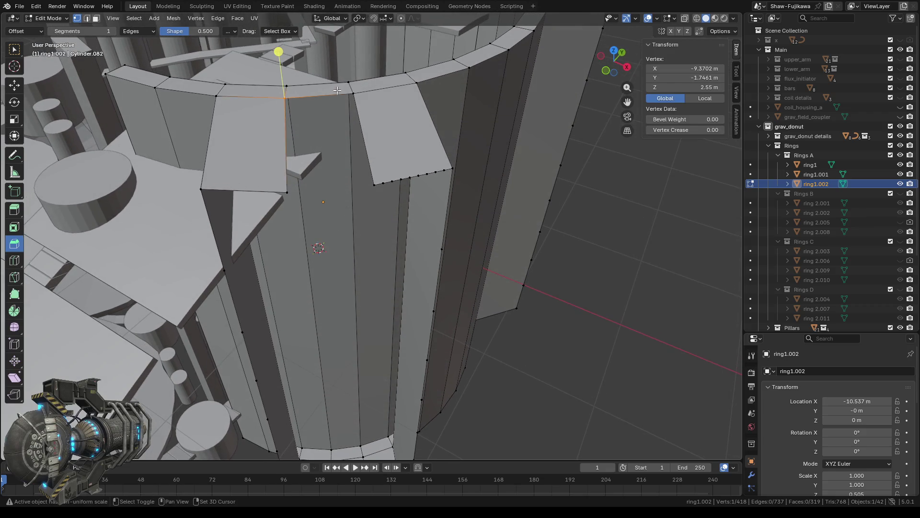
shift+click(277, 190)
shift+click(367, 185)
key(f)
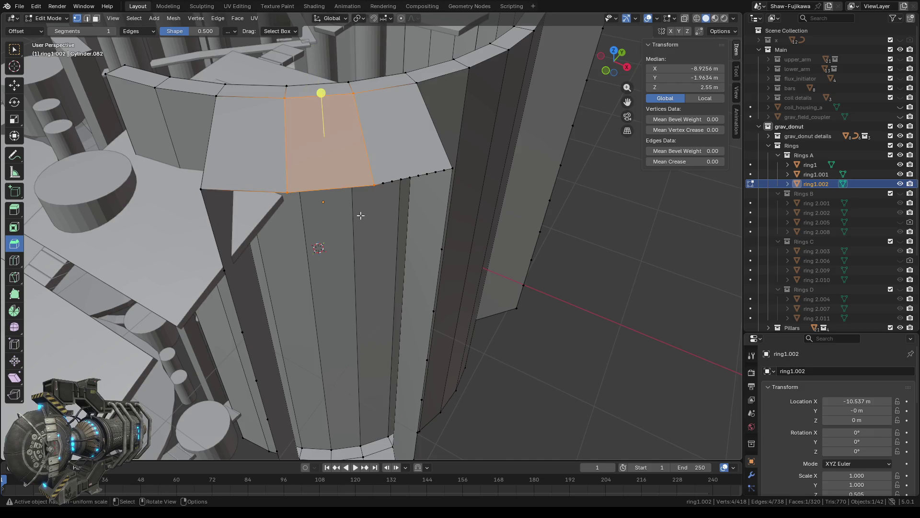
Delete the dense vertices along the rim's lower edge and fill that opening with a quad face
middle_drag(359, 212, 355, 192)
mouse_move(346, 179)
mouse_down()
mouse_move(410, 201)
mouse_move(416, 188)
mouse_up()
key(x)
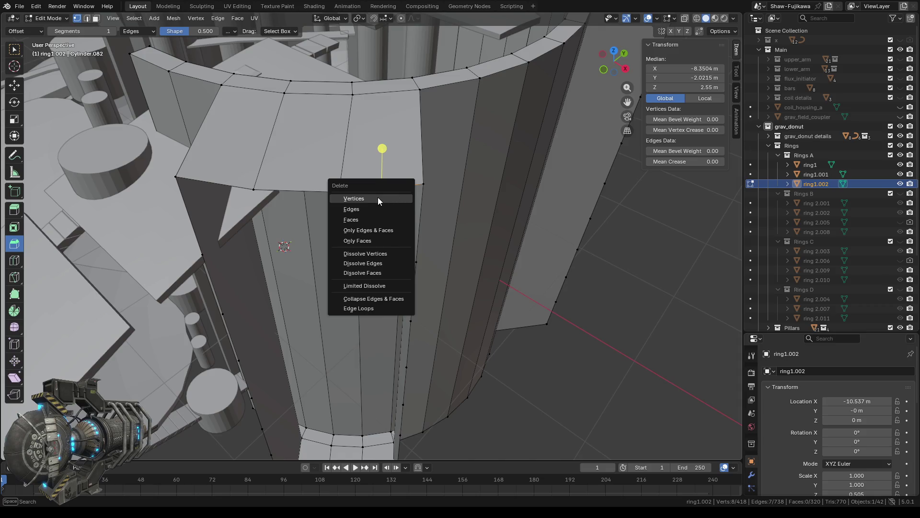
click(378, 198)
click(357, 94)
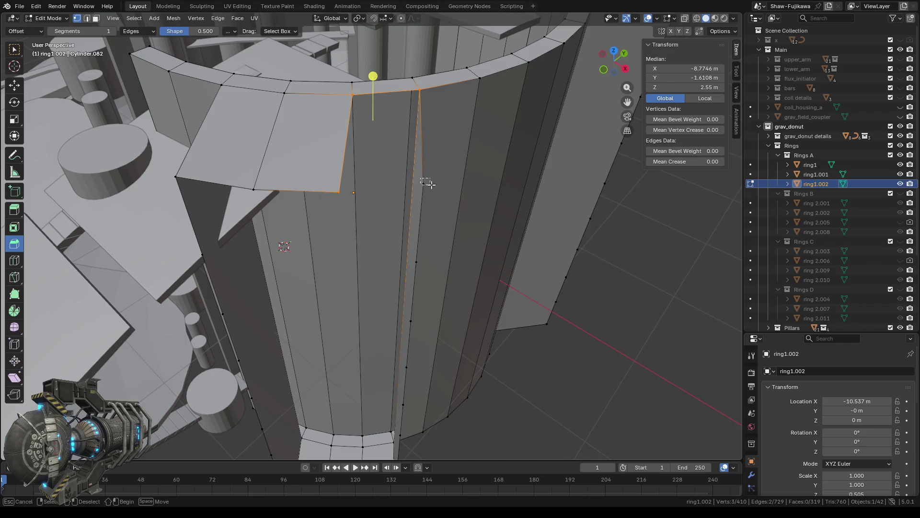
key(f)
mouse_move(378, 231)
middle_down()
mouse_move(340, 323)
mouse_move(358, 388)
mouse_move(345, 384)
mouse_move(349, 369)
mouse_move(316, 385)
middle_up()
Delete the dense bottom-left rim vertices and fill the gap with a four-corner face
drag(307, 318, 372, 353)
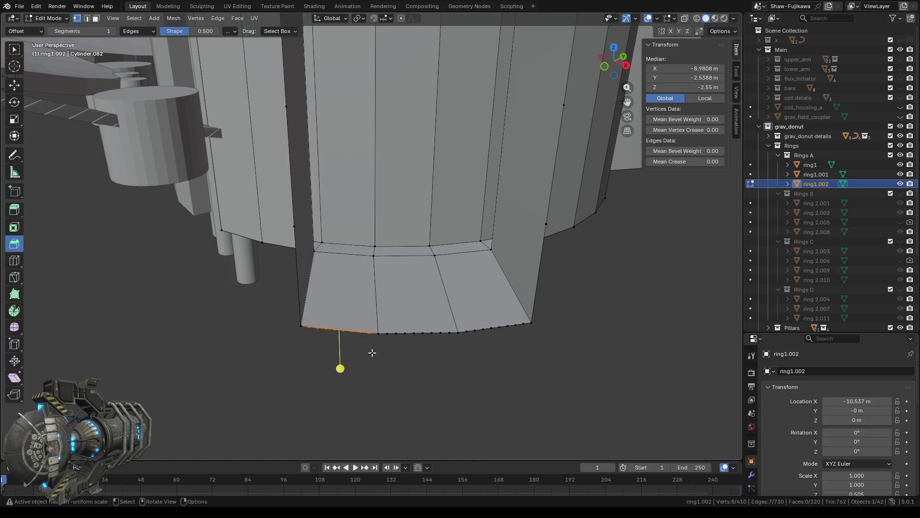
key(x)
click(355, 357)
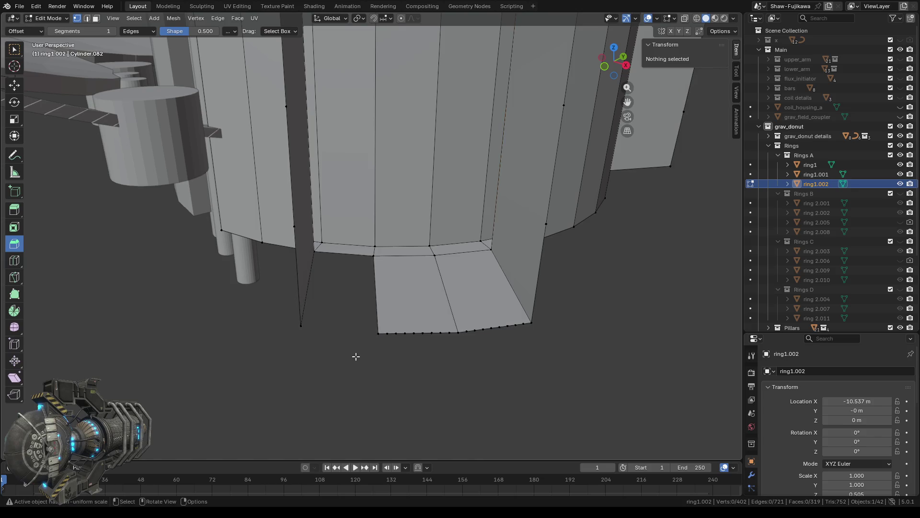
click(299, 325)
shift+click(312, 249)
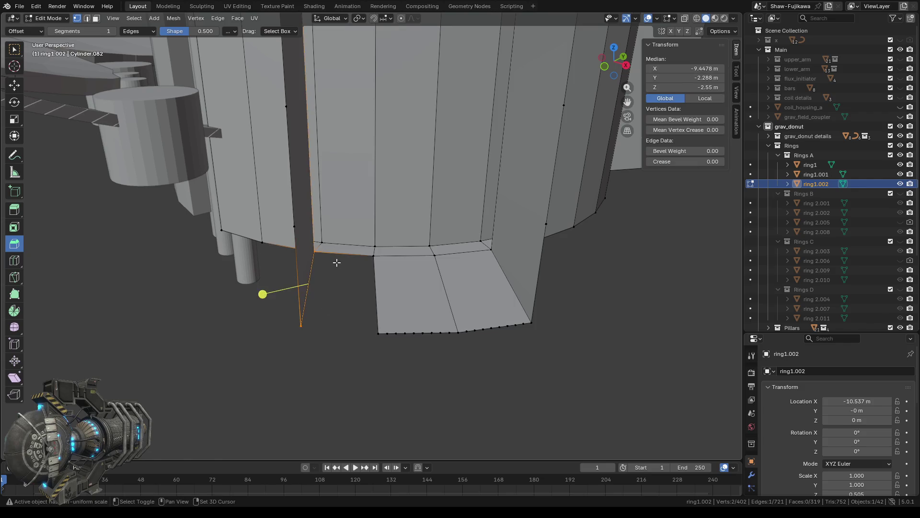
shift+click(373, 255)
shift+click(377, 332)
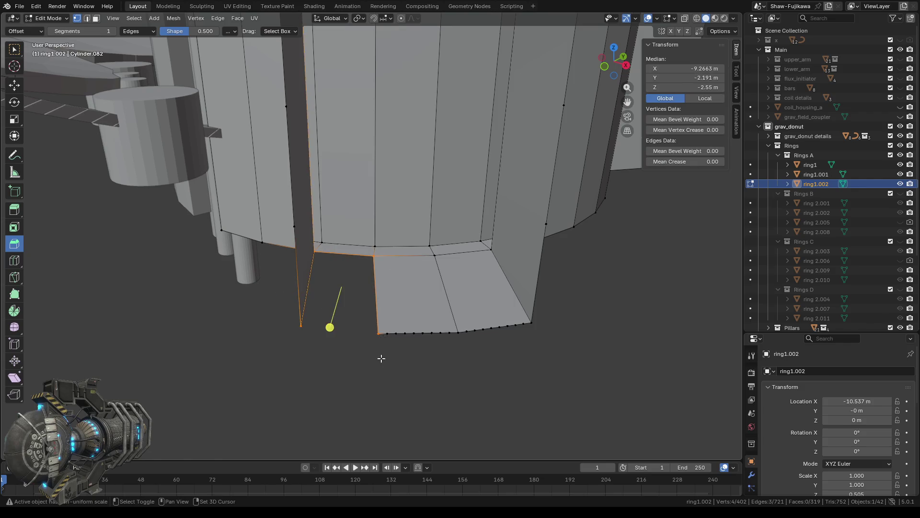
key(f)
Delete the next dense bottom-edge vertices and fill that opening with a quad face
drag(386, 319, 448, 343)
key(x)
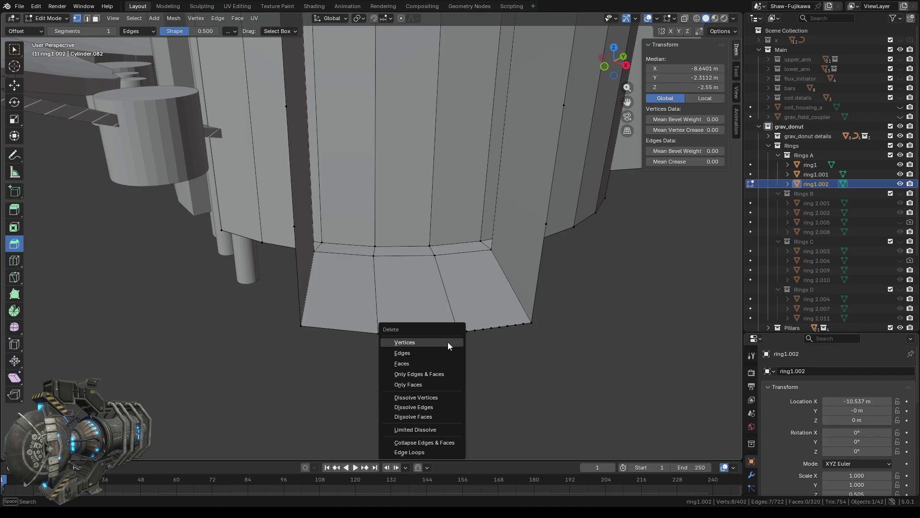
click(432, 344)
click(373, 255)
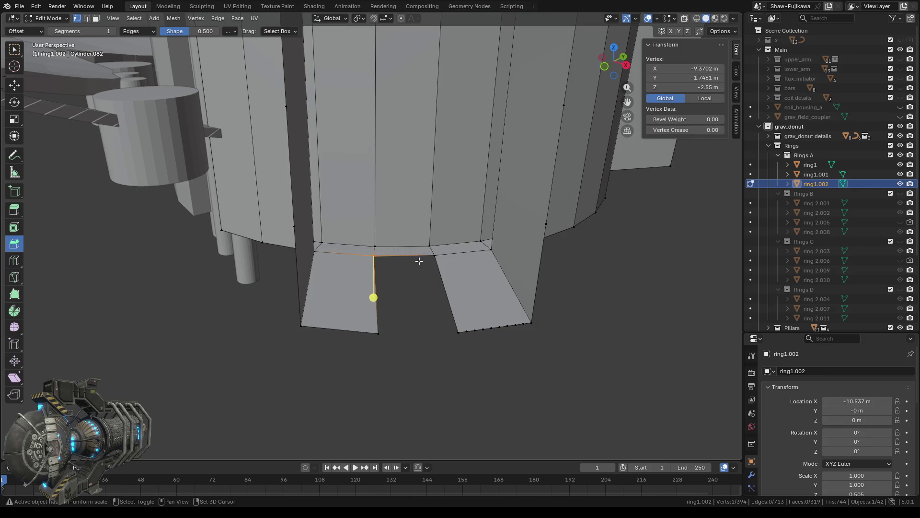
shift+click(445, 262)
shift+click(378, 332)
shift+click(458, 332)
key(f)
Delete the dense right-side bottom vertices and select the remaining opening's four corners
middle_drag(454, 353, 401, 339)
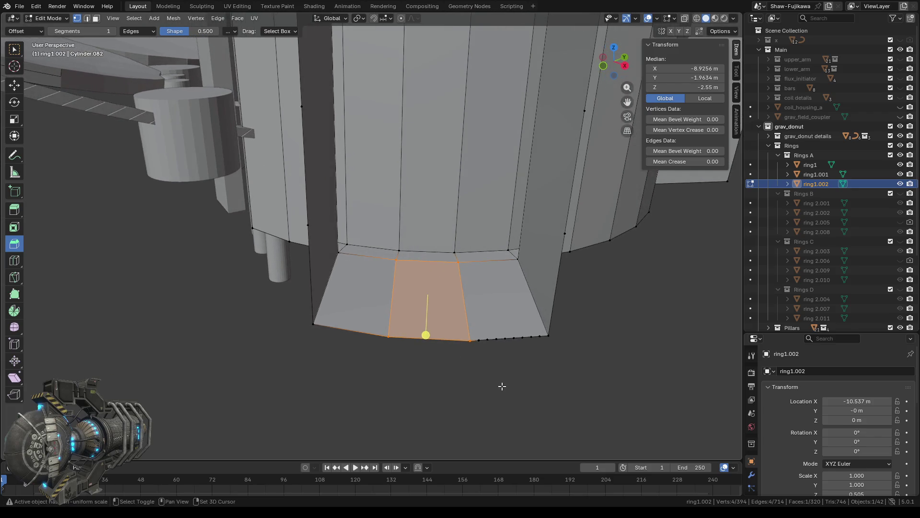
drag(390, 325, 460, 354)
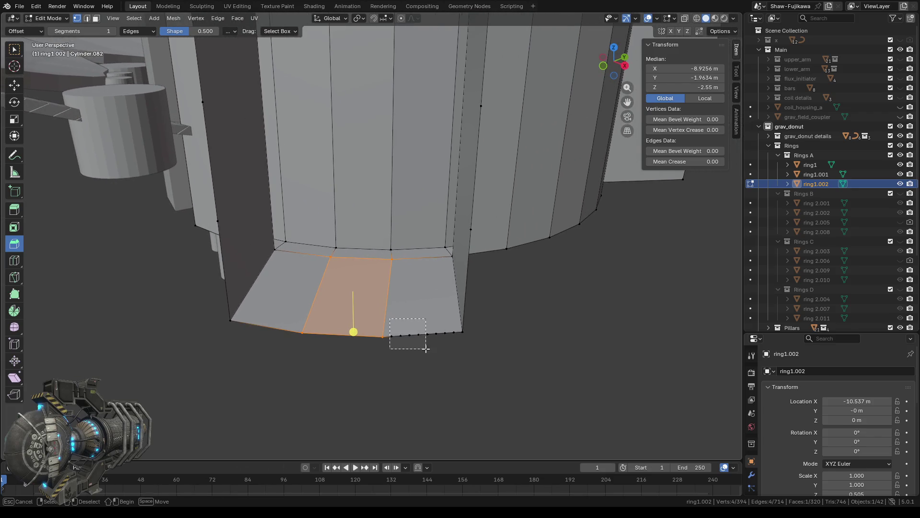
key(x)
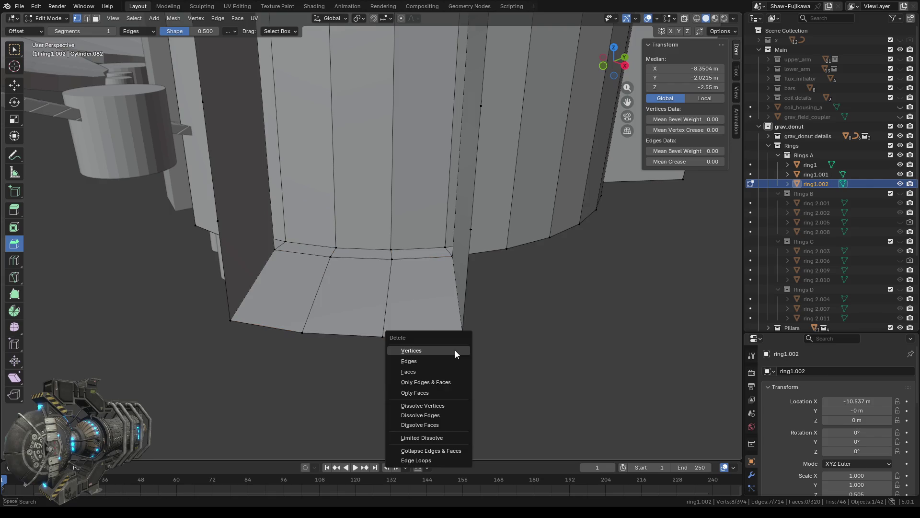
click(446, 350)
click(401, 261)
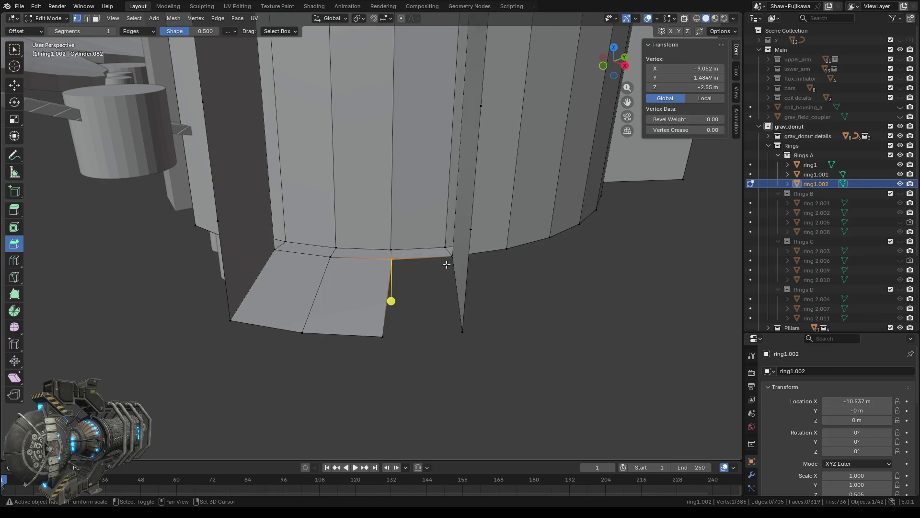
shift+click(458, 262)
shift+click(383, 336)
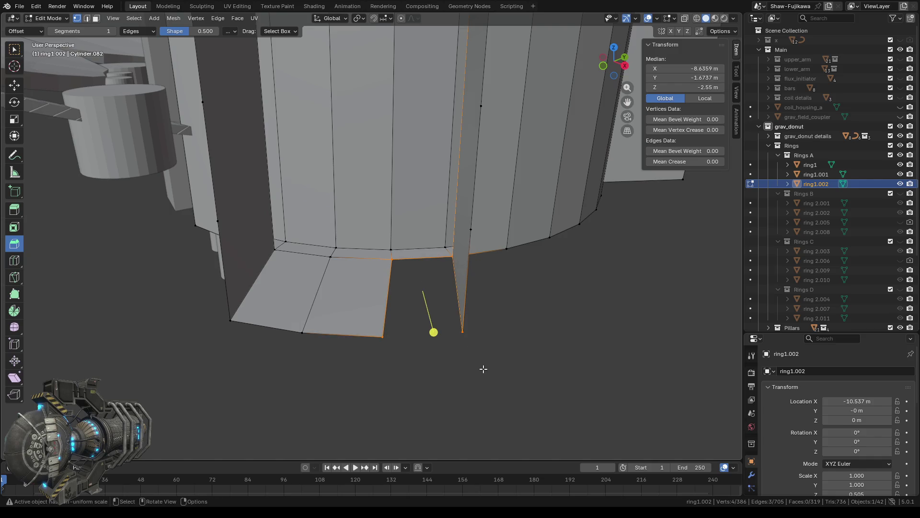
shift+click(462, 330)
Select the panel column's outer vertical edge
mouse_move(450, 362)
middle_down()
mouse_move(463, 355)
mouse_move(423, 323)
middle_up()
drag(358, 59, 399, 263)
mouse_move(427, 265)
middle_down()
mouse_move(404, 134)
mouse_move(375, 165)
middle_up()
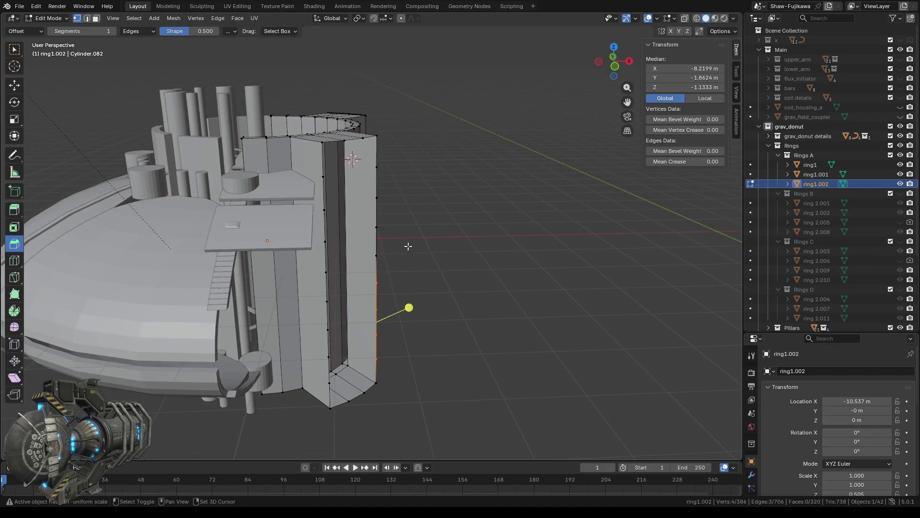
Delete the vertices of the column's leftover outer edge
drag(373, 164, 393, 272)
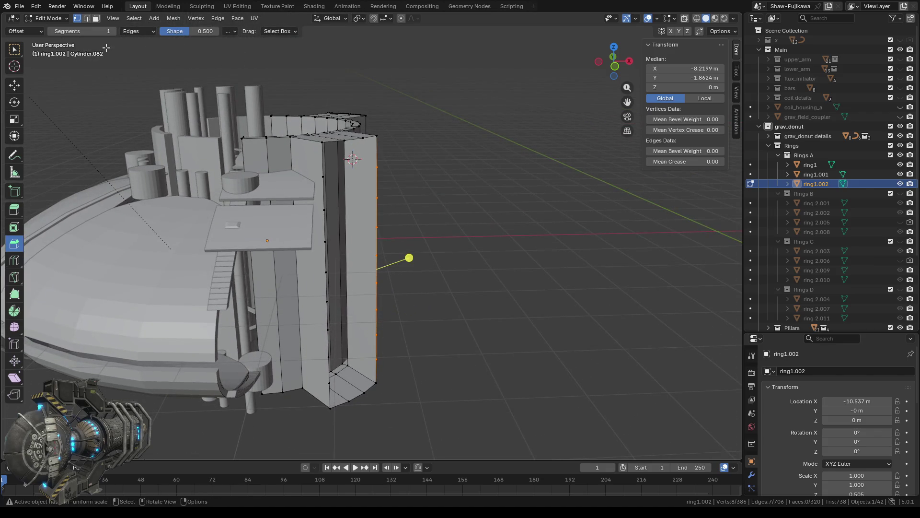
click(15, 49)
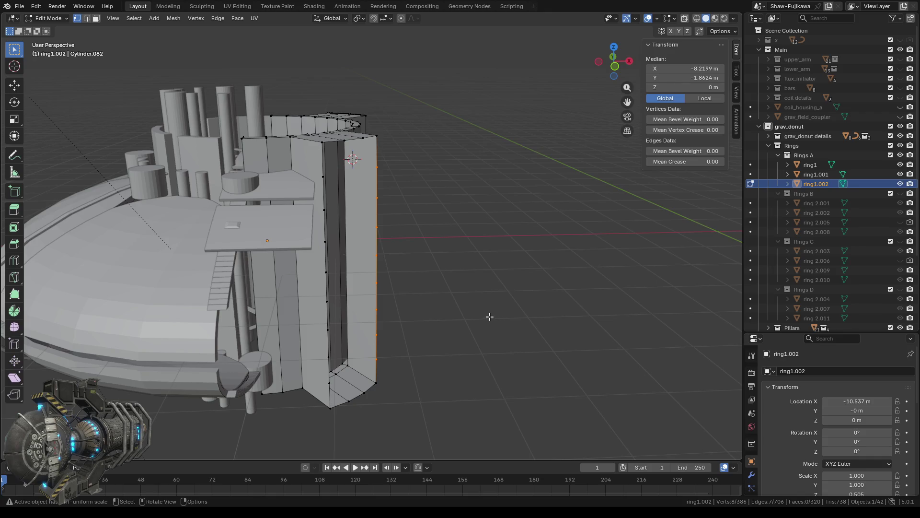
key(x)
click(474, 316)
Fill the column's open side wall with one tall face from its four corner vertices
mouse_move(568, 305)
middle_down()
mouse_move(408, 410)
mouse_move(417, 358)
middle_up()
scroll(408, 410, up, 5)
click(402, 357)
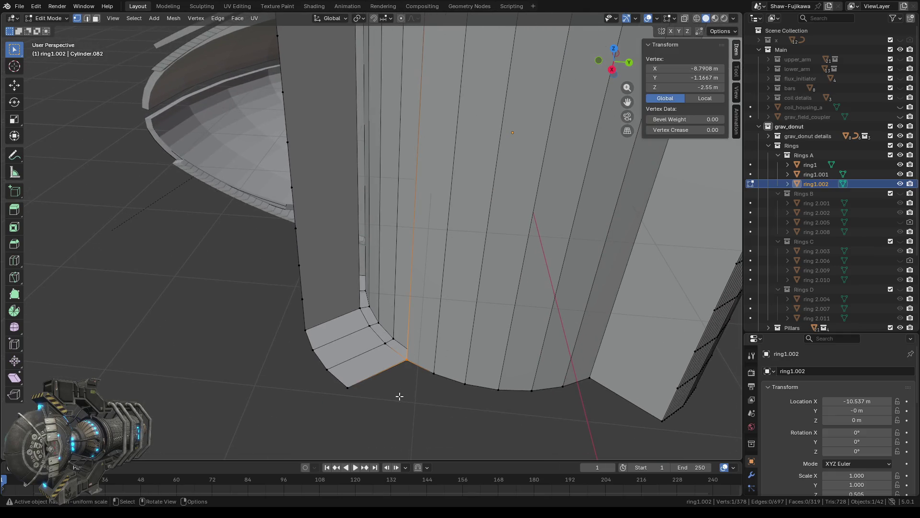
shift+click(348, 386)
scroll(385, 250, down, 2)
shift+scroll(385, 251, up, 4)
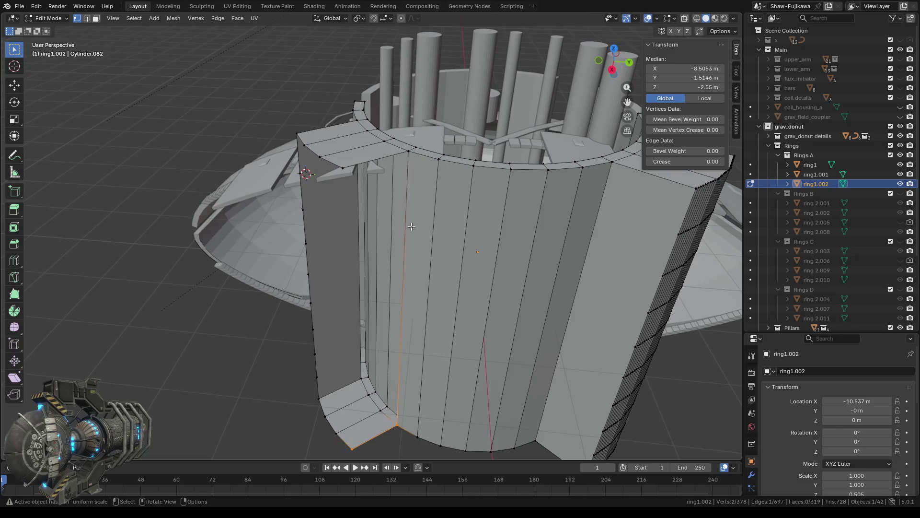
shift+click(404, 149)
shift+click(341, 167)
key(f)
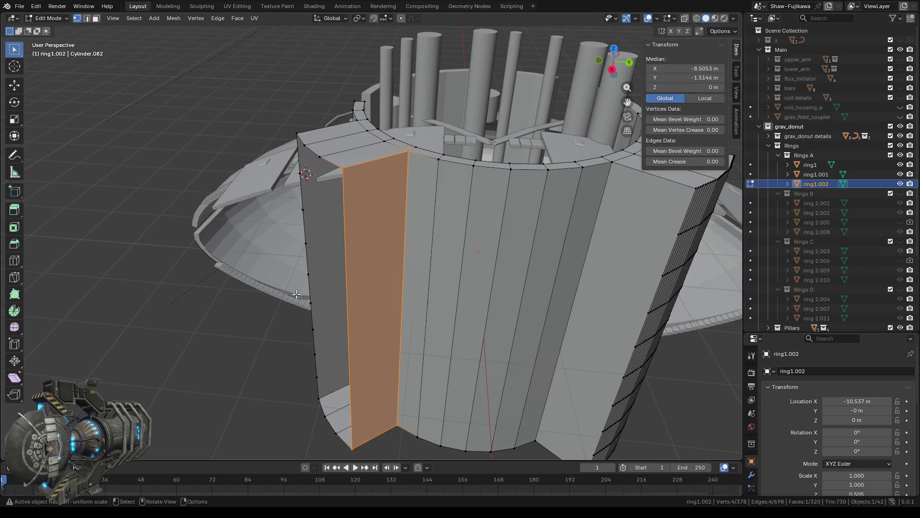
Select the vertical edge chain on the column's far side
middle_drag(361, 207, 326, 219)
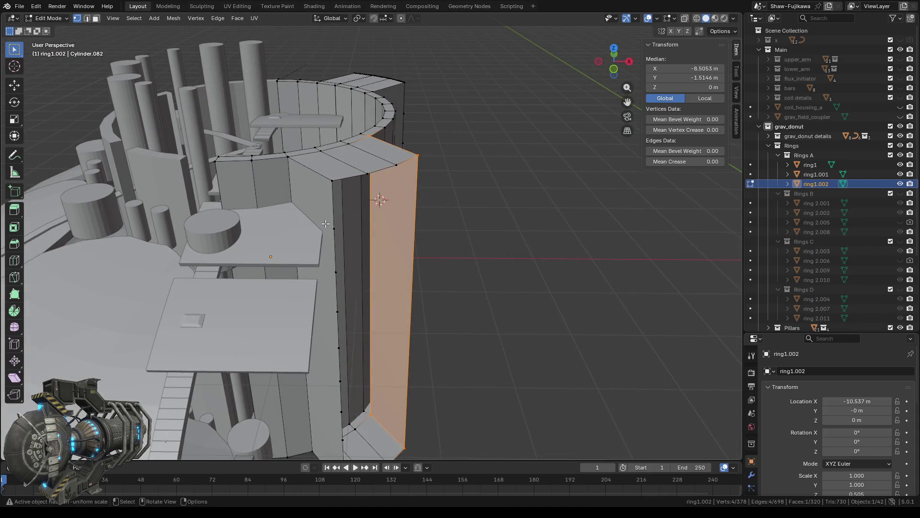
alt+click(340, 393)
mouse_move(365, 414)
middle_down()
mouse_move(298, 285)
mouse_move(277, 278)
middle_up()
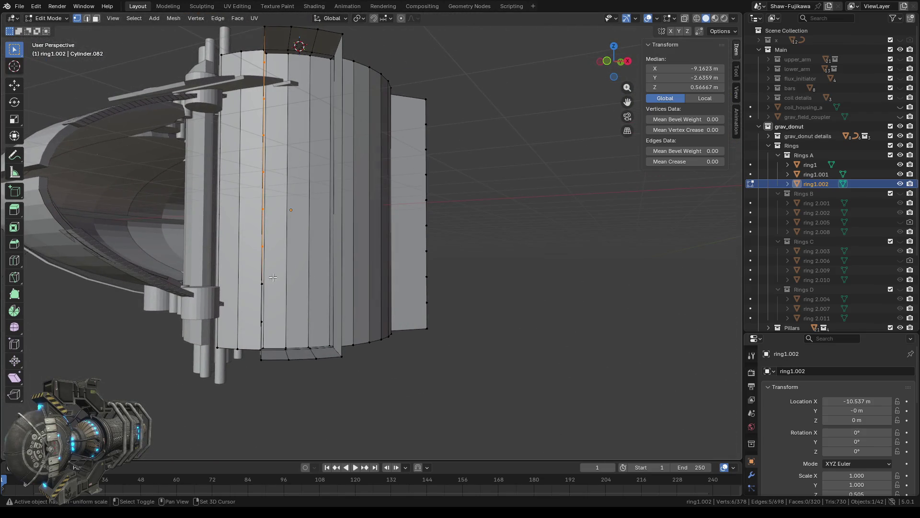
Delete the leftover vertical edge chain on the column's far side
ctrl+click(277, 335)
middle_drag(277, 336, 254, 295)
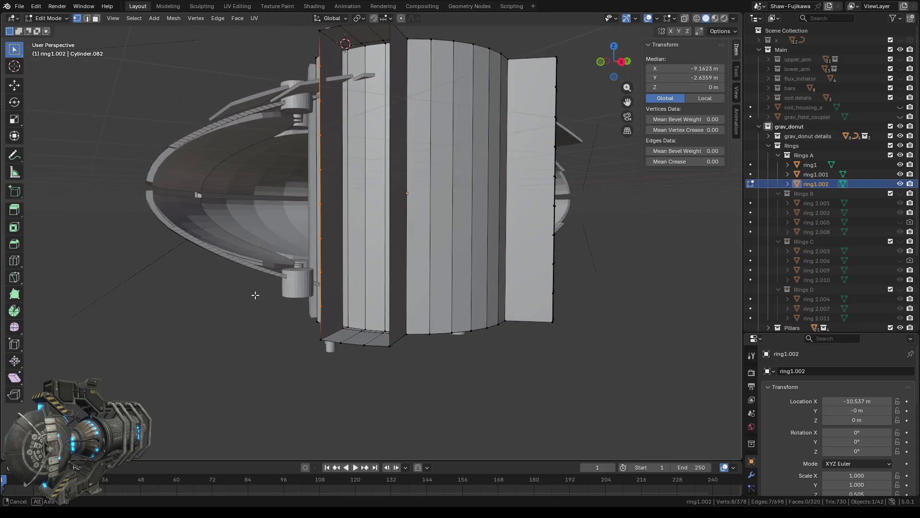
key(x)
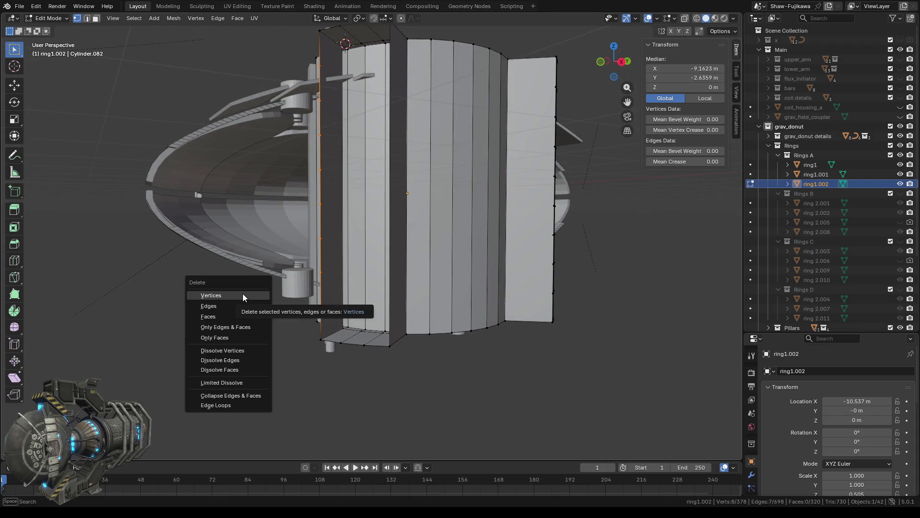
click(235, 295)
Fill the side opening with a tall face between its four corner vertices
mouse_move(283, 313)
middle_down()
mouse_move(311, 312)
mouse_move(339, 220)
middle_up()
scroll(311, 313, down, 3)
scroll(297, 308, up, 1)
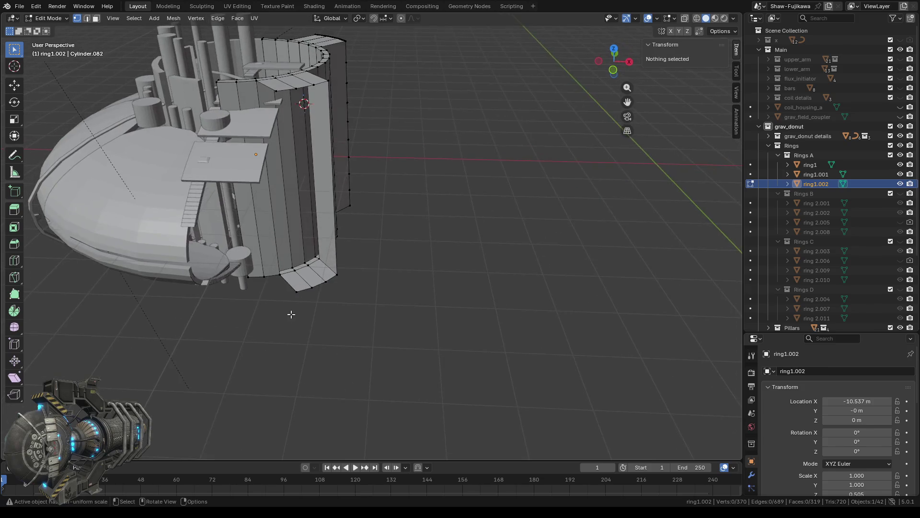
scroll(267, 337, up, 5)
click(252, 328)
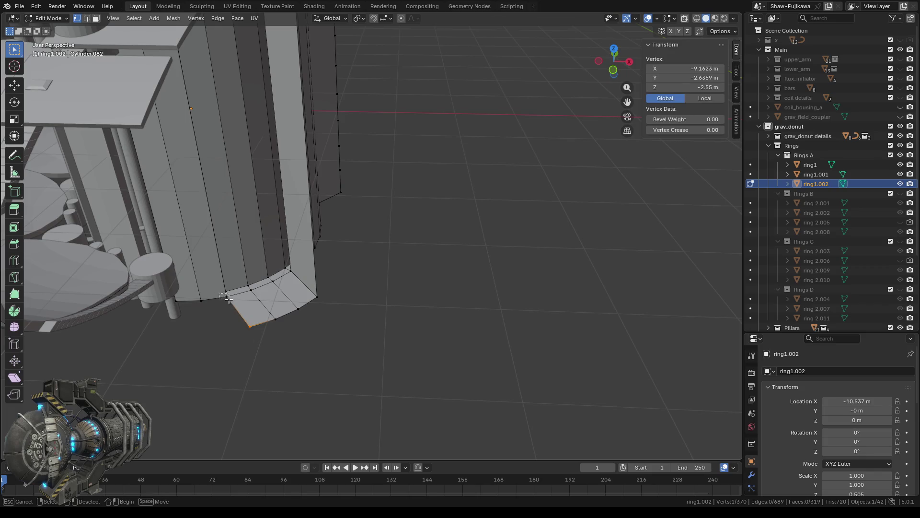
shift+click(225, 298)
scroll(228, 321, down, 4)
middle_drag(228, 321, 300, 218)
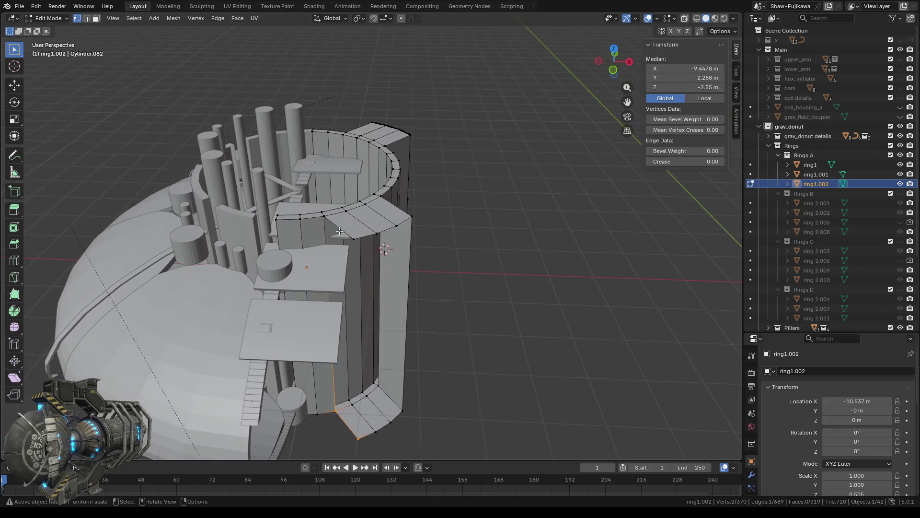
scroll(300, 218, up, 2)
shift+click(282, 198)
key(b)
drag(332, 238, 347, 256)
key(f)
middle_drag(354, 278, 364, 273)
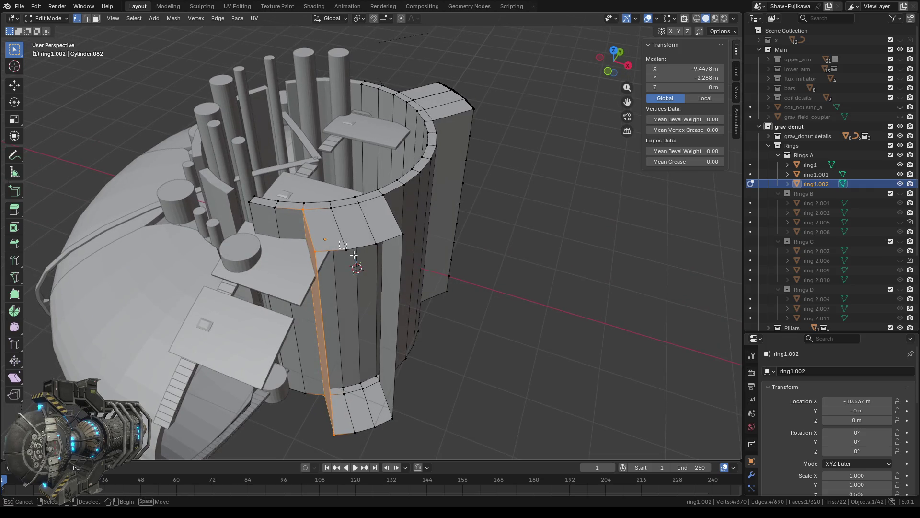
Fill a narrow quad face along the column side from its top edge and bottom vertex
click(346, 249)
shift+click(316, 250)
middle_drag(353, 399, 336, 364)
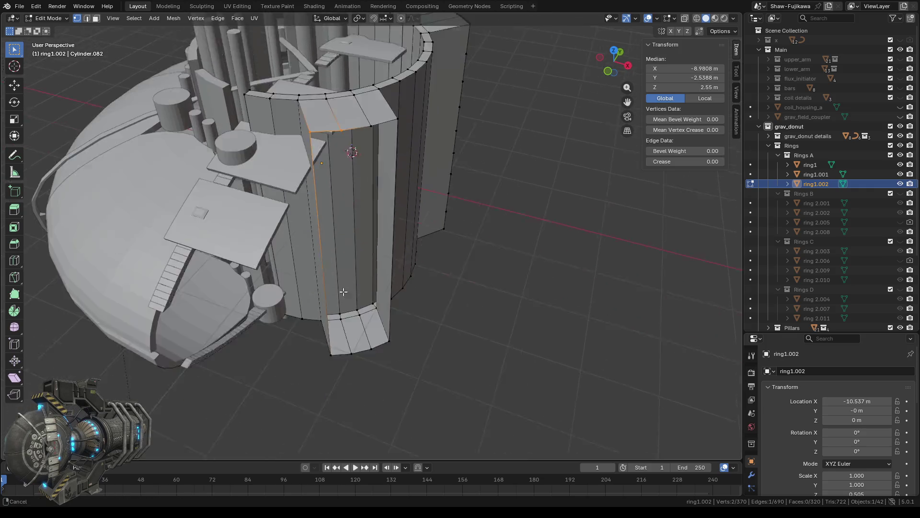
scroll(335, 365, up, 2)
shift+click(320, 352)
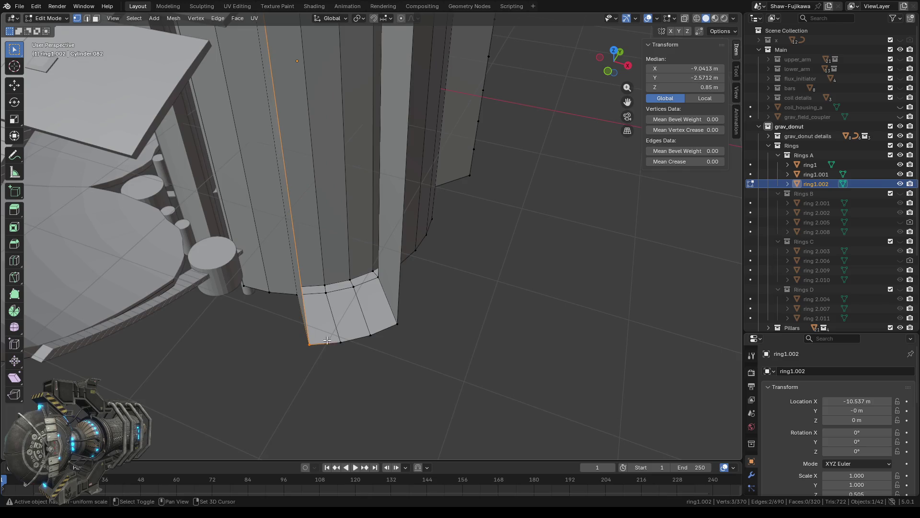
key(f)
Reduce the selection to one edge plus a bottom vertex for the next side face
mouse_move(372, 372)
middle_down()
mouse_move(359, 376)
mouse_move(348, 331)
middle_up()
scroll(348, 331, down, 2)
drag(305, 46, 339, 315)
middle_drag(338, 315, 339, 315)
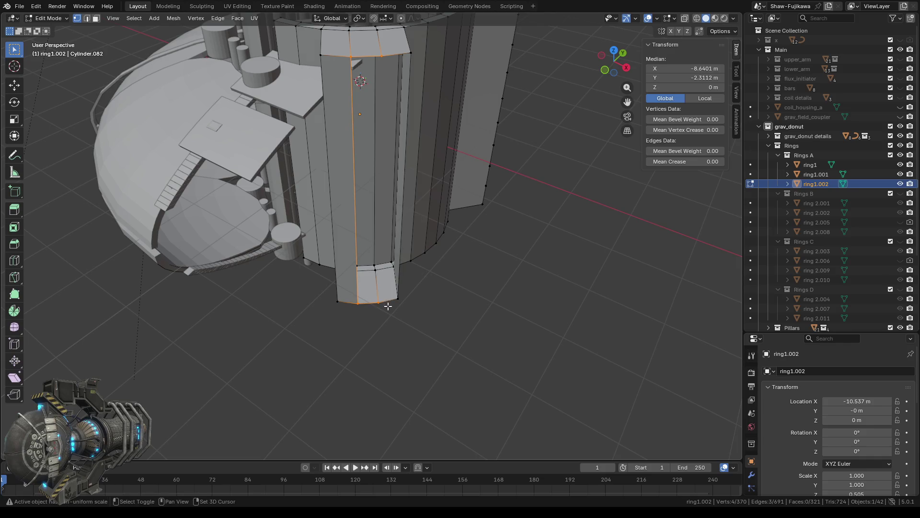
shift+click(392, 322)
ctrl+drag(332, 50, 366, 329)
Select the bottom-right and top vertices for the other column side face
mouse_move(364, 323)
middle_down()
mouse_move(434, 334)
mouse_move(405, 320)
middle_up()
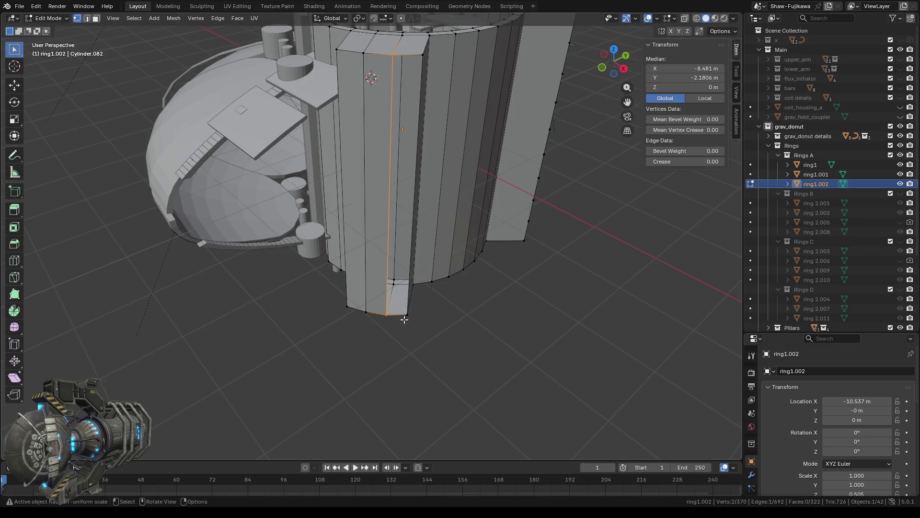
shift+click(416, 333)
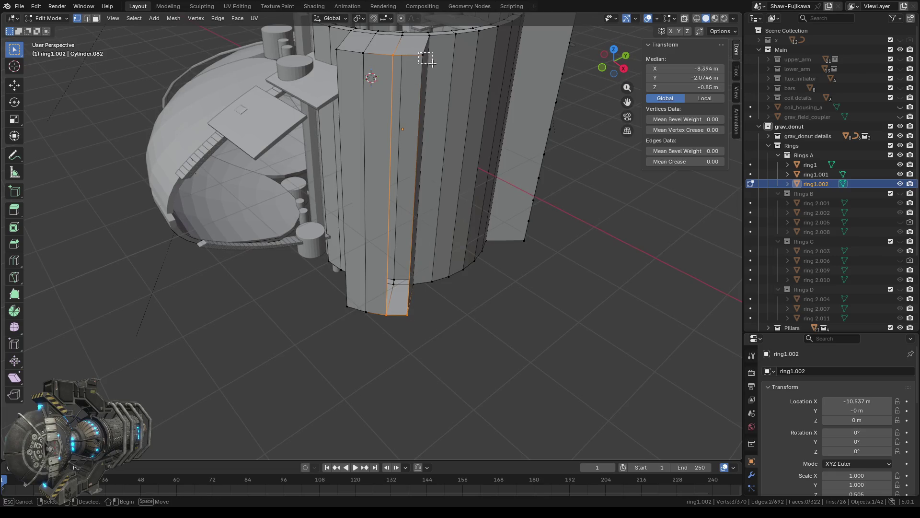
shift+click(428, 110)
mouse_move(439, 101)
middle_down()
mouse_move(442, 226)
mouse_move(324, 233)
mouse_move(396, 265)
middle_up()
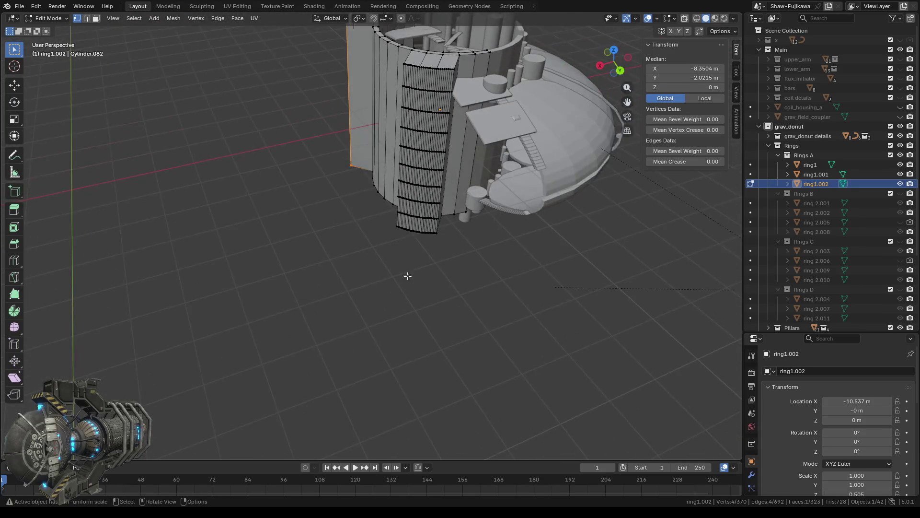
scroll(396, 265, up, 2)
scroll(343, 280, up, 1)
middle_drag(343, 281, 406, 133)
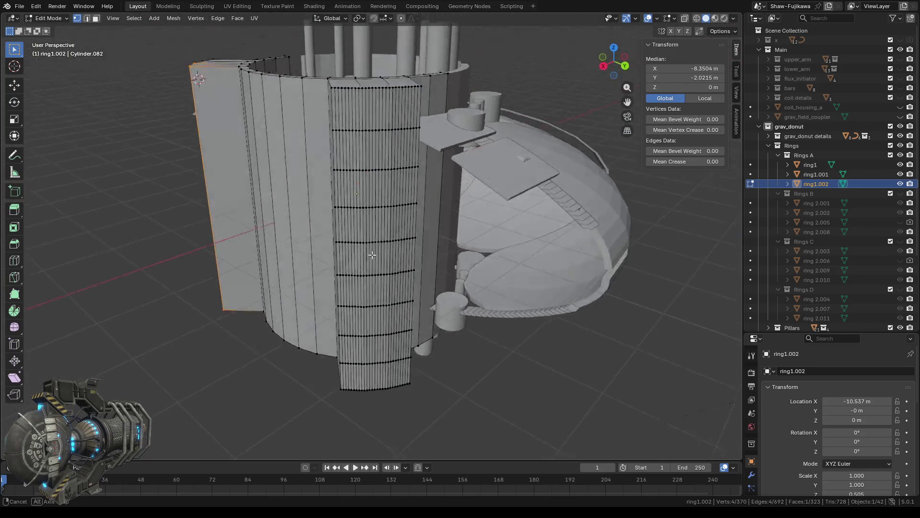
Delete the densely subdivided panel vertices from the column
drag(355, 87, 420, 417)
key(x)
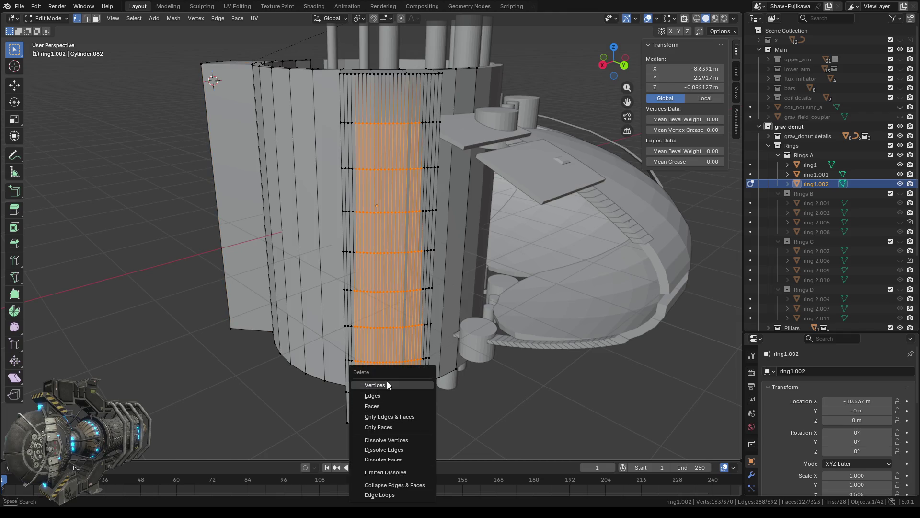
click(387, 381)
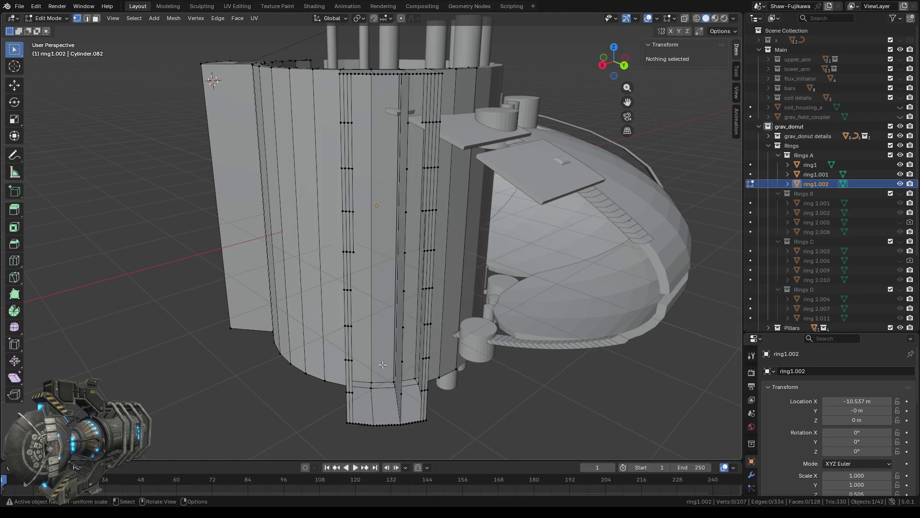
mouse_move(378, 261)
middle_down()
mouse_move(348, 275)
mouse_move(419, 280)
middle_up()
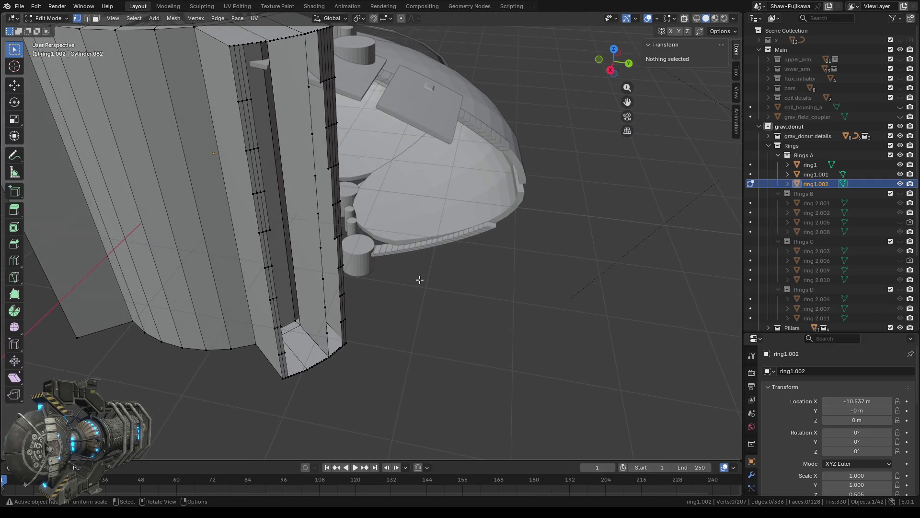
Delete the leftover vertical column of vertices inside the opening
key(b)
drag(317, 150, 332, 342)
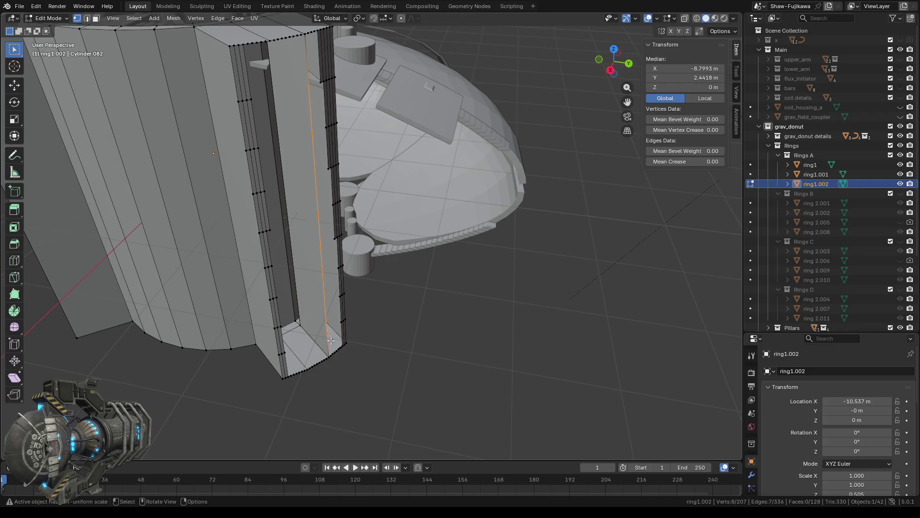
key(x)
click(330, 341)
mouse_move(359, 336)
middle_down()
mouse_move(338, 334)
mouse_move(326, 316)
middle_up()
Delete the two stray vertical edges in the opening using edge select mode, then return to vertex mode
key(2)
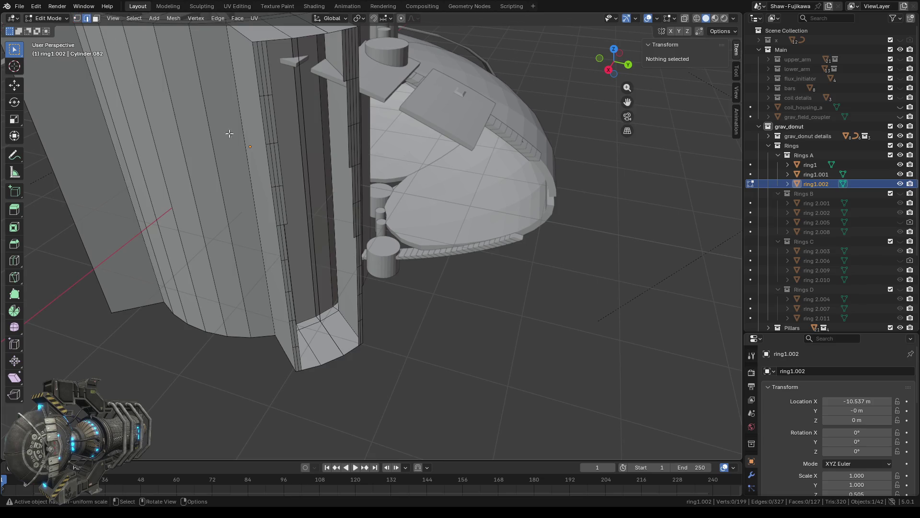
click(325, 286)
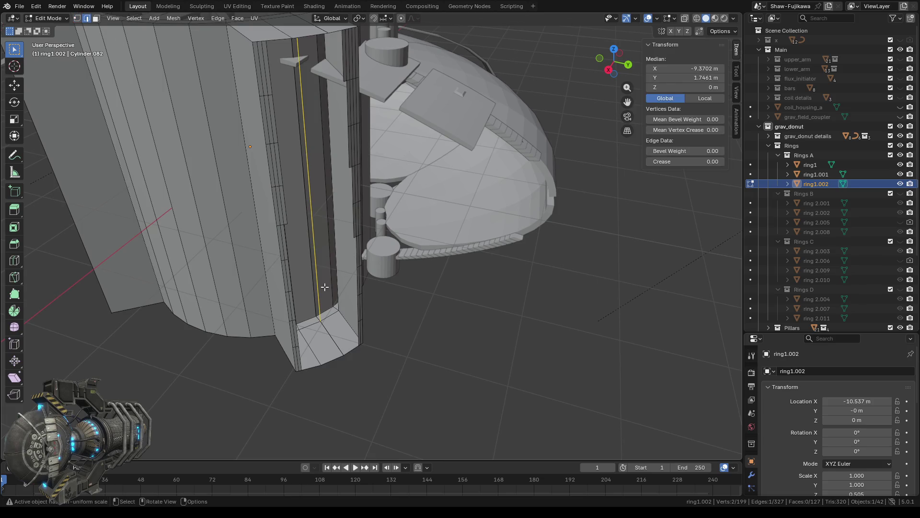
key(x)
click(290, 298)
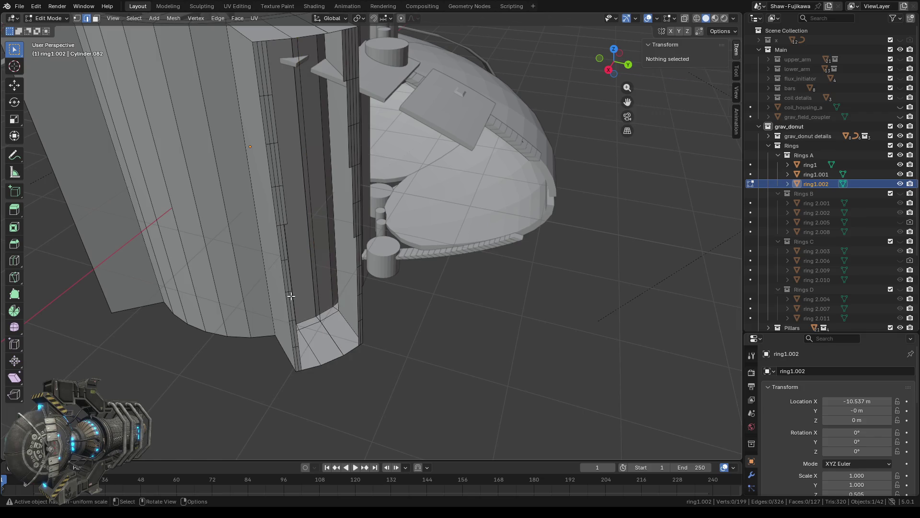
click(325, 297)
key(x)
click(320, 297)
click(77, 19)
Select the vertex strip along the column's right edge from bottom to top
middle_drag(357, 339, 341, 341)
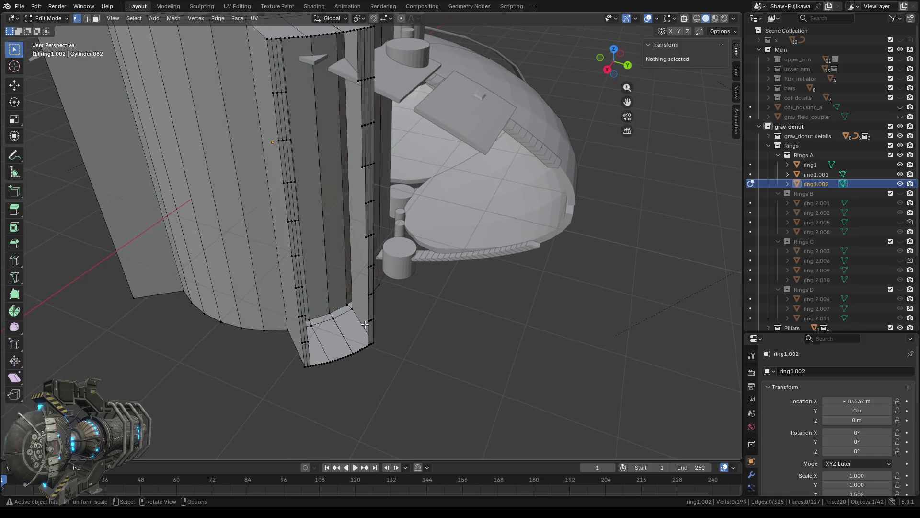
drag(362, 286, 392, 328)
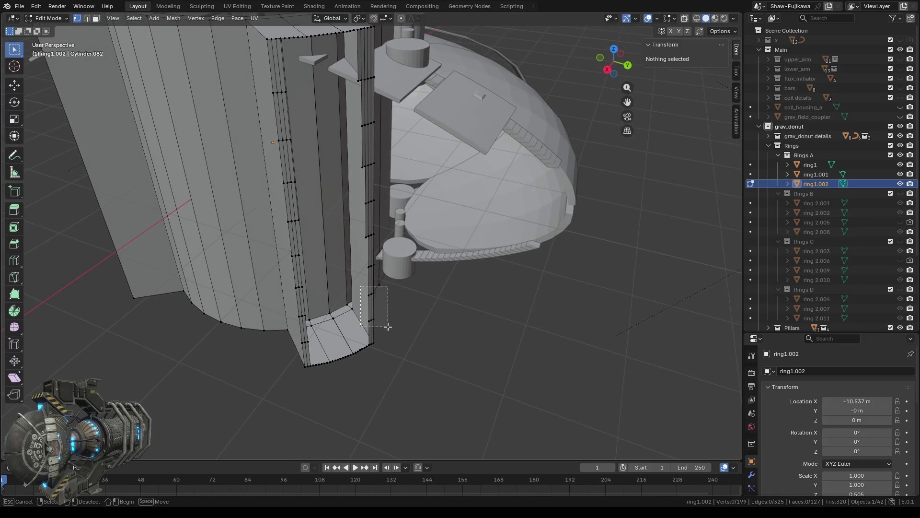
shift+click(370, 262)
shift+click(381, 244)
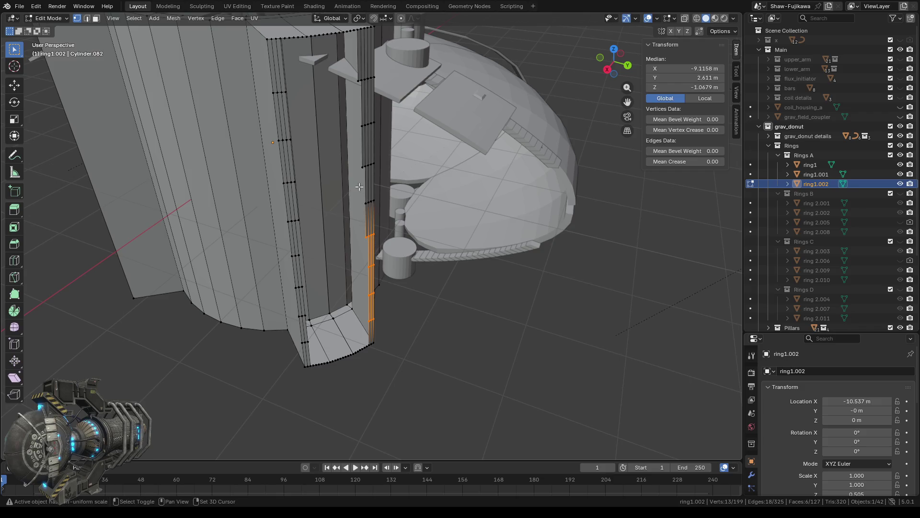
shift+drag(360, 188, 378, 207)
shift+drag(356, 164, 376, 174)
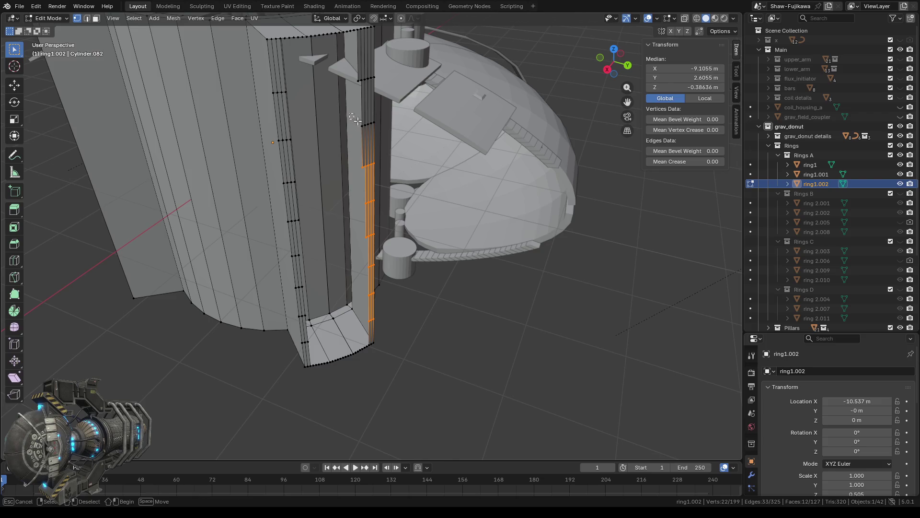
shift+drag(353, 118, 378, 130)
shift+drag(352, 73, 374, 112)
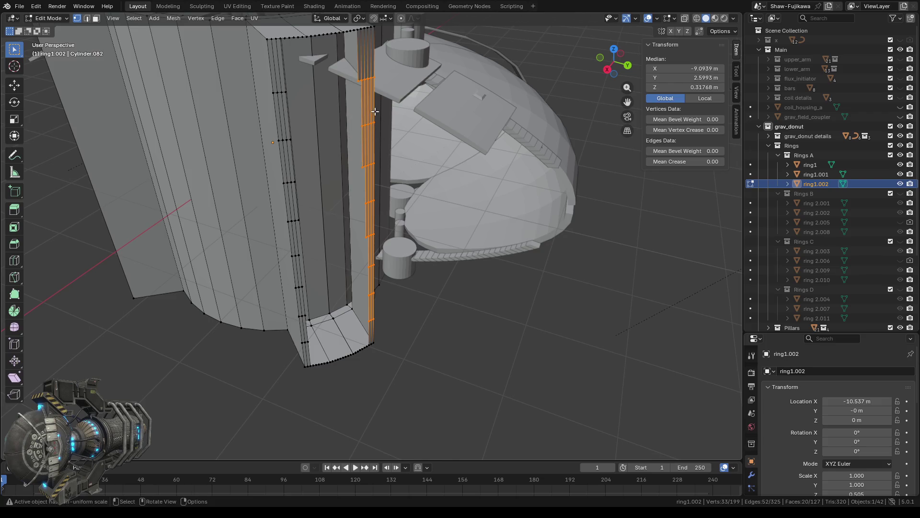
Deselect the extra corner vertices and delete the selected strip
middle_drag(379, 67, 475, 60)
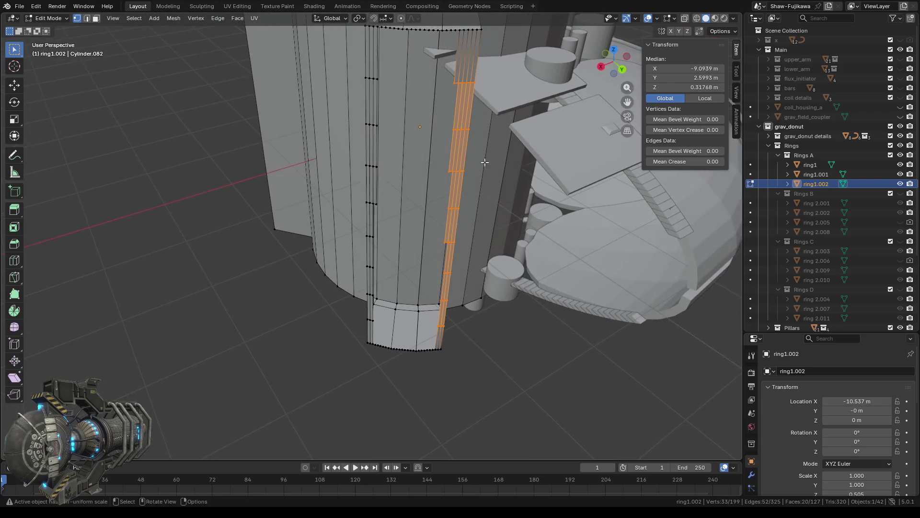
mouse_move(473, 70)
ctrl+mouse_down()
mouse_move(482, 112)
mouse_move(474, 166)
mouse_move(486, 206)
mouse_move(469, 220)
ctrl+mouse_up()
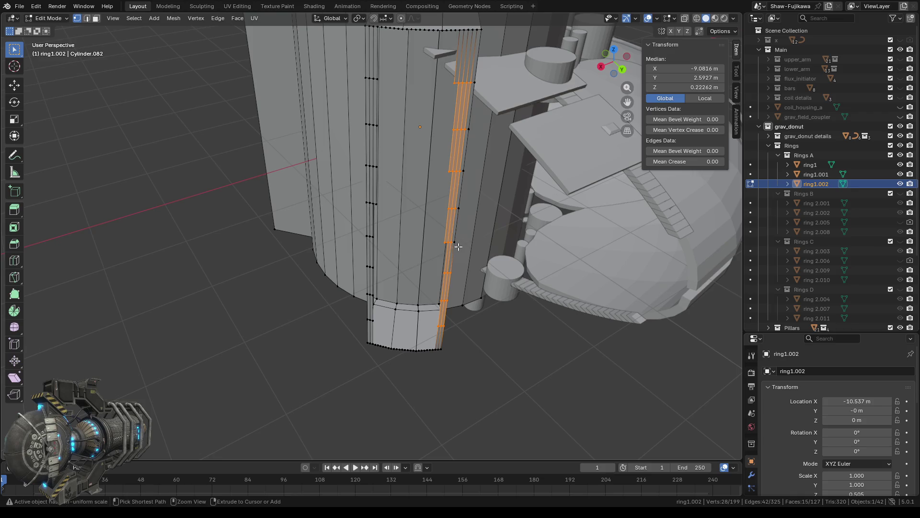
ctrl+drag(449, 268, 455, 334)
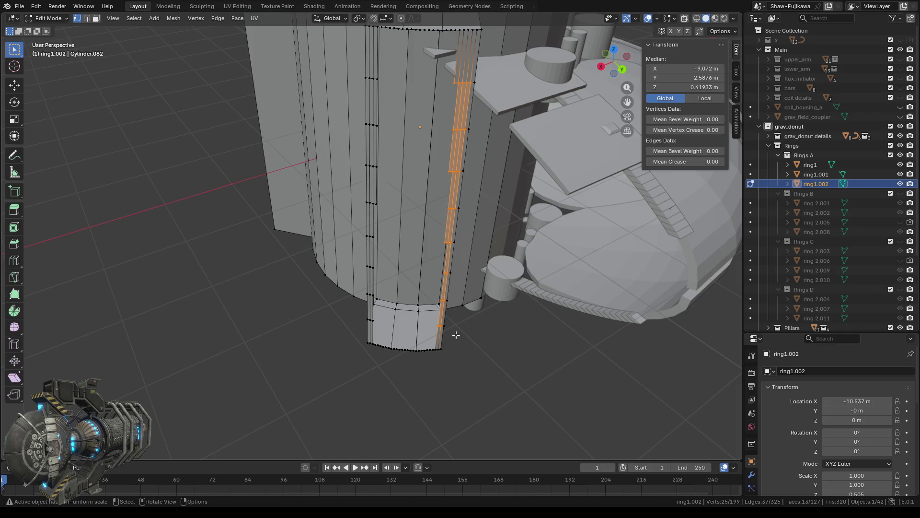
key(x)
click(417, 330)
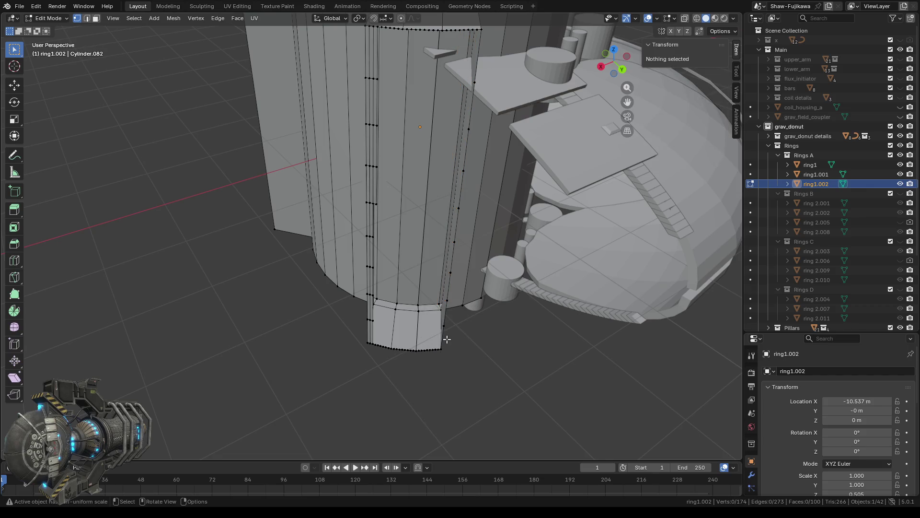
middle_drag(382, 206, 378, 164)
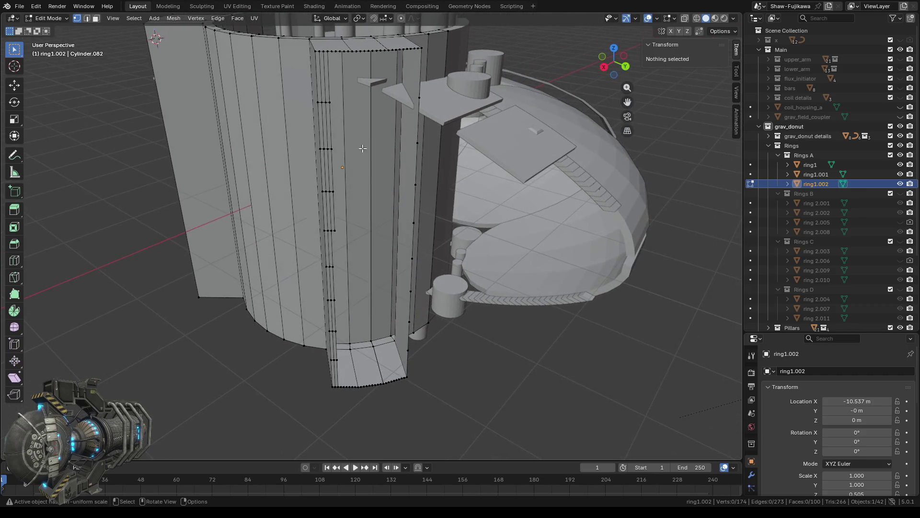
Delete the dense vertex strip along the column's left edge, including the bottom vertex pairs
mouse_move(345, 87)
mouse_down()
mouse_move(323, 161)
mouse_move(334, 231)
mouse_move(327, 234)
mouse_up()
mouse_move(343, 265)
shift+mouse_down()
mouse_move(331, 269)
mouse_move(334, 329)
shift+mouse_up()
scroll(334, 330, up, 2)
shift+middle_drag(369, 274, 378, 166)
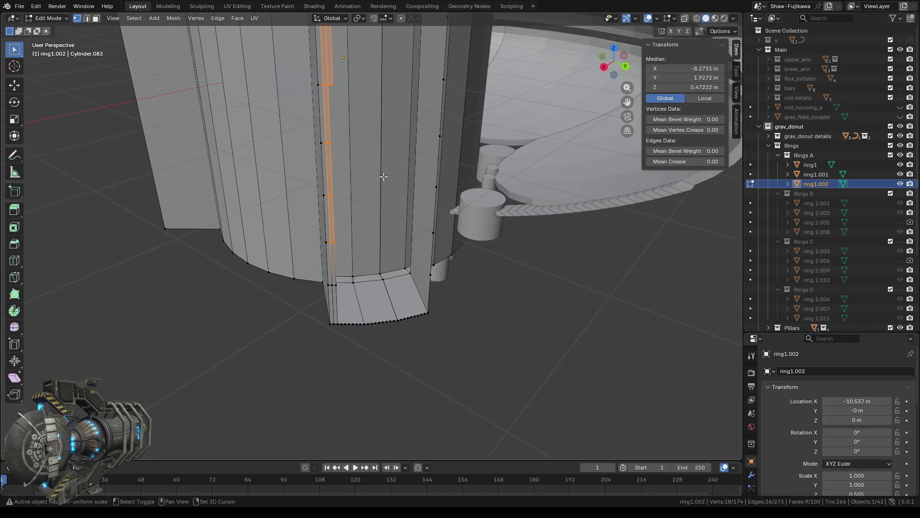
scroll(378, 166, up, 1)
shift+drag(352, 305, 317, 302)
scroll(386, 311, down, 2)
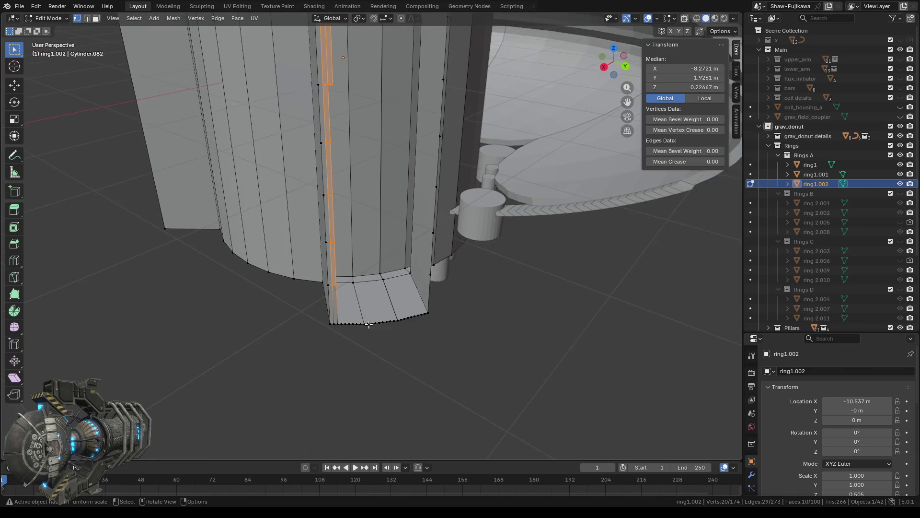
scroll(387, 311, down, 2)
shift+middle_drag(386, 312, 372, 369)
key(x)
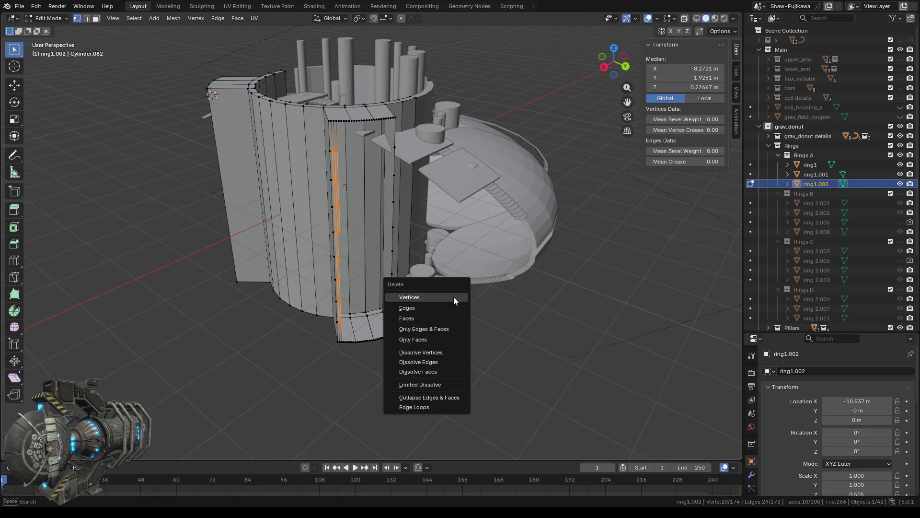
click(452, 294)
Orbit down into the column and select the vertices along its top edge
mouse_move(584, 317)
middle_down()
mouse_move(578, 324)
mouse_move(369, 154)
middle_up()
scroll(370, 154, up, 2)
scroll(370, 154, up, 2)
middle_drag(399, 364, 406, 274)
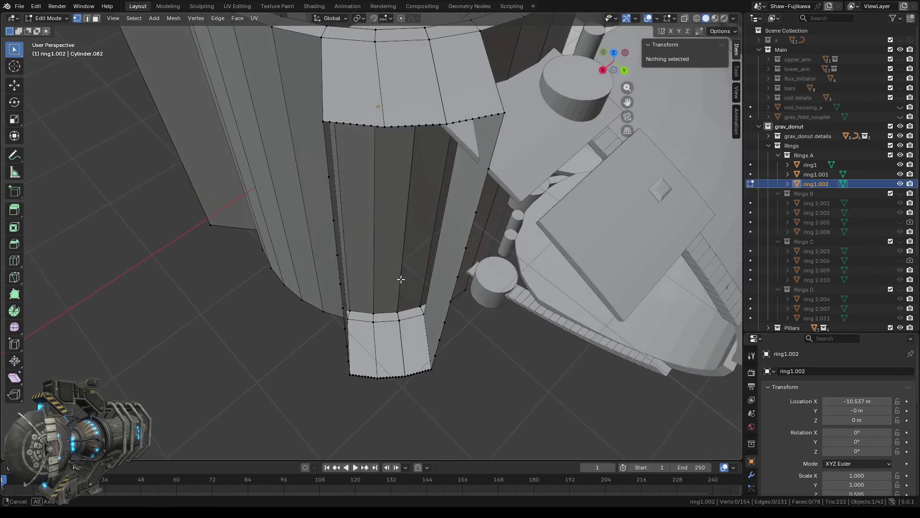
scroll(399, 261, up, 1)
scroll(355, 170, up, 1)
scroll(376, 218, up, 1)
scroll(377, 221, up, 1)
scroll(377, 221, up, 1)
drag(291, 95, 320, 128)
drag(378, 128, 377, 128)
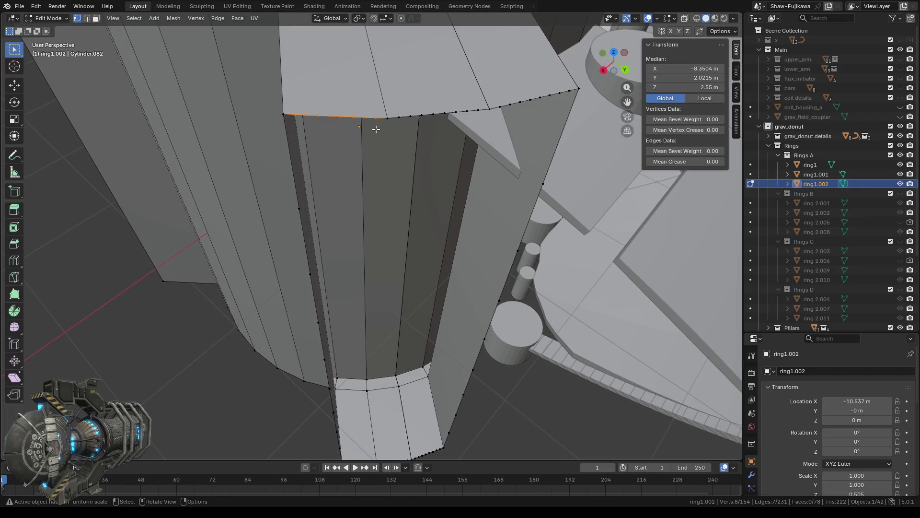
Delete the selected top-edge vertices and fill the gap with a four-corner face
key(x)
click(347, 133)
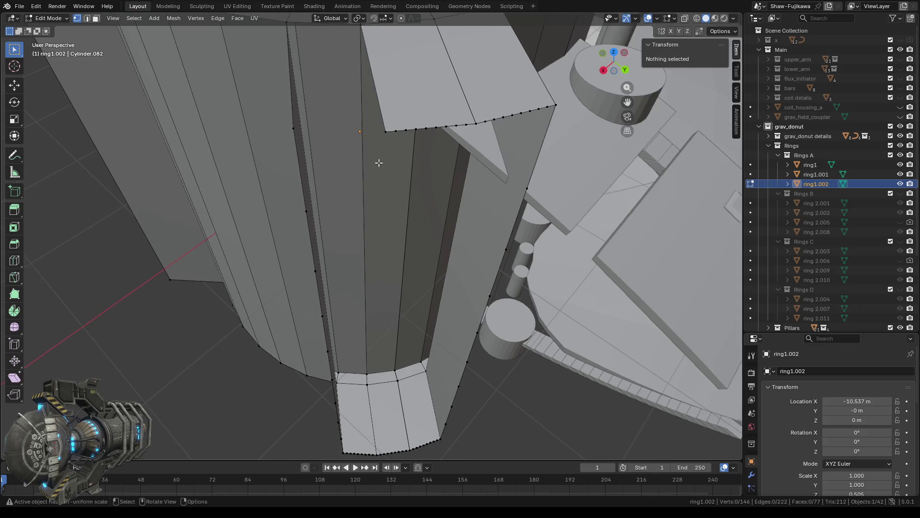
click(297, 125)
shift+click(385, 131)
mouse_move(373, 135)
middle_down()
mouse_move(346, 184)
mouse_move(310, 113)
middle_up()
shift+click(316, 87)
shift+click(362, 77)
key(f)
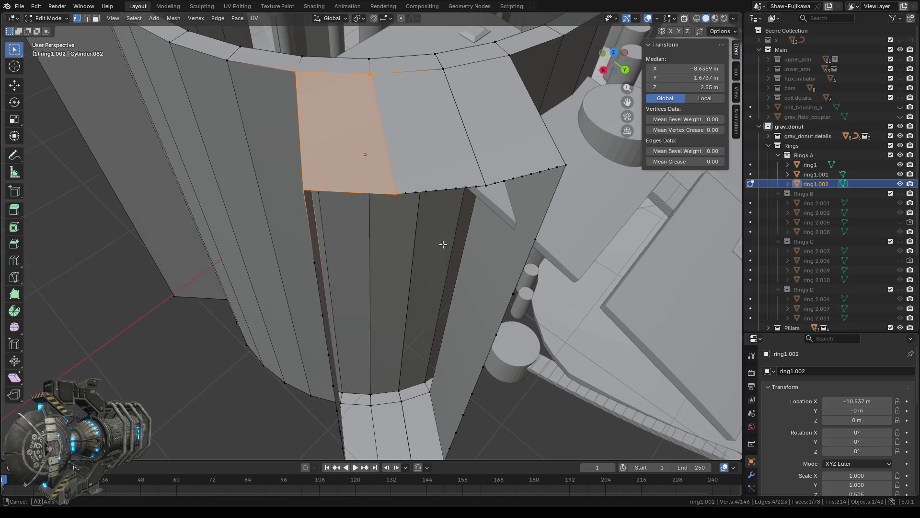
Remove the crowded vertices on the next top panel edge and fill a quad face there
middle_drag(444, 244, 365, 191)
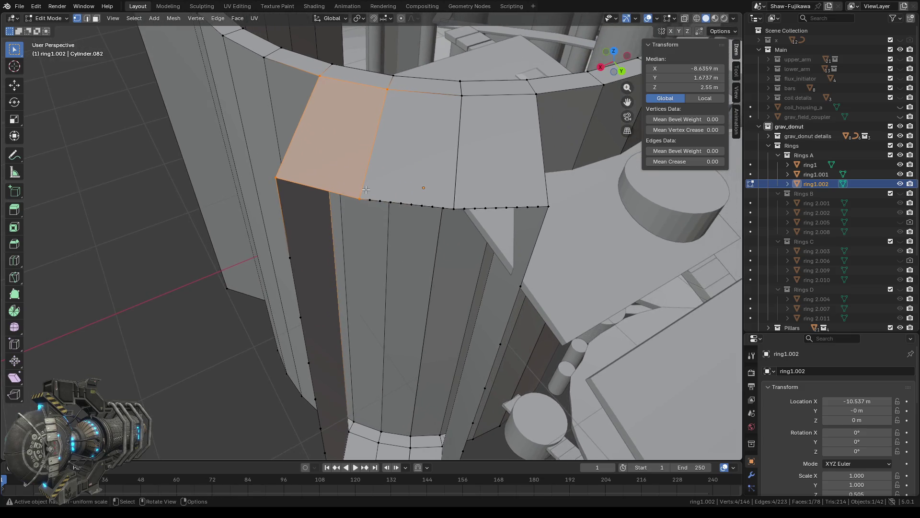
mouse_move(368, 191)
mouse_down()
mouse_move(420, 224)
mouse_move(447, 221)
mouse_up()
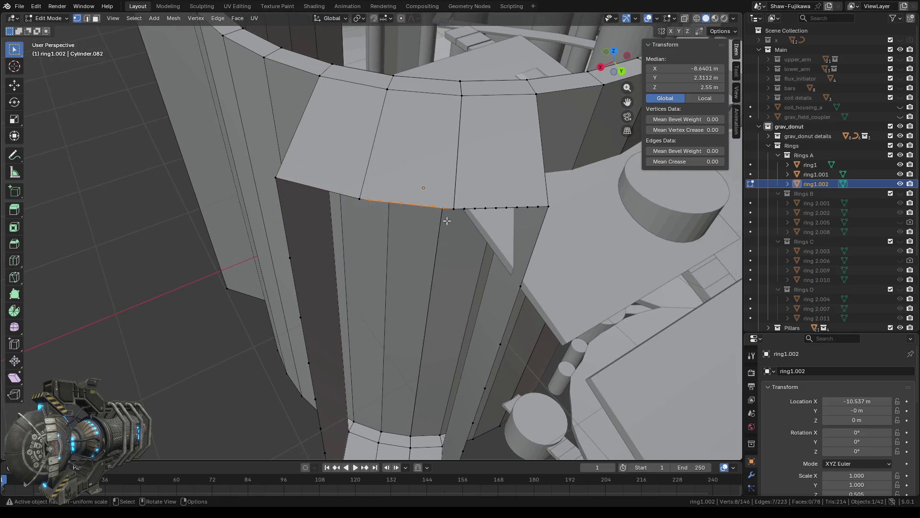
key(x)
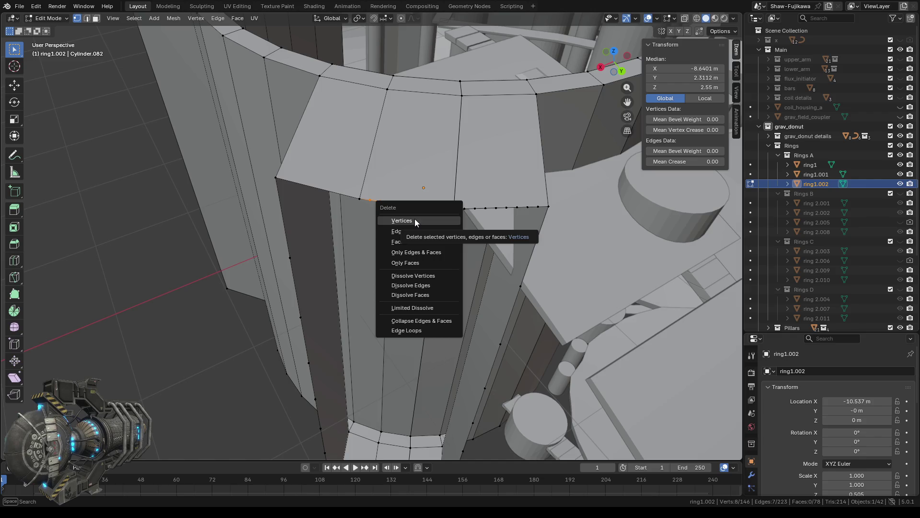
click(415, 220)
click(388, 89)
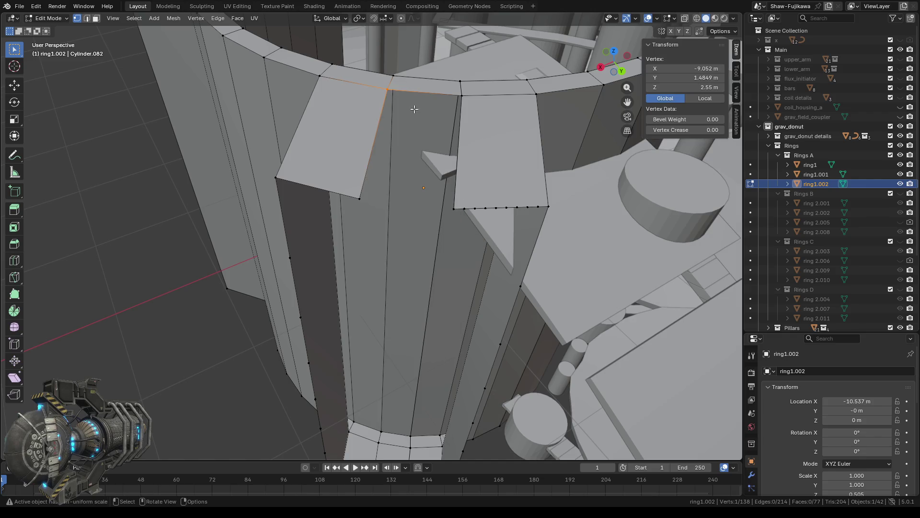
shift+click(461, 95)
shift+click(359, 196)
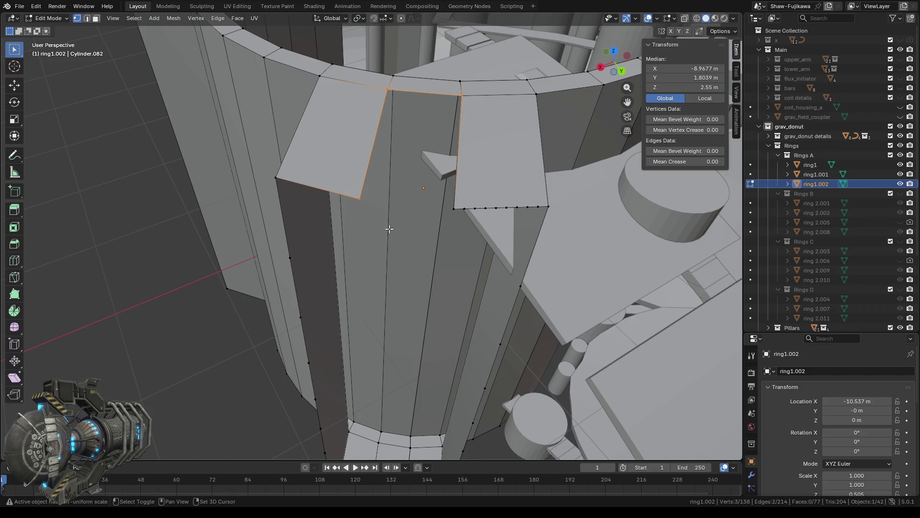
shift+click(443, 200)
key(f)
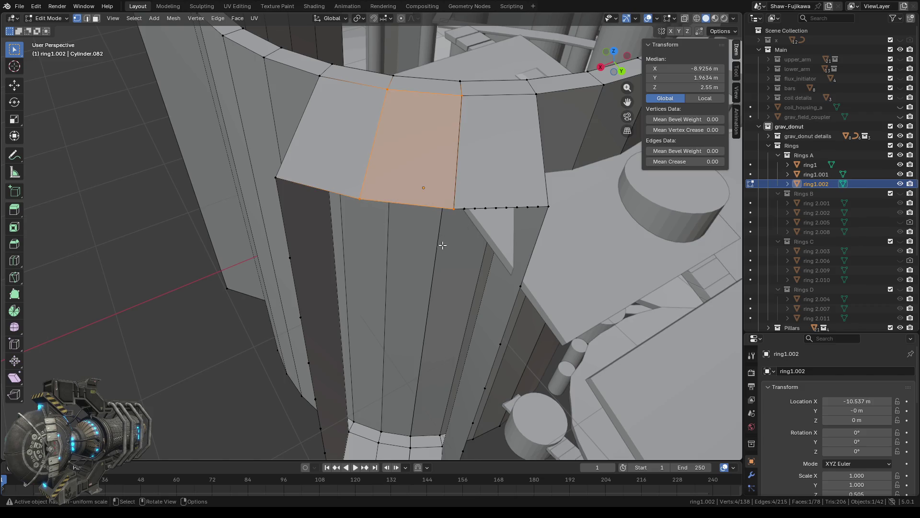
Delete the eight crowded vertices on the following panel and fill its gap with a quad
click(477, 204)
drag(459, 195, 479, 217)
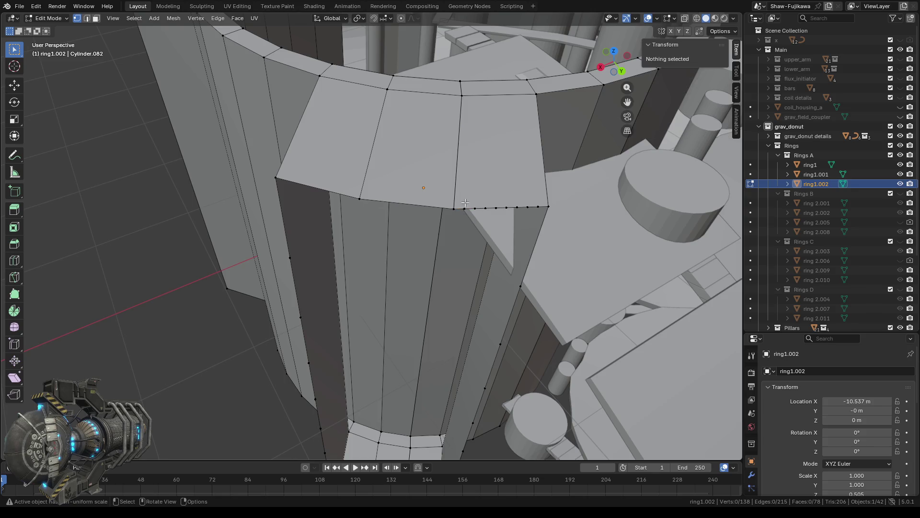
drag(538, 224, 537, 224)
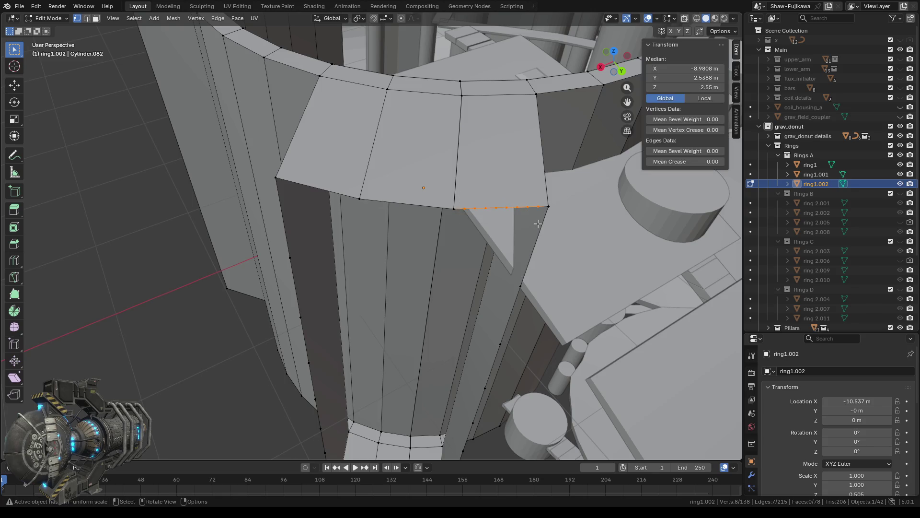
key(x)
click(502, 224)
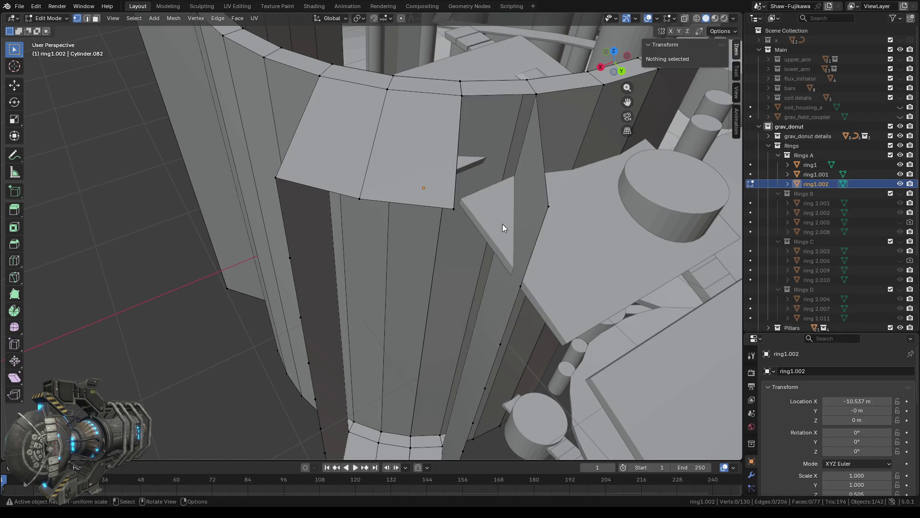
shift+click(549, 207)
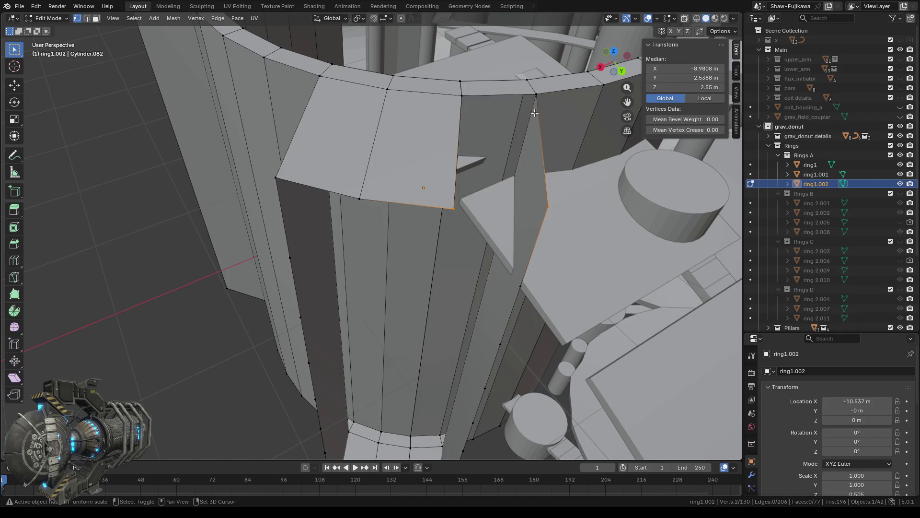
shift+click(537, 94)
shift+click(459, 94)
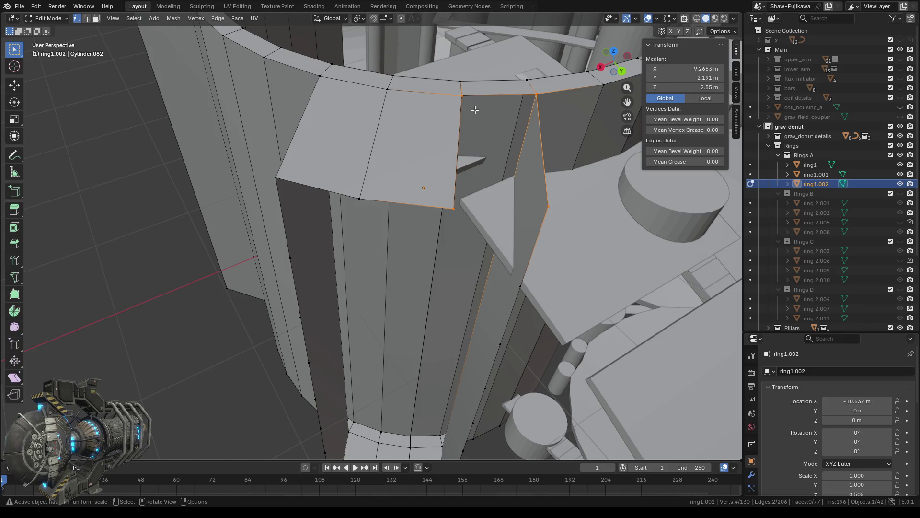
key(f)
Orbit to the ring's underside and select the vertices along the bottom-left edge
middle_drag(426, 300, 411, 284)
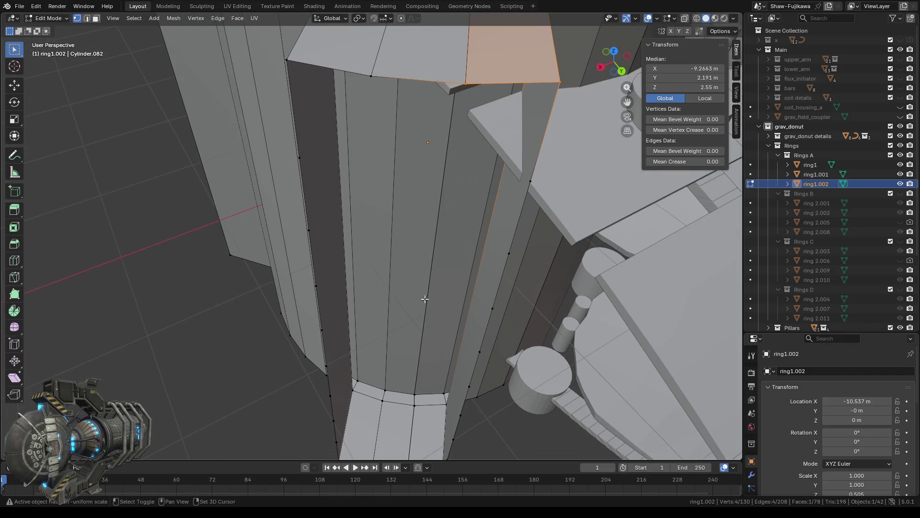
mouse_move(405, 278)
middle_down()
mouse_move(354, 309)
mouse_move(322, 277)
middle_up()
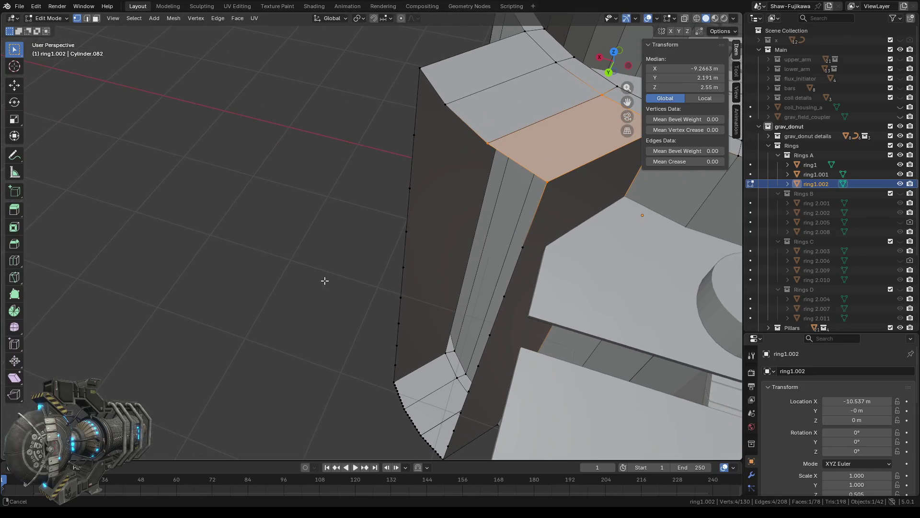
mouse_move(386, 408)
middle_down()
mouse_move(403, 425)
mouse_move(398, 275)
middle_up()
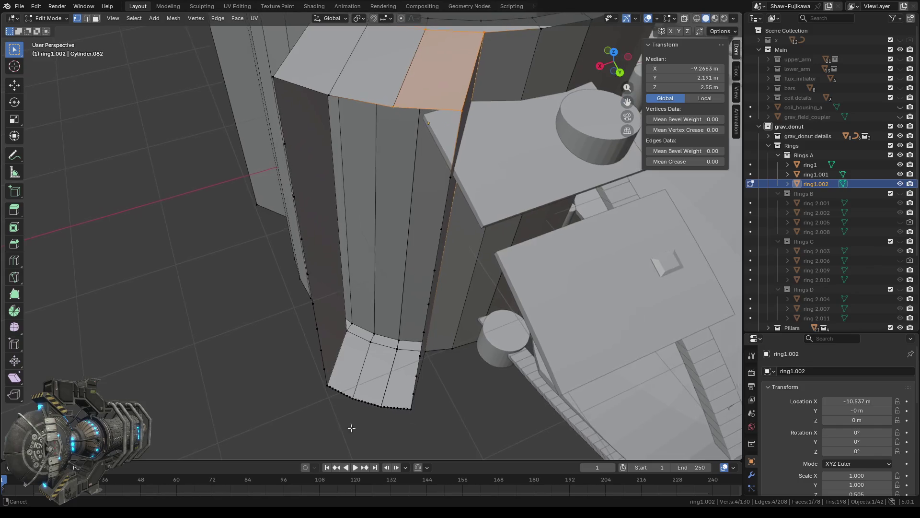
drag(374, 289, 384, 310)
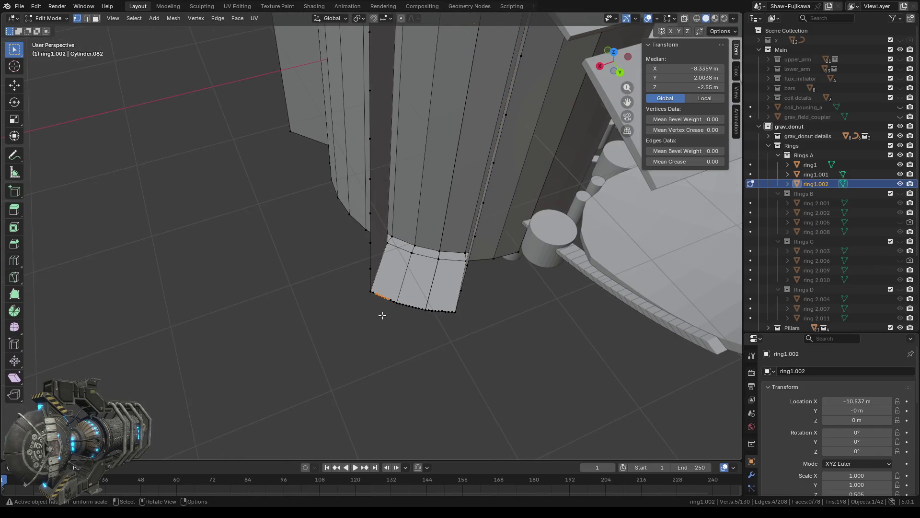
click(113, 18)
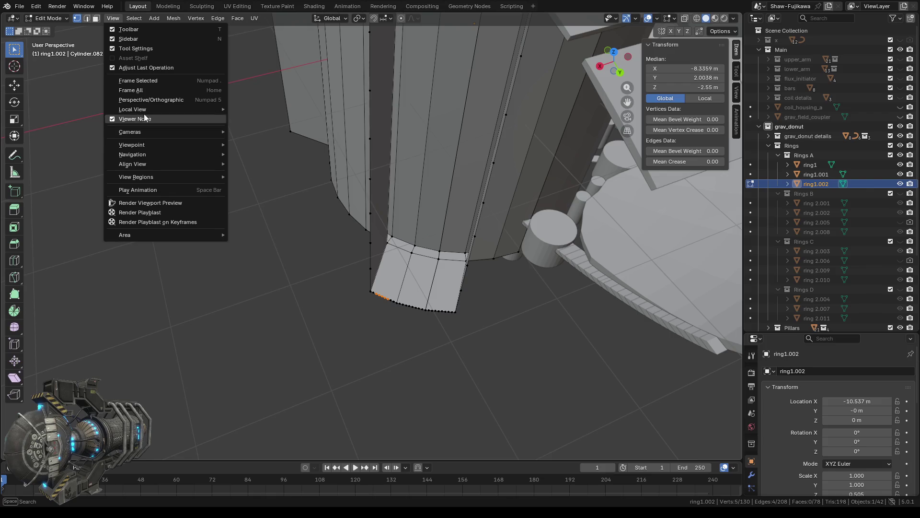
Frame the selection, delete the crowded bottom-left edge vertices, and fill a quad in the gap
click(144, 80)
scroll(418, 272, down, 3)
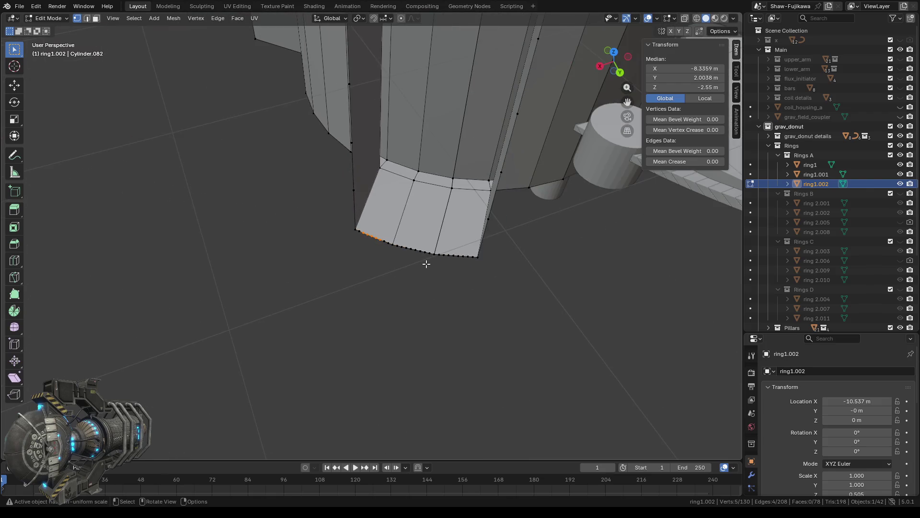
scroll(376, 275, up, 1)
middle_drag(376, 275, 437, 285)
drag(339, 216, 411, 249)
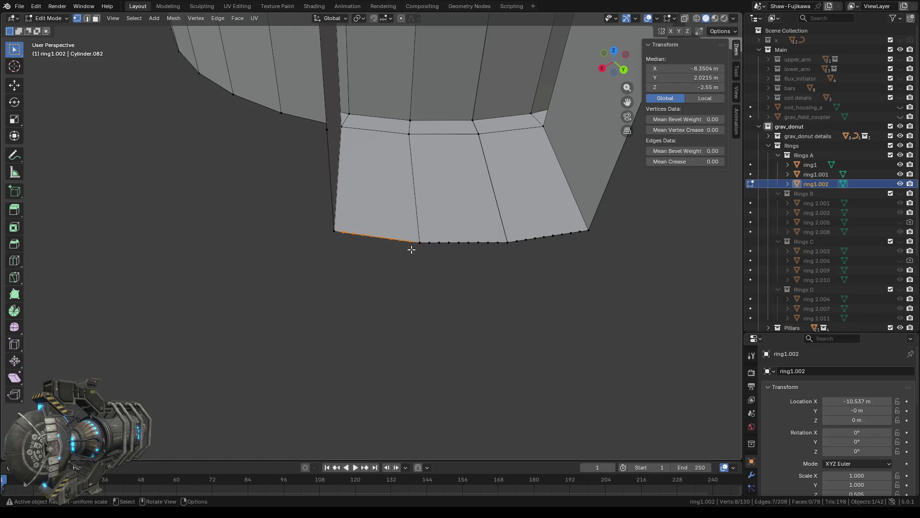
key(x)
click(381, 270)
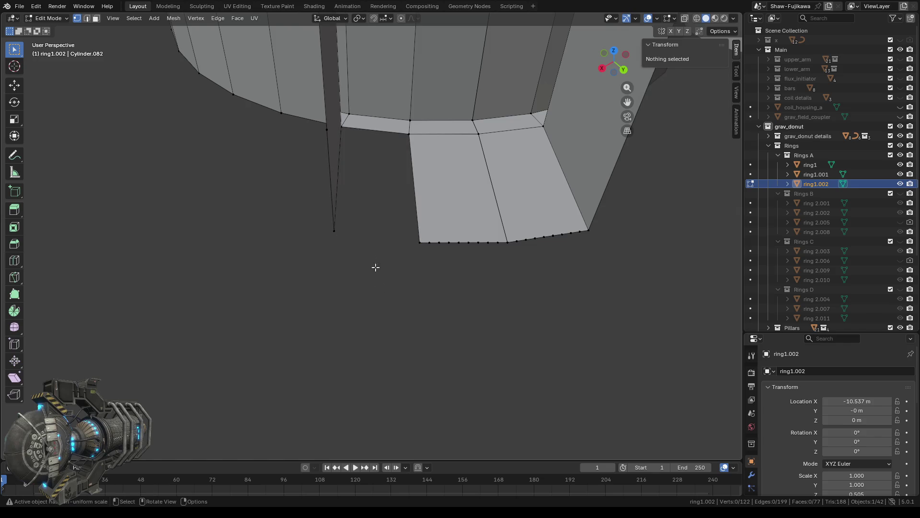
click(334, 230)
shift+click(341, 126)
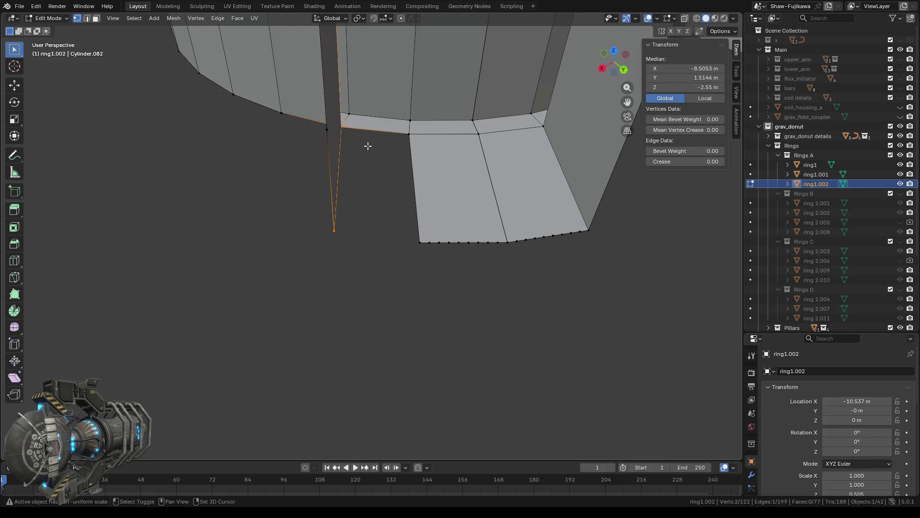
shift+click(409, 134)
shift+click(420, 242)
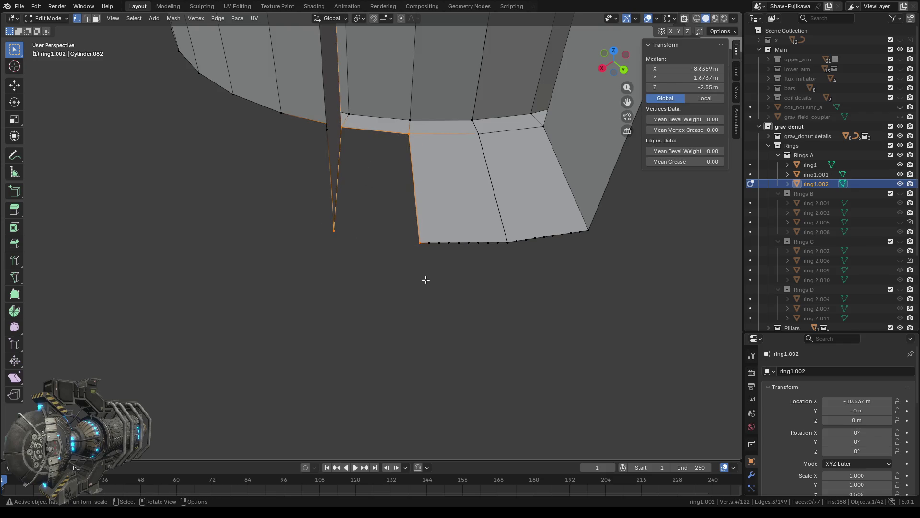
key(f)
Delete the crowded vertices on the next bottom edge and fill the gap with a face
drag(425, 239, 500, 262)
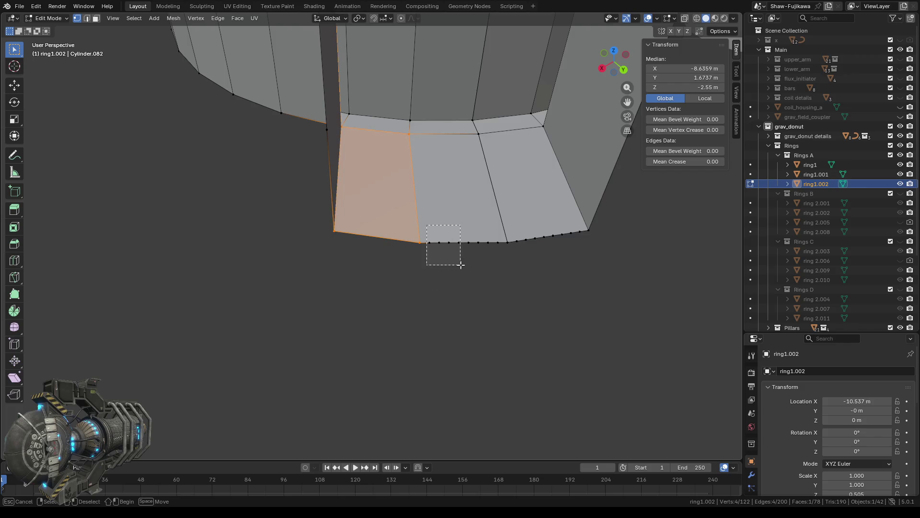
key(x)
click(491, 263)
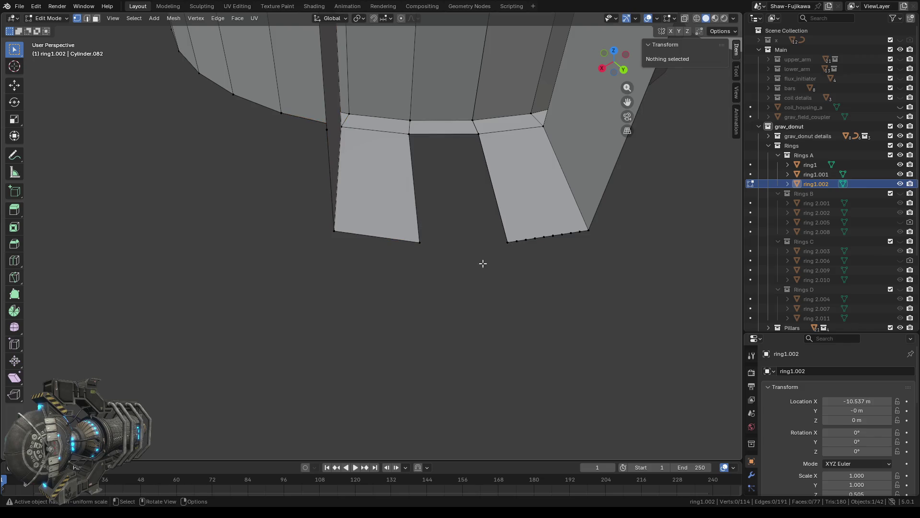
click(418, 240)
shift+click(507, 242)
shift+drag(396, 124, 487, 149)
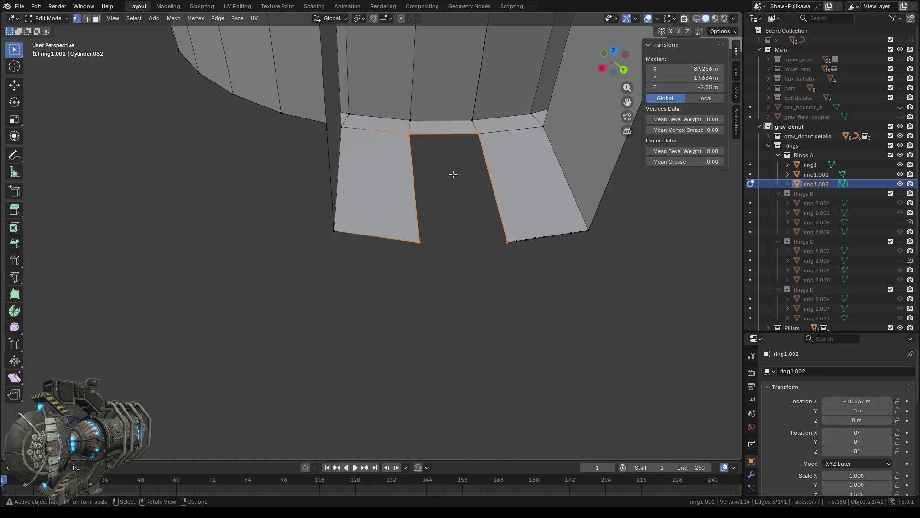
key(f)
Delete the eight vertices on the right panel's bottom edge and fill a quad there
middle_drag(449, 194, 374, 211)
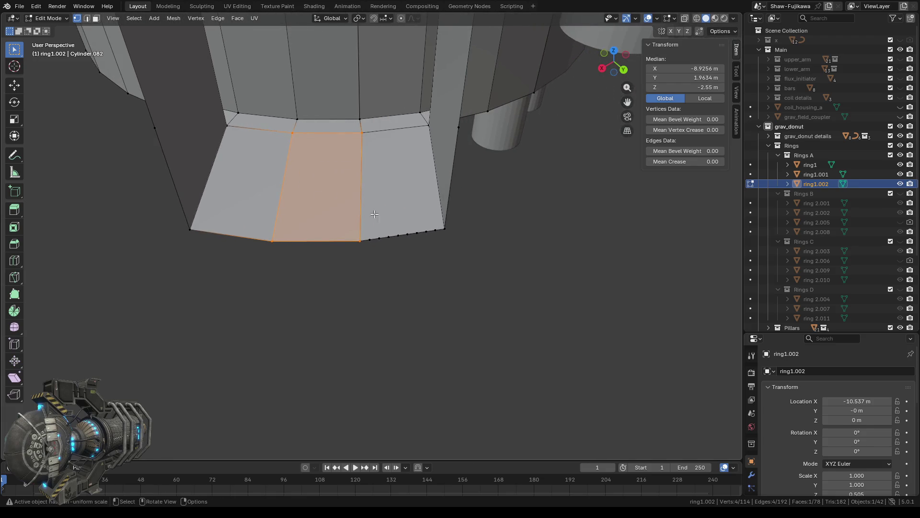
drag(367, 211, 435, 249)
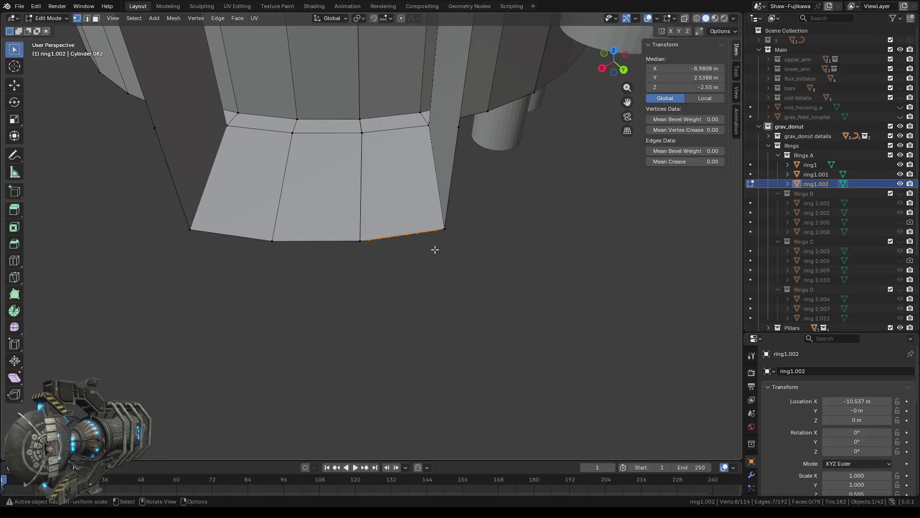
key(x)
click(421, 248)
click(362, 242)
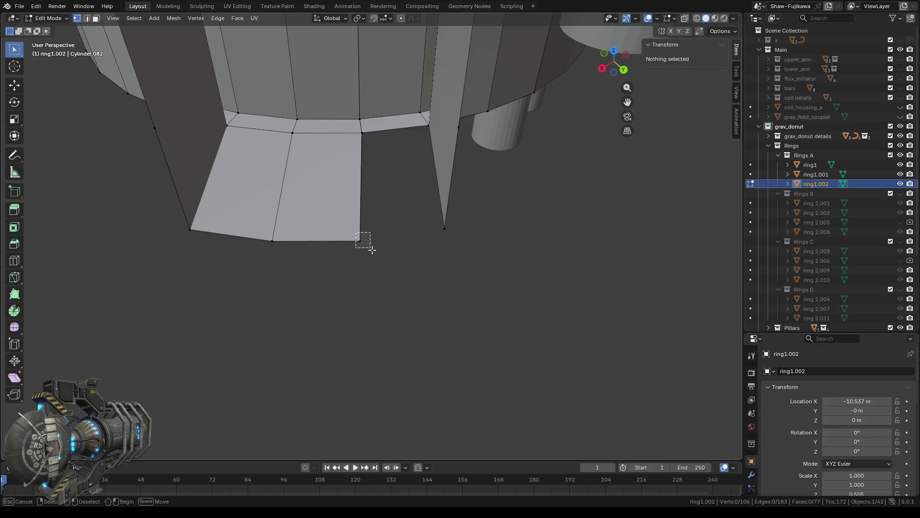
shift+click(444, 227)
shift+click(364, 134)
shift+click(432, 129)
key(f)
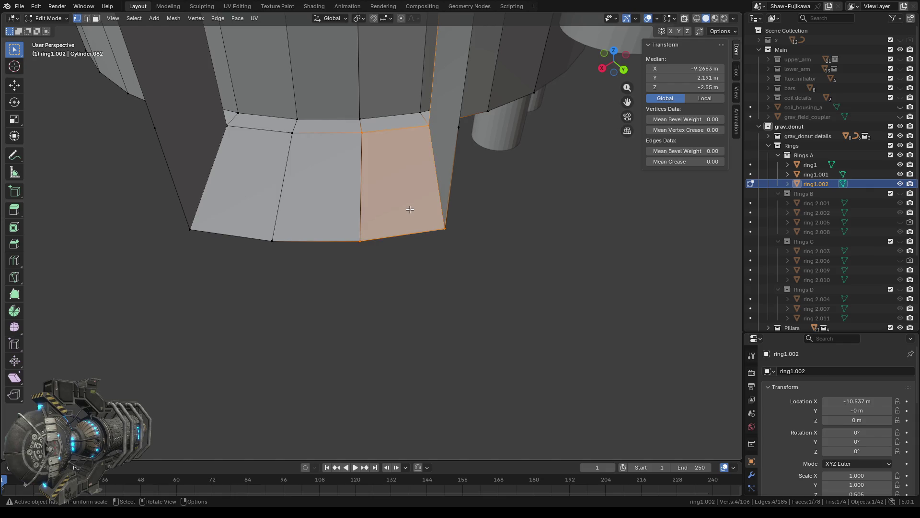
Delete the leftover vertex column down the segment's left edge
middle_drag(428, 145, 307, 241)
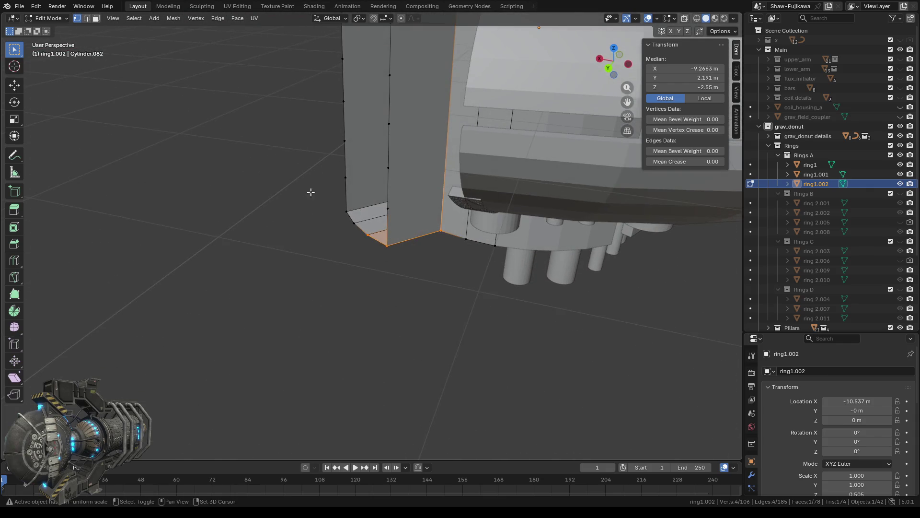
middle_drag(307, 241, 363, 220)
drag(367, 85, 394, 364)
key(x)
click(384, 361)
middle_drag(372, 358, 325, 292)
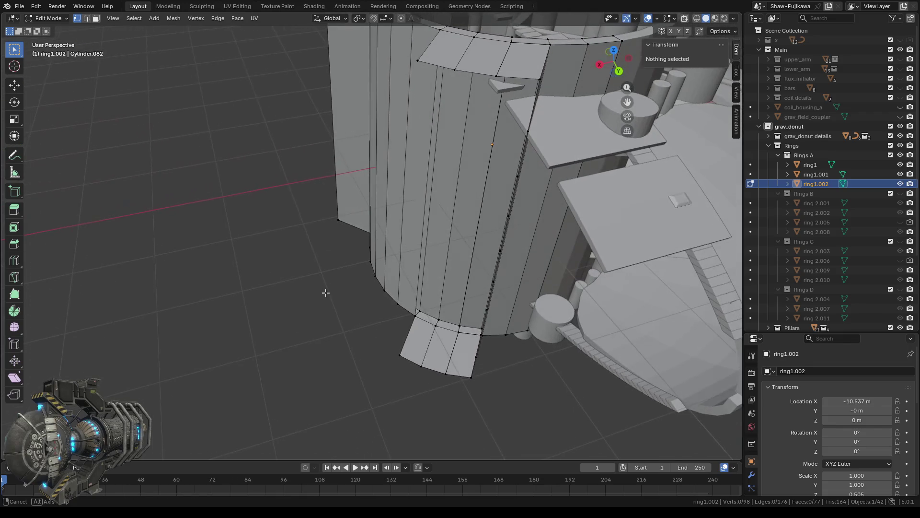
Fill a face between the flap's two corner vertices and the two top rim vertices
click(419, 312)
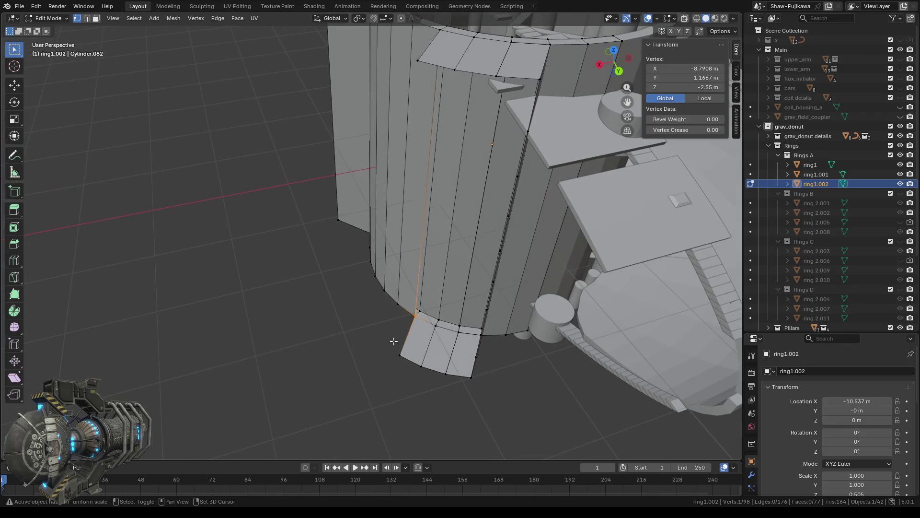
shift+click(401, 354)
mouse_move(401, 350)
middle_down()
mouse_move(354, 286)
mouse_move(307, 269)
middle_up()
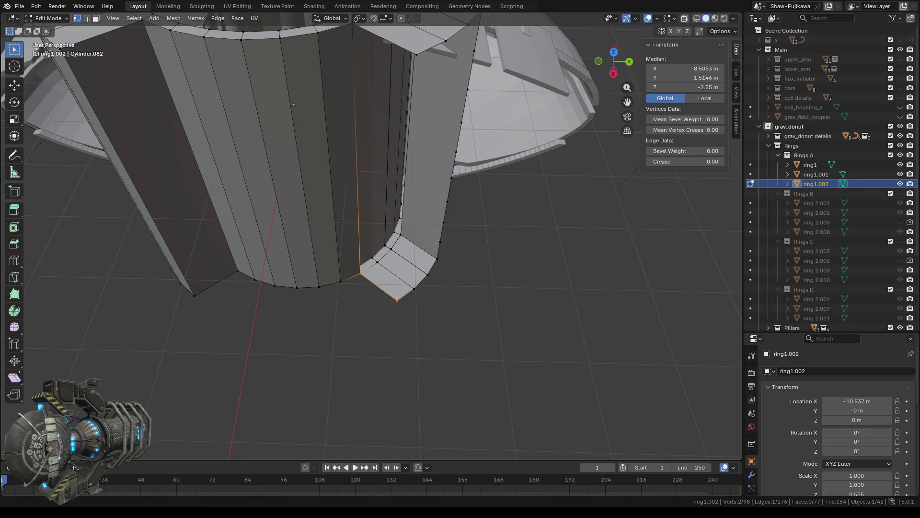
shift+middle_drag(366, 293, 339, 382)
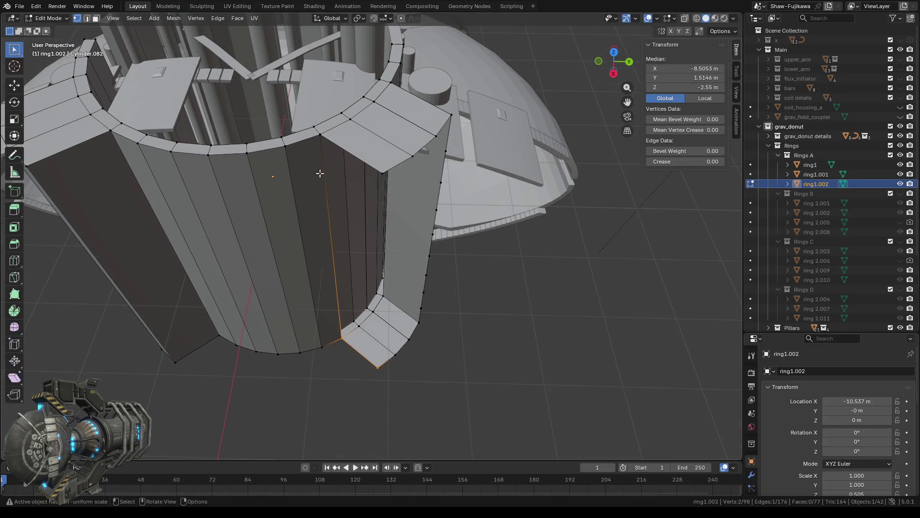
shift+click(318, 132)
shift+click(375, 170)
key(f)
Delete the 8-vertex column left inside the gap
mouse_move(425, 277)
middle_down()
mouse_move(322, 277)
mouse_move(395, 259)
mouse_move(405, 218)
middle_up()
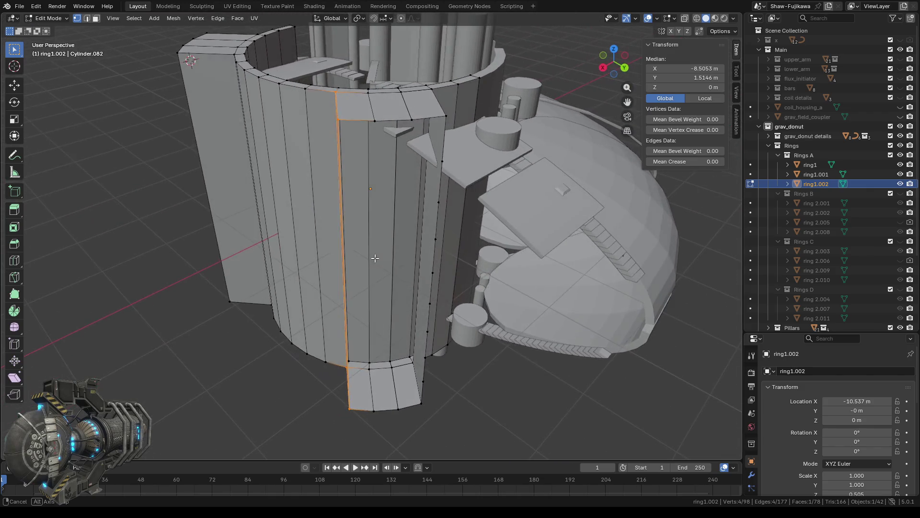
drag(434, 151, 424, 293)
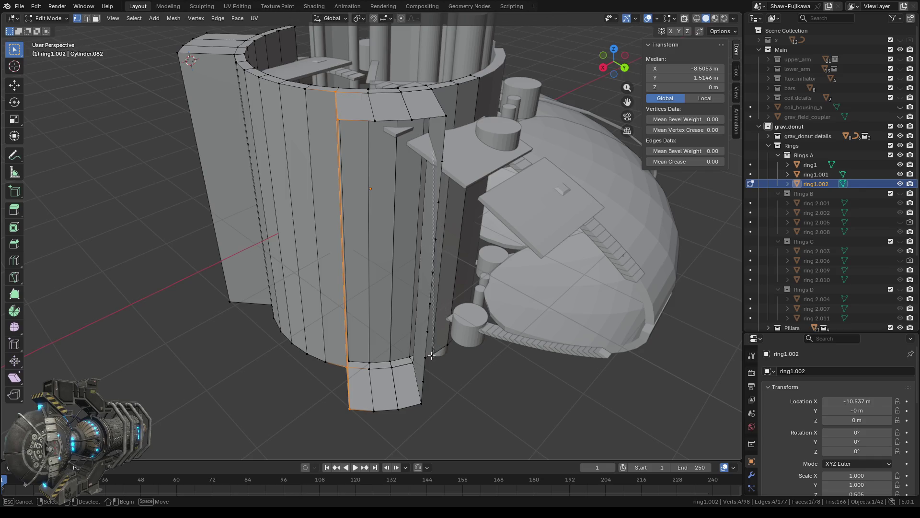
drag(426, 159, 445, 249)
mouse_move(444, 249)
middle_down()
mouse_move(391, 249)
mouse_move(410, 237)
middle_up()
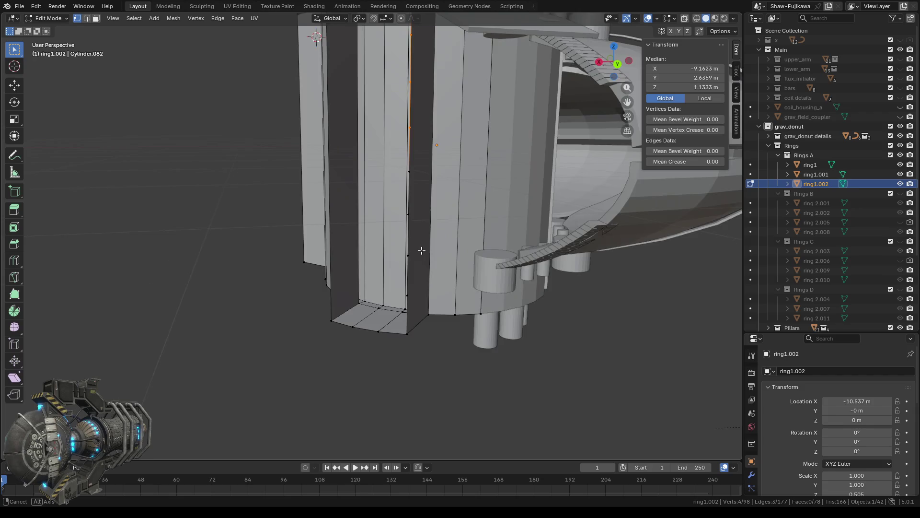
drag(395, 148, 410, 298)
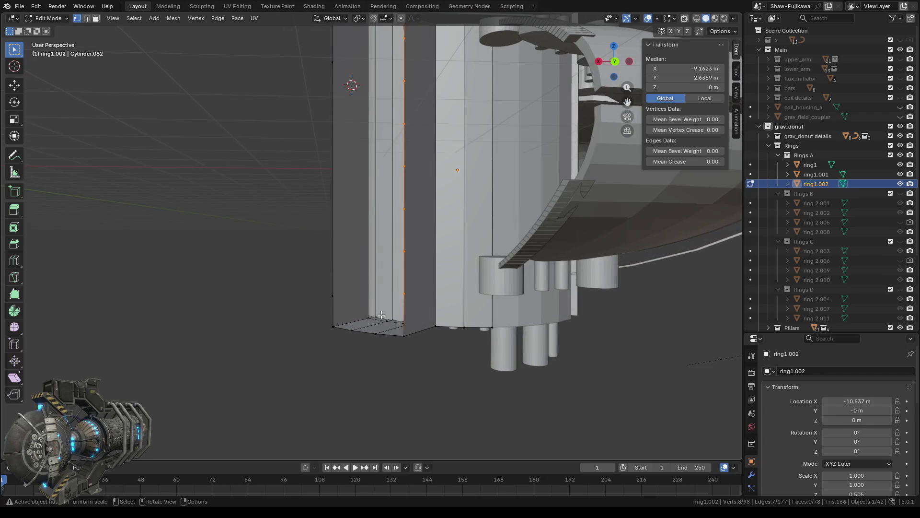
middle_drag(409, 297, 405, 315)
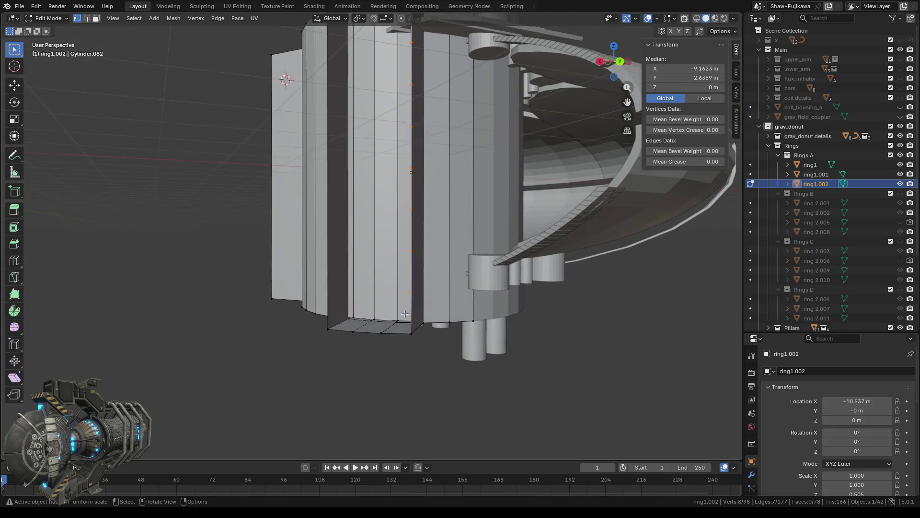
key(x)
click(373, 313)
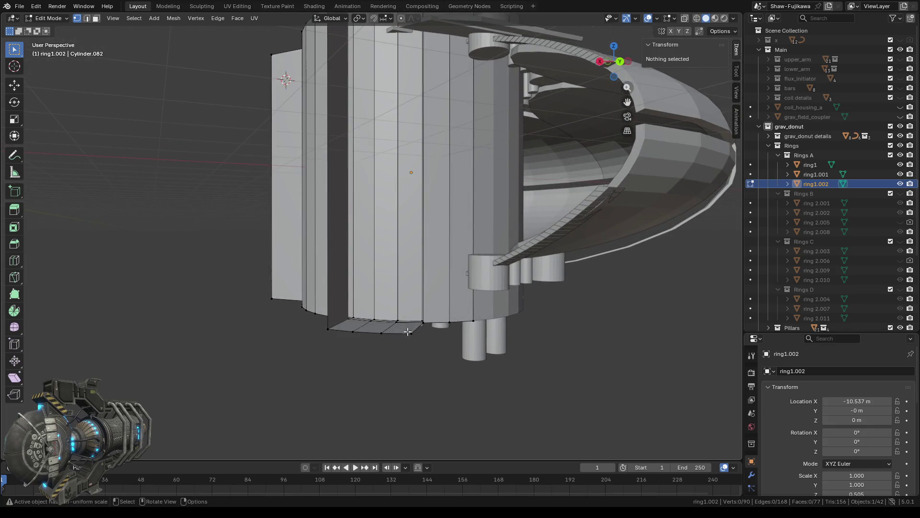
Orbit down and select a corner vertex of the bottom flap
middle_drag(407, 329, 421, 344)
click(407, 318)
scroll(434, 299, up, 3)
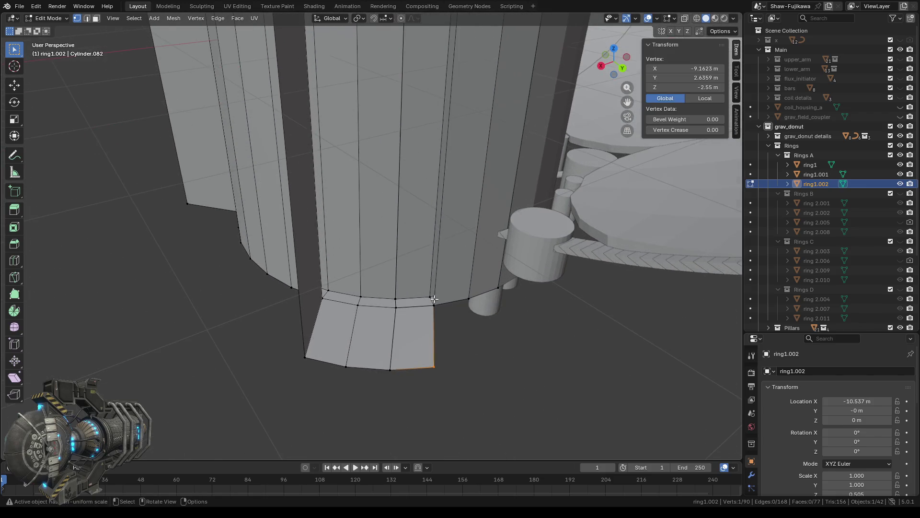
Fill a face across the bottom flap's four corner vertices
shift+click(433, 301)
scroll(388, 169, down, 2)
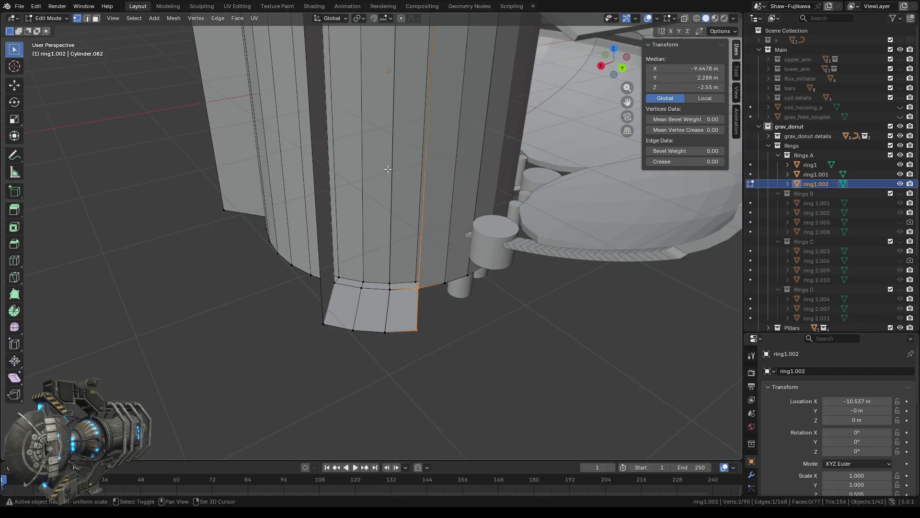
middle_drag(387, 169, 371, 244)
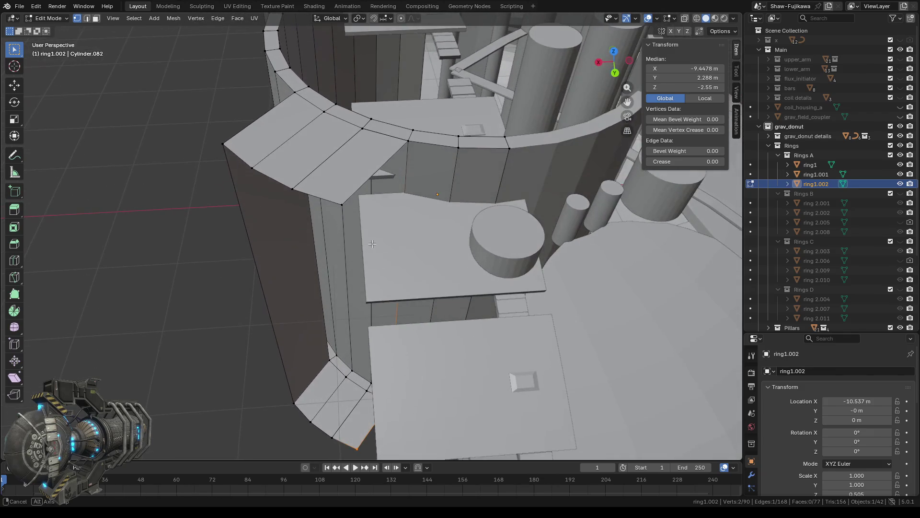
shift+click(407, 141)
shift+drag(337, 200, 345, 207)
key(f)
Fill two wall faces, each between a pair of opposite vertical edges
middle_drag(343, 247, 341, 146)
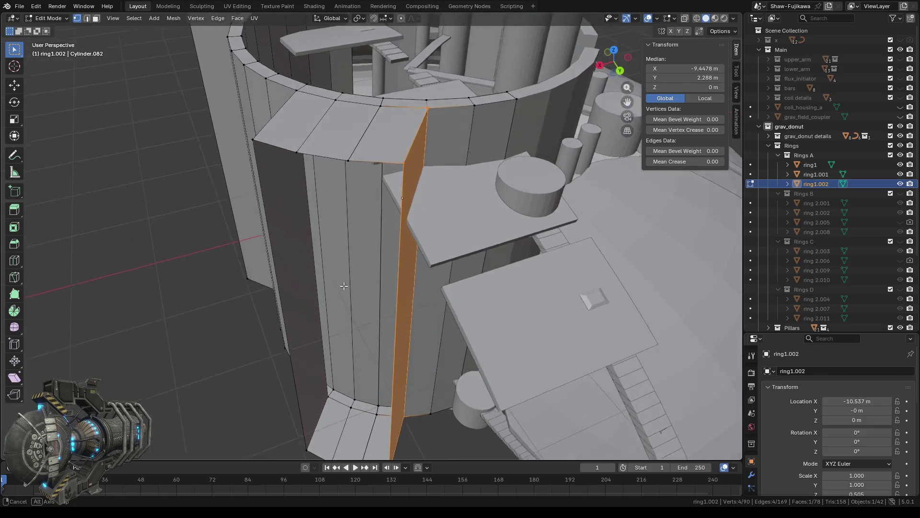
alt+click(409, 164)
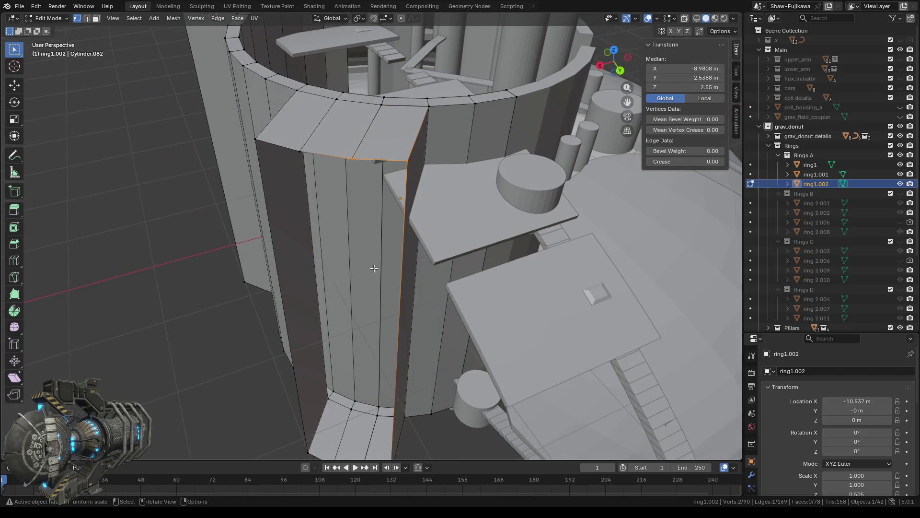
shift+middle_drag(384, 456, 384, 340)
alt+shift+click(375, 336)
key(f)
middle_drag(367, 383, 384, 384)
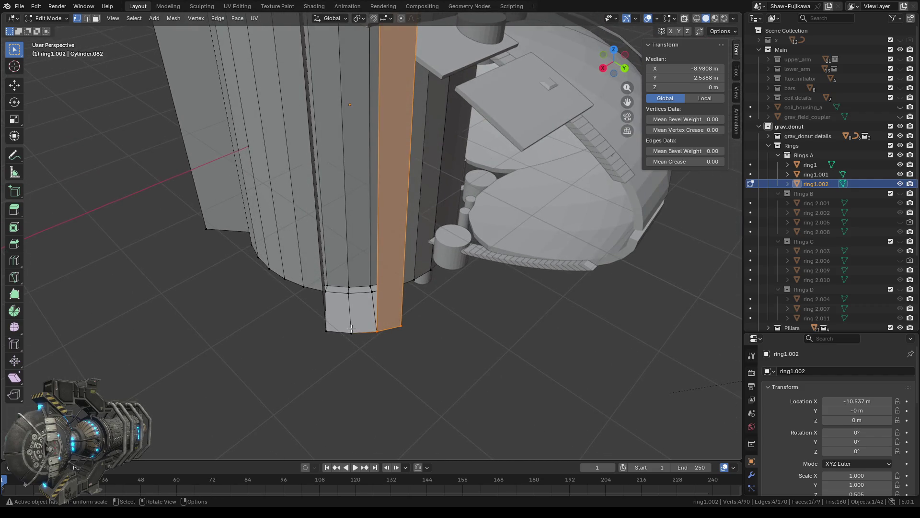
alt+click(367, 331)
shift+scroll(367, 330, up, 2)
shift+scroll(375, 298, up, 3)
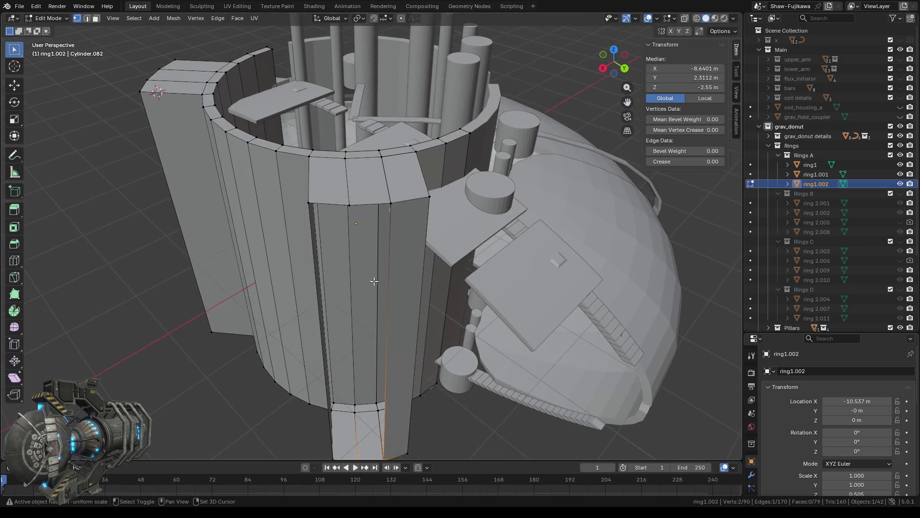
alt+shift+click(348, 220)
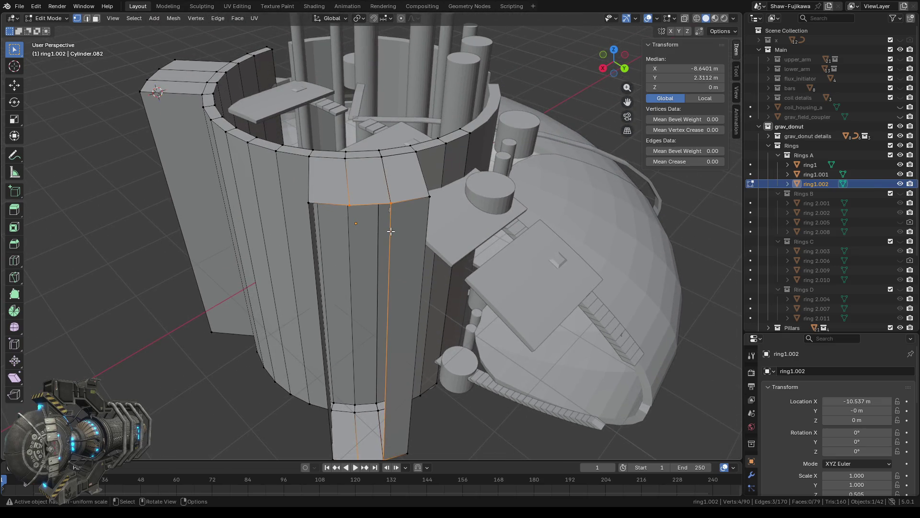
key(f)
Fill the next column's side wall from its edge and bottom corners, then deselect all
alt+click(349, 210)
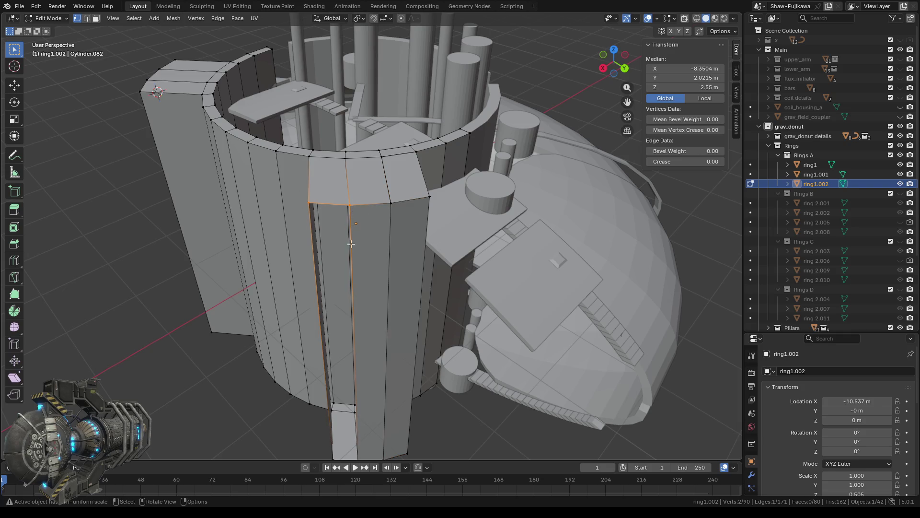
shift+scroll(363, 310, down, 3)
shift+scroll(363, 310, down, 3)
scroll(364, 310, up, 3)
shift+drag(309, 345, 368, 370)
key(f)
scroll(367, 383, down, 4)
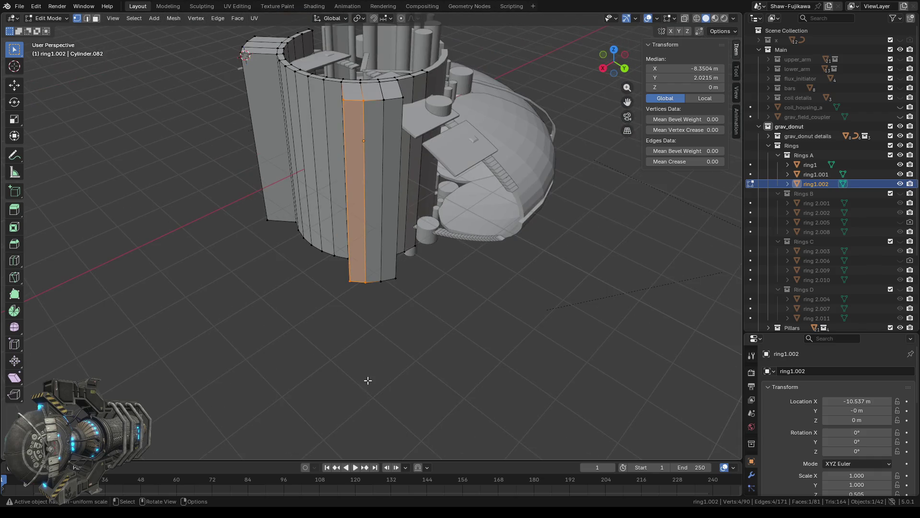
click(282, 294)
middle_drag(282, 294, 359, 339)
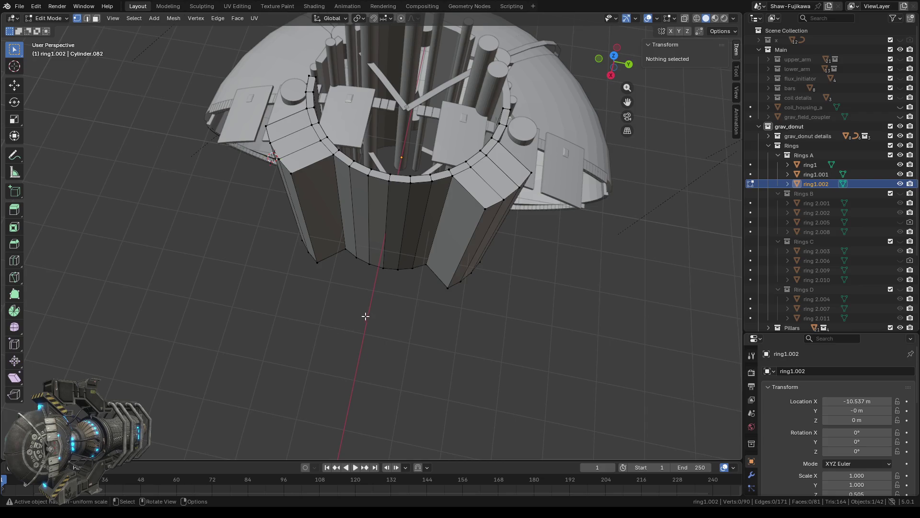
mouse_move(341, 330)
middle_down()
mouse_move(422, 313)
mouse_move(413, 328)
mouse_move(390, 320)
mouse_move(399, 322)
middle_up()
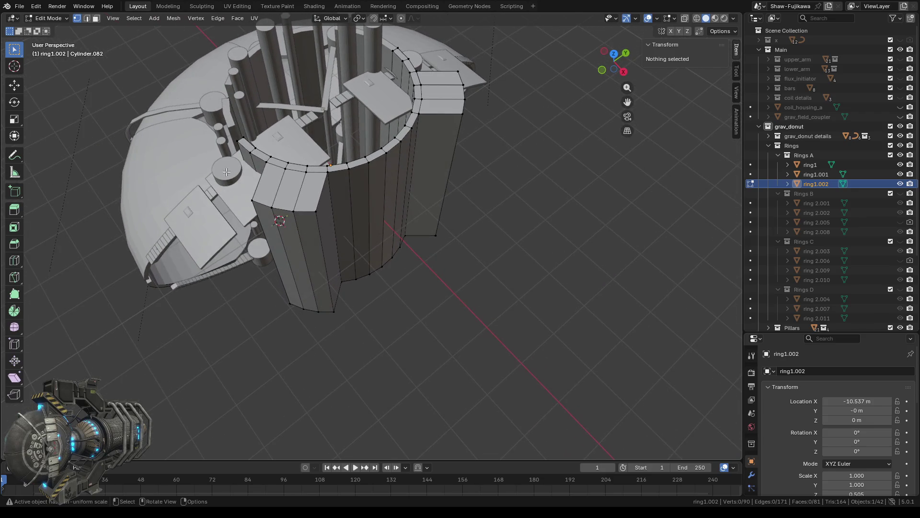
In Face select, pick one ring1.002 panel column with Ctrl+L and add its bottom faces
click(96, 18)
click(298, 202)
key(ctrl+l)
mouse_move(304, 312)
middle_down()
mouse_move(346, 364)
mouse_move(312, 244)
middle_up()
shift+click(346, 363)
drag(311, 243, 349, 257)
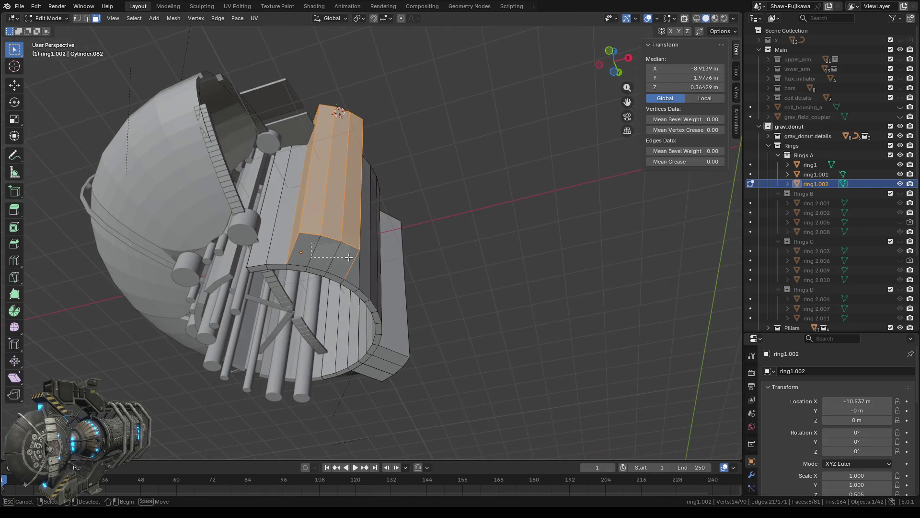
mouse_move(349, 258)
middle_down()
mouse_move(265, 246)
mouse_move(254, 281)
middle_up()
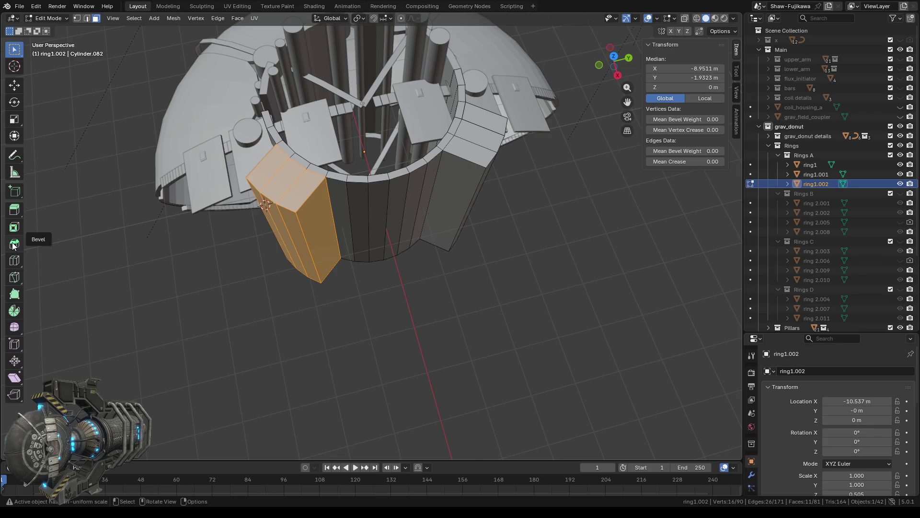
Try a bevel on the selected column, switching Affect between Vertices and Edges, then undo it
click(13, 244)
middle_drag(171, 314, 308, 334)
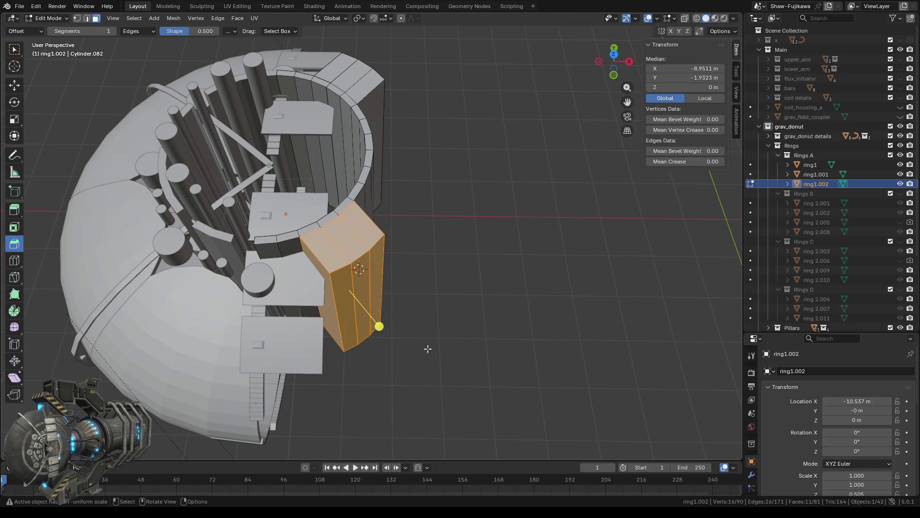
mouse_move(379, 327)
mouse_down()
mouse_move(388, 335)
mouse_move(380, 328)
mouse_up()
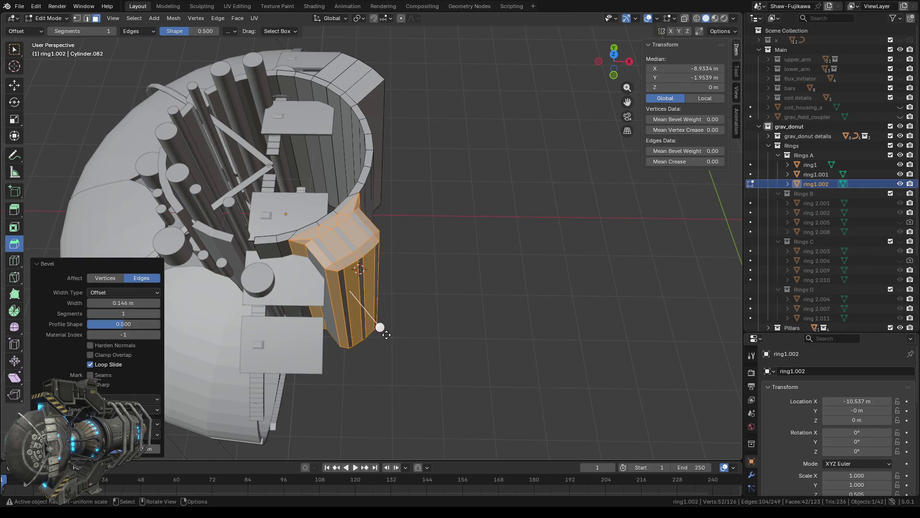
click(103, 278)
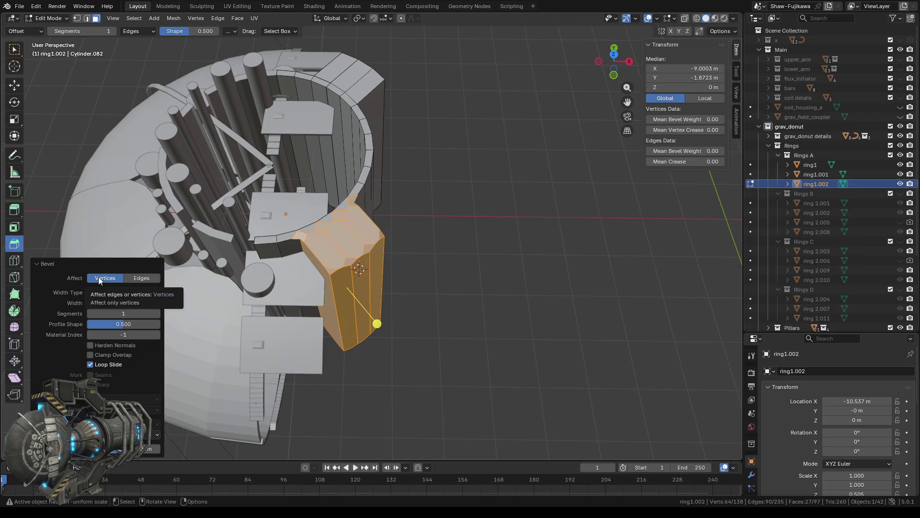
click(133, 277)
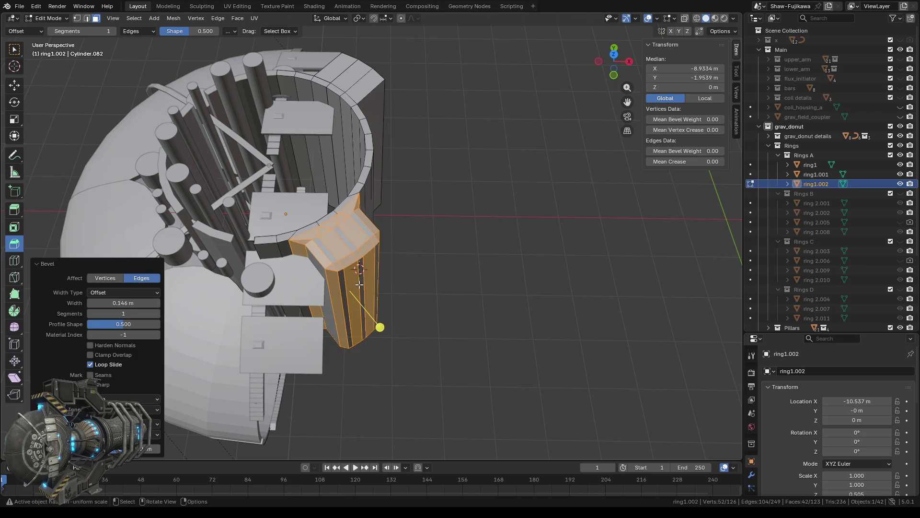
key(ctrl)
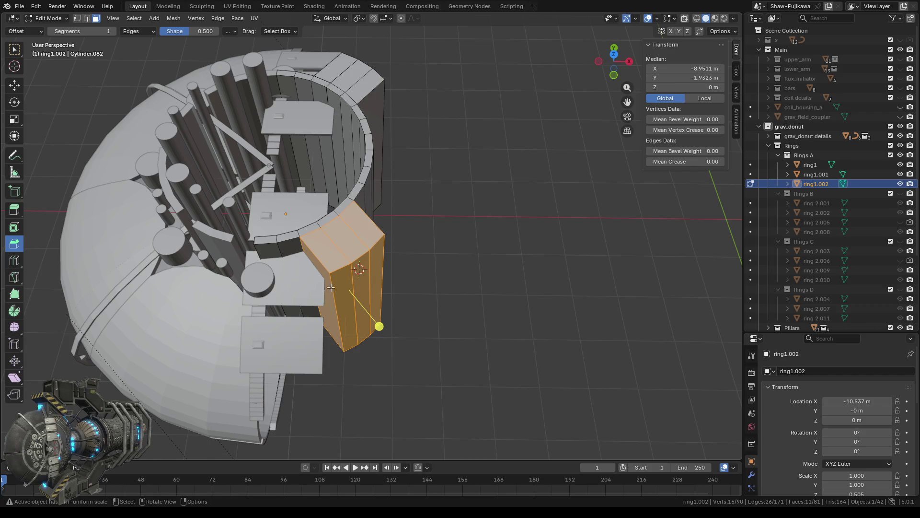
Deselect the top-left, front and other extra faces, leaving only the column's front faces
scroll(332, 324, up, 1)
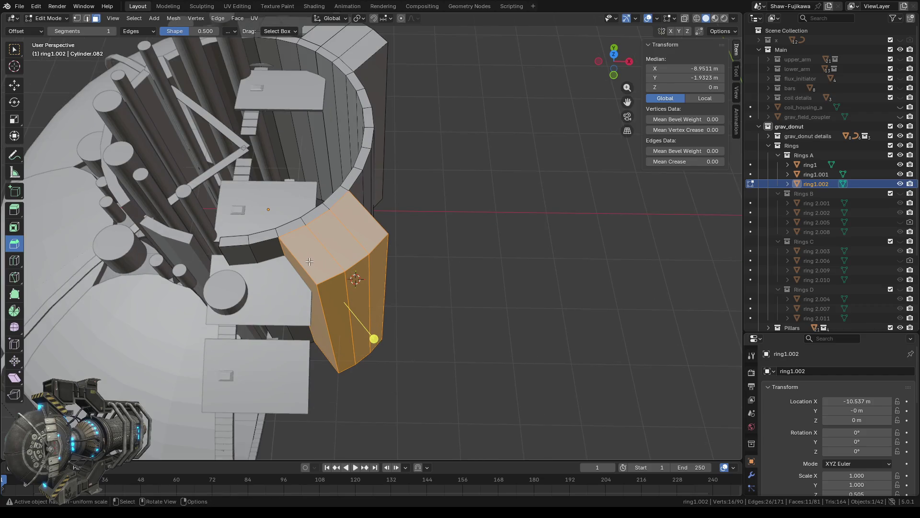
ctrl+drag(309, 259, 352, 233)
ctrl+drag(301, 272, 302, 272)
mouse_move(302, 272)
middle_down()
mouse_move(395, 320)
mouse_move(295, 240)
middle_up()
ctrl+click(289, 181)
mouse_move(321, 323)
middle_down()
mouse_move(319, 262)
mouse_move(271, 283)
middle_up()
ctrl+drag(271, 283, 293, 299)
ctrl+click(262, 314)
mouse_move(261, 314)
middle_down()
mouse_move(417, 322)
mouse_move(398, 334)
mouse_move(447, 248)
mouse_move(397, 335)
middle_up()
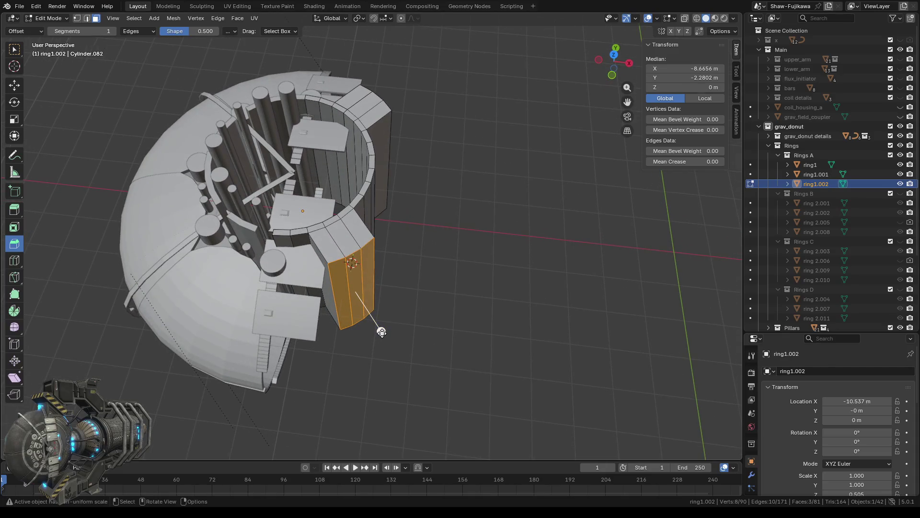
Bevel the remaining selected edges 0.165 m wide with 1 segment, then clear the selection
drag(382, 333, 390, 341)
scroll(422, 308, up, 5)
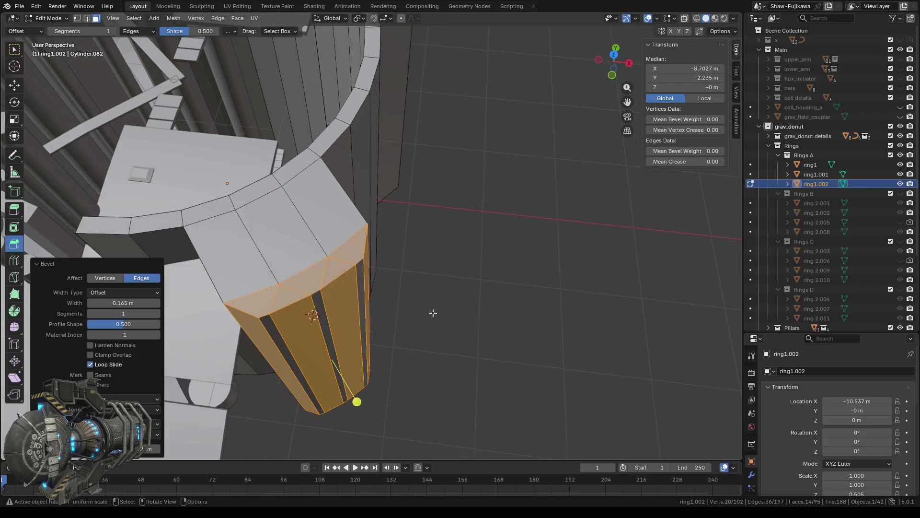
scroll(416, 347, up, 3)
mouse_move(416, 347)
middle_down()
mouse_move(393, 355)
mouse_move(484, 335)
mouse_move(439, 368)
middle_up()
click(481, 343)
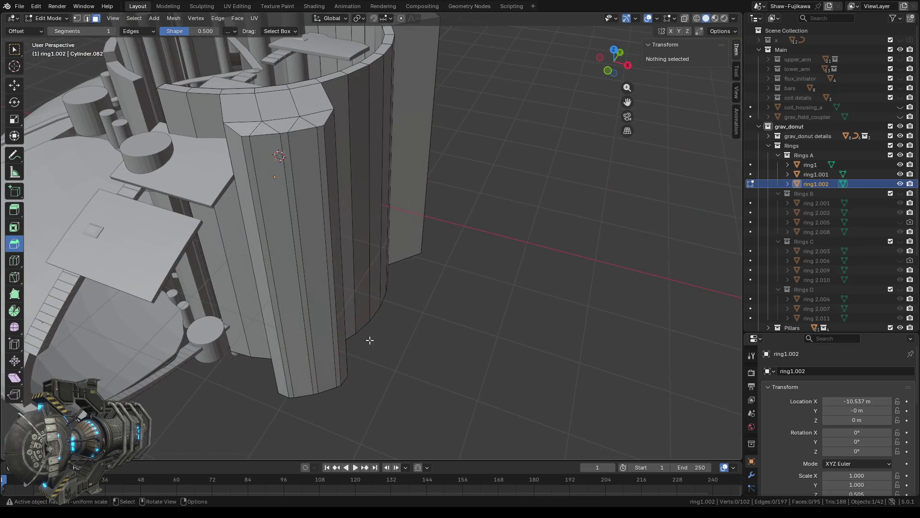
Delete the column's three outer faces
scroll(356, 338, up, 2)
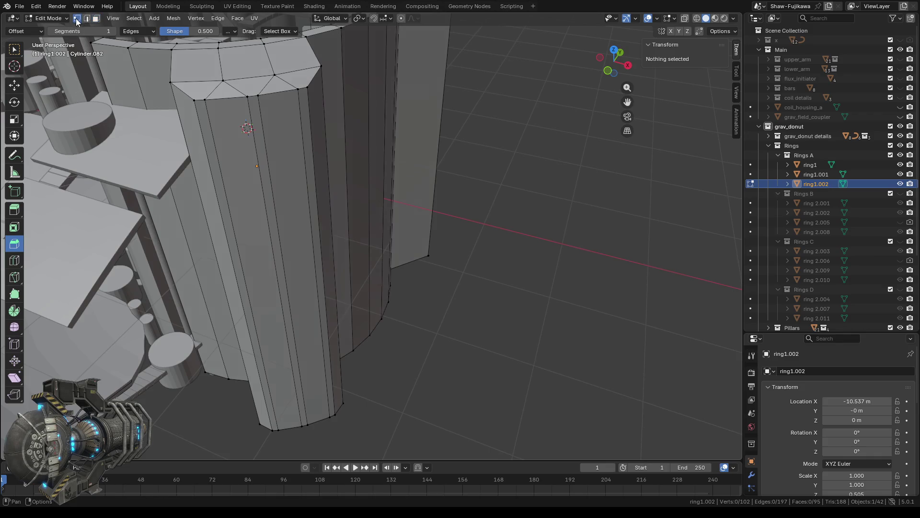
middle_drag(296, 276, 303, 289)
click(94, 19)
drag(241, 204, 281, 235)
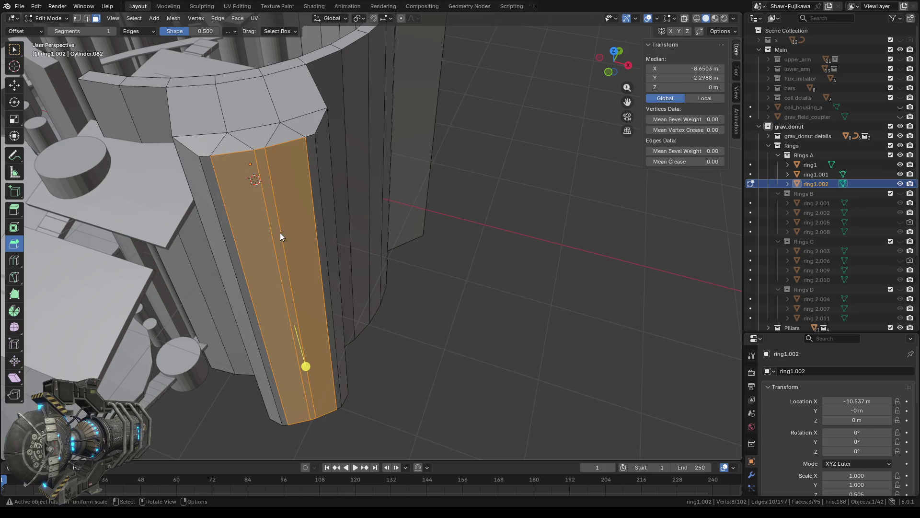
key(x)
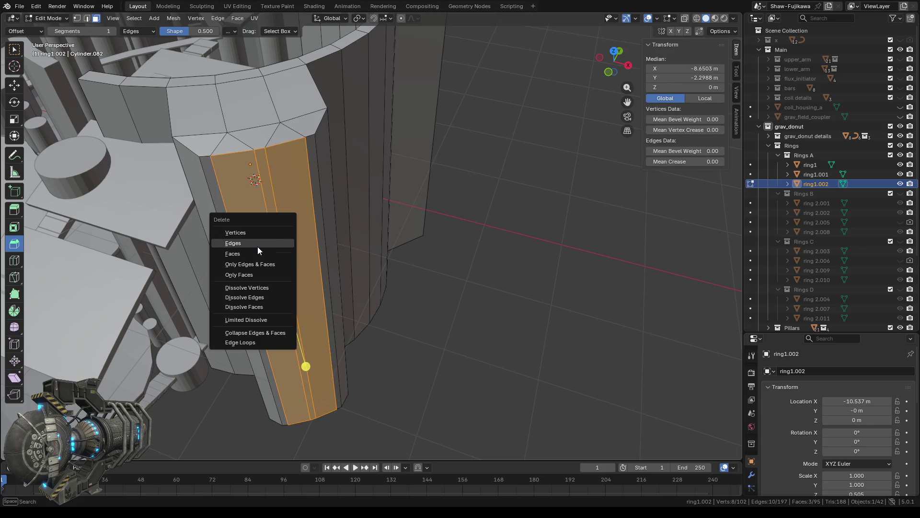
click(245, 254)
mouse_move(297, 311)
middle_down()
mouse_move(291, 325)
mouse_move(244, 179)
middle_up()
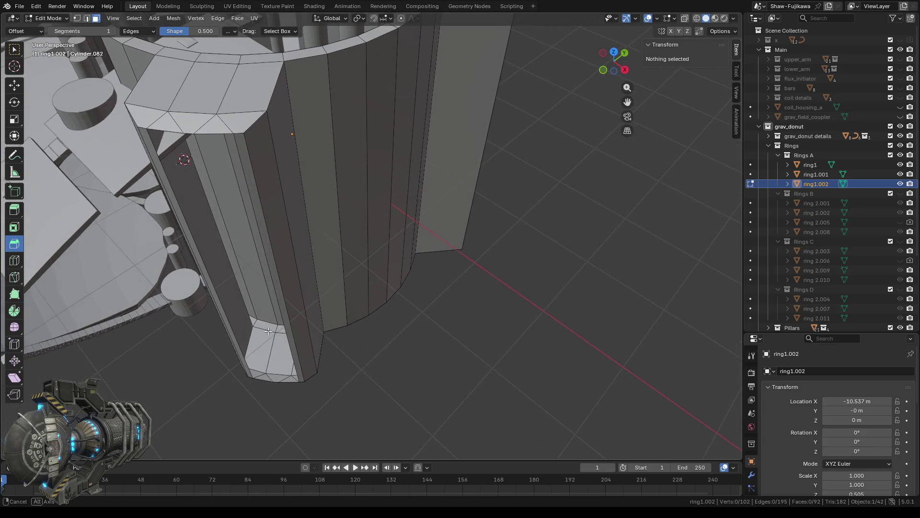
Delete the column's two narrow side strips
click(244, 145)
middle_drag(245, 144, 263, 224)
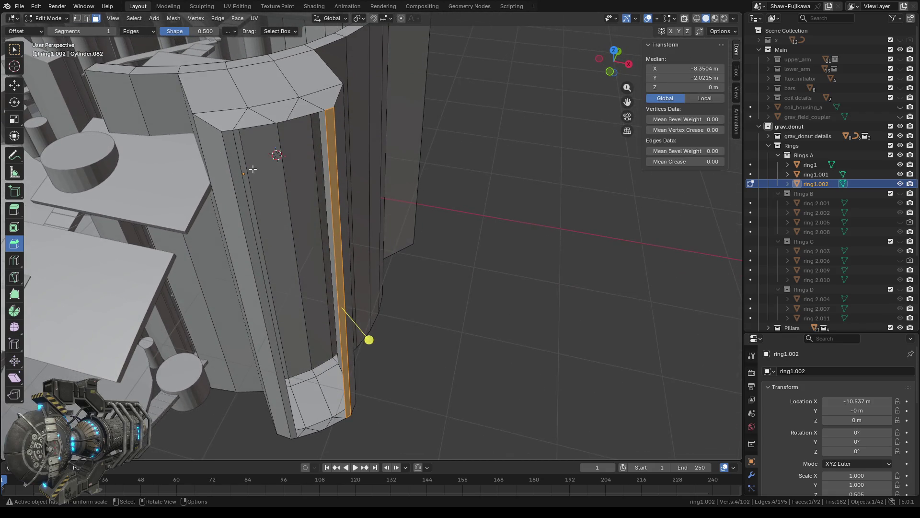
drag(231, 142, 259, 182)
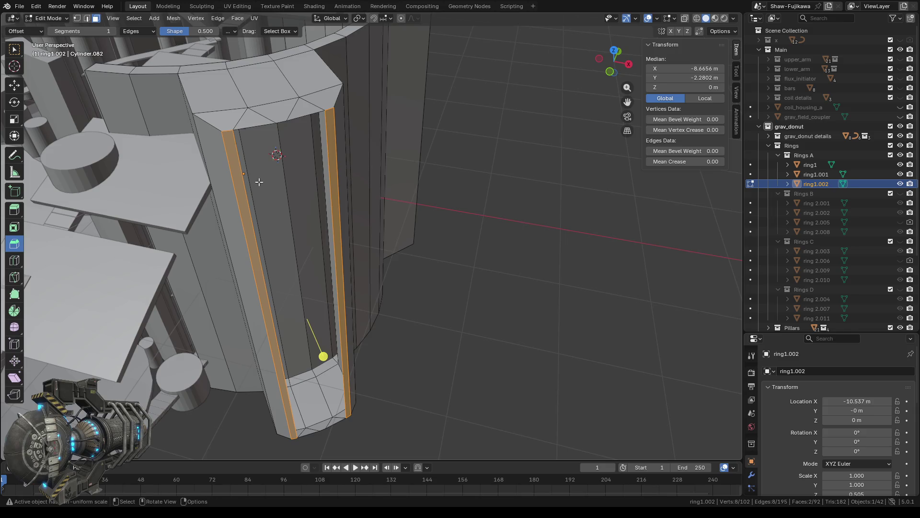
key(x)
click(243, 181)
Delete the two top cap faces of the column
mouse_move(323, 217)
middle_down()
mouse_move(320, 241)
mouse_move(323, 235)
middle_up()
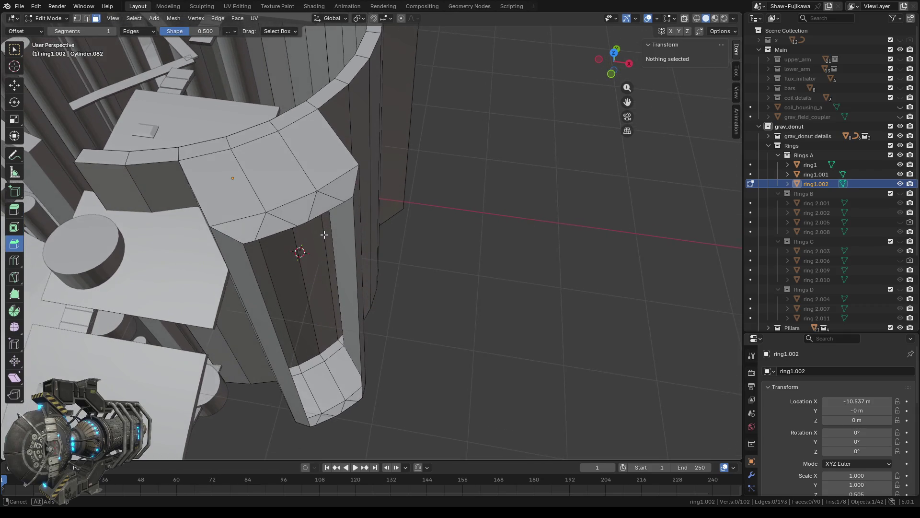
click(283, 225)
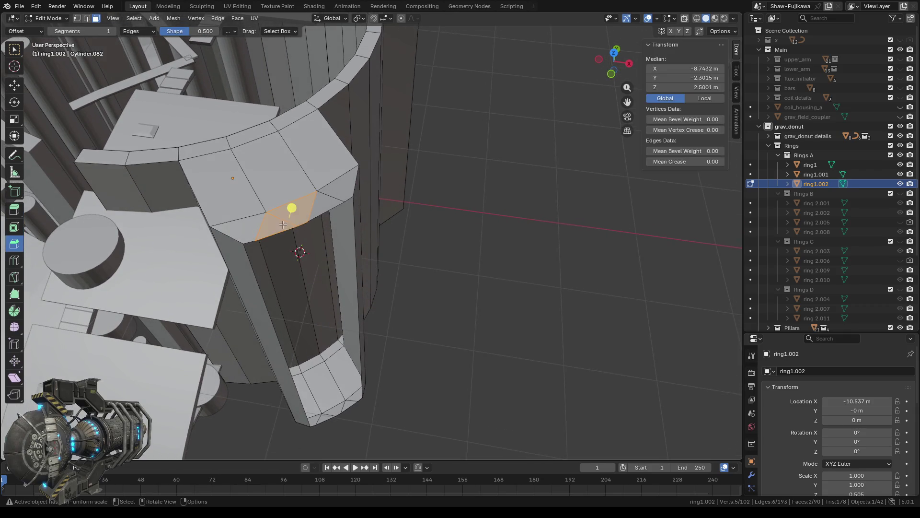
shift+click(321, 212)
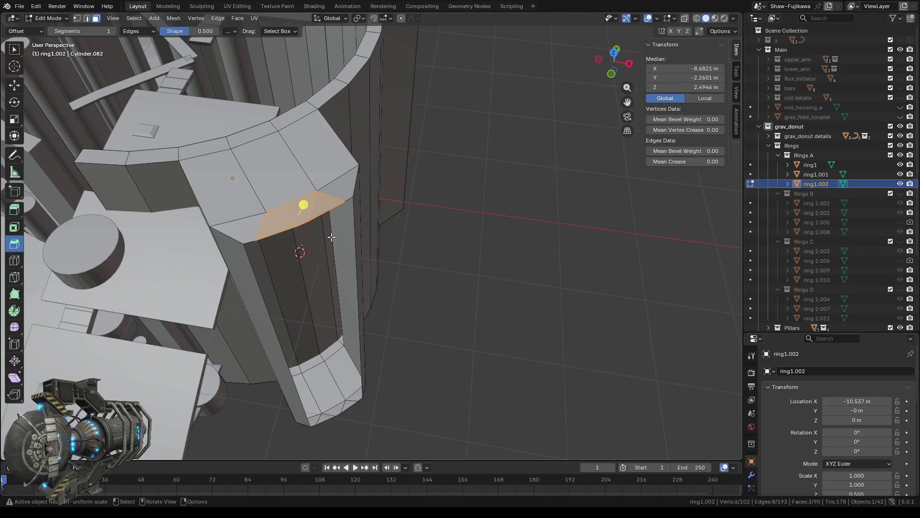
key(x)
click(306, 237)
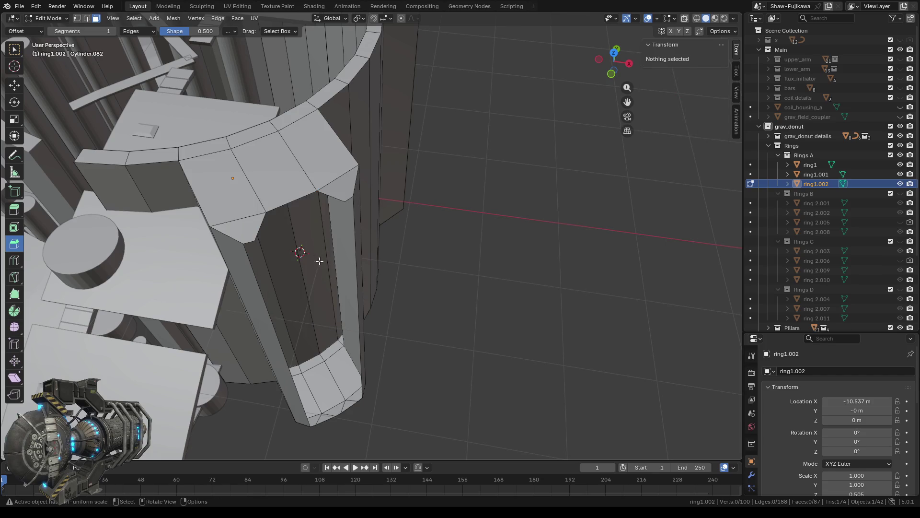
Undo the deletions, returning to the column's three outer faces selected and intact
shift+middle_drag(318, 261, 306, 249)
shift+middle_drag(361, 386, 376, 283)
scroll(328, 321, up, 2)
scroll(288, 324, up, 2)
drag(251, 319, 292, 326)
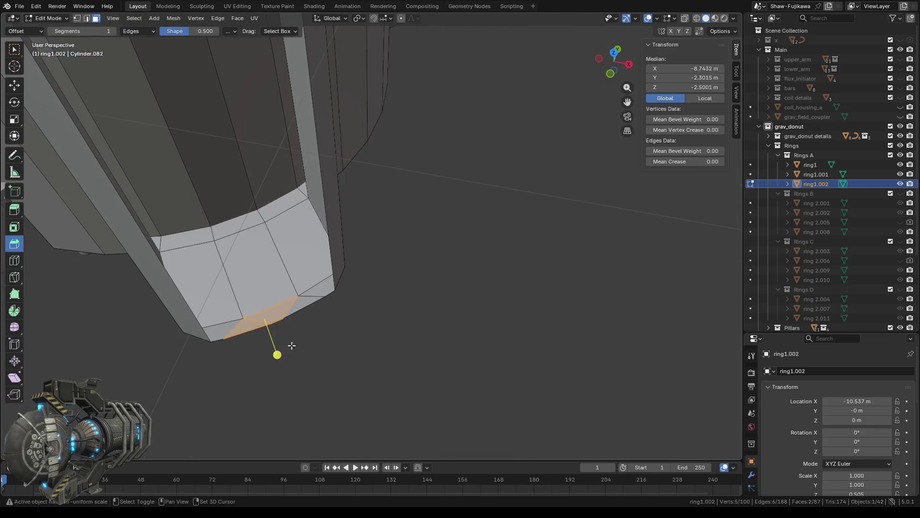
scroll(314, 333, down, 5)
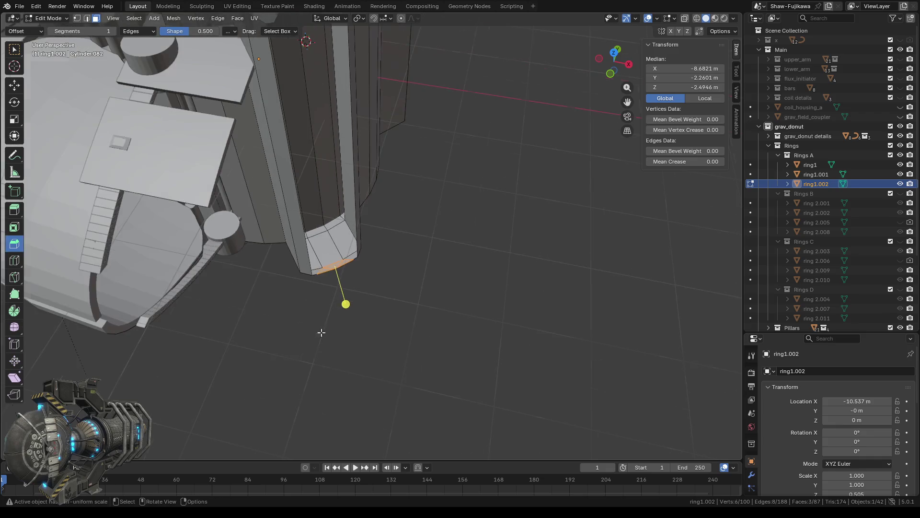
key(ctrl+z)
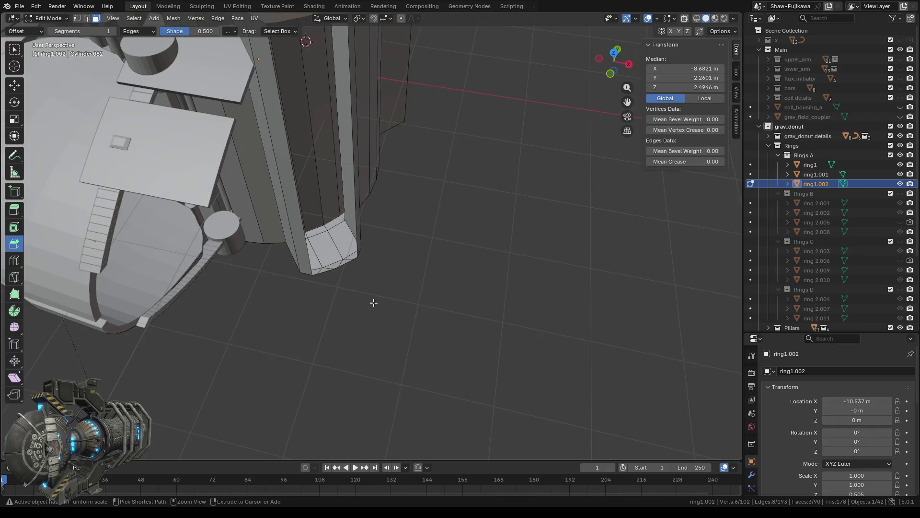
key(ctrl+z)
key(ctrl+z)
key(ctrl+z)
key(ctrl+z)
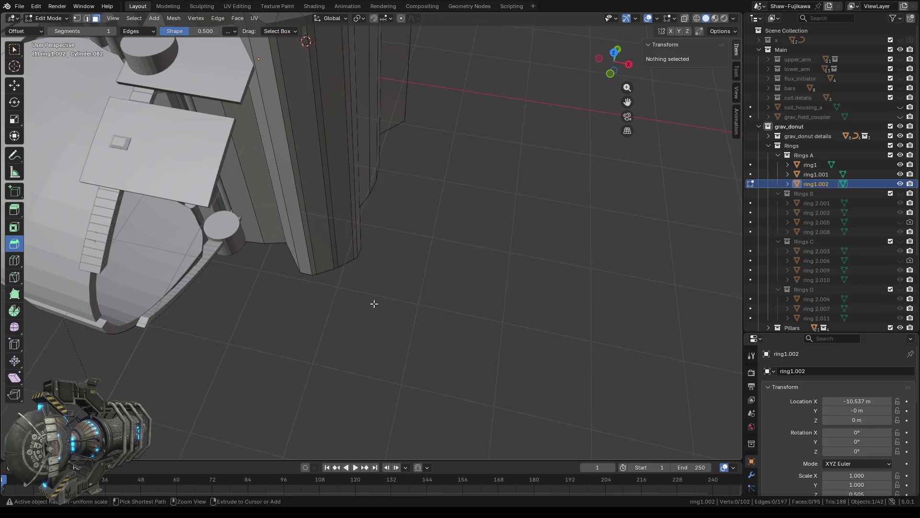
key(ctrl+shift+z)
mouse_move(374, 303)
middle_down()
mouse_move(416, 238)
mouse_move(422, 259)
mouse_move(365, 286)
middle_up()
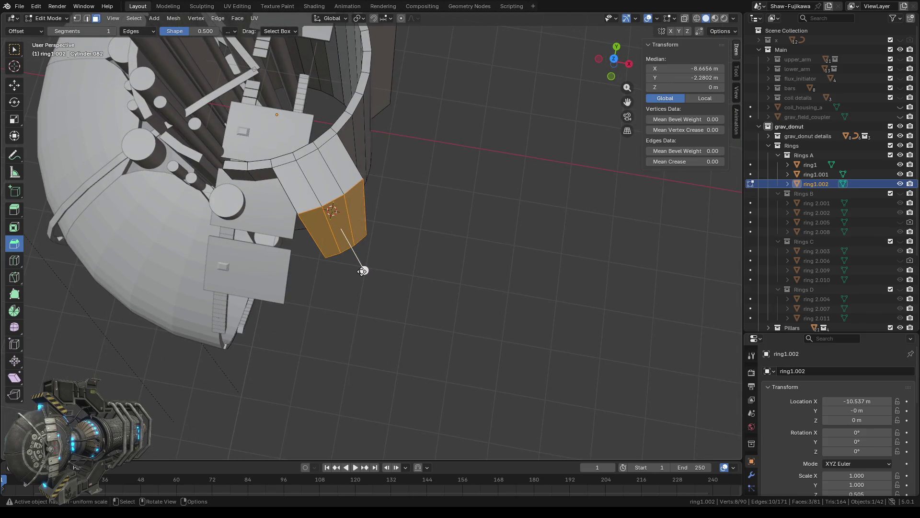
Bevel the column's three selected outer faces 0.15 m wide
drag(364, 271, 367, 278)
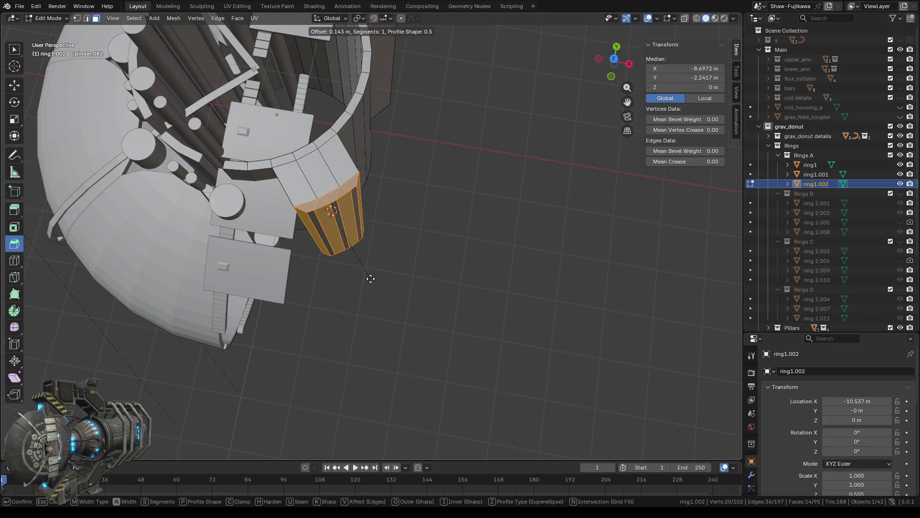
click(128, 303)
text(.15)
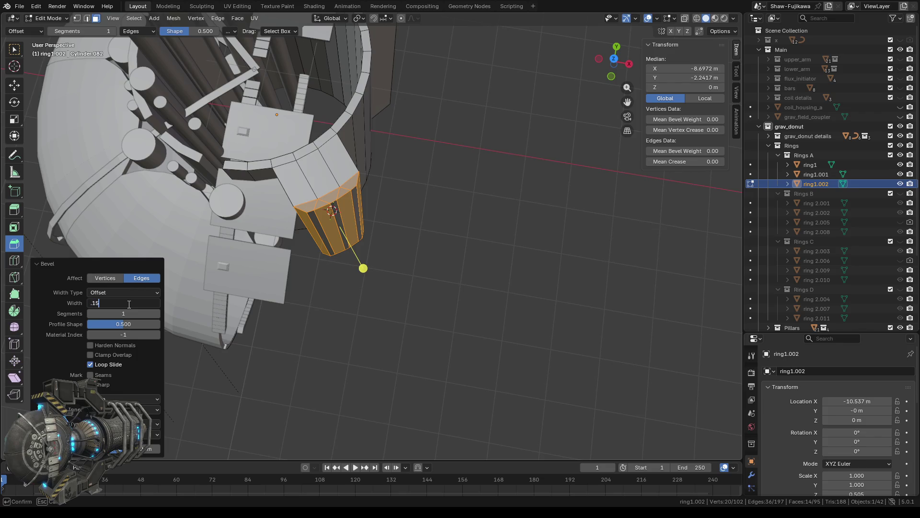
key(Return)
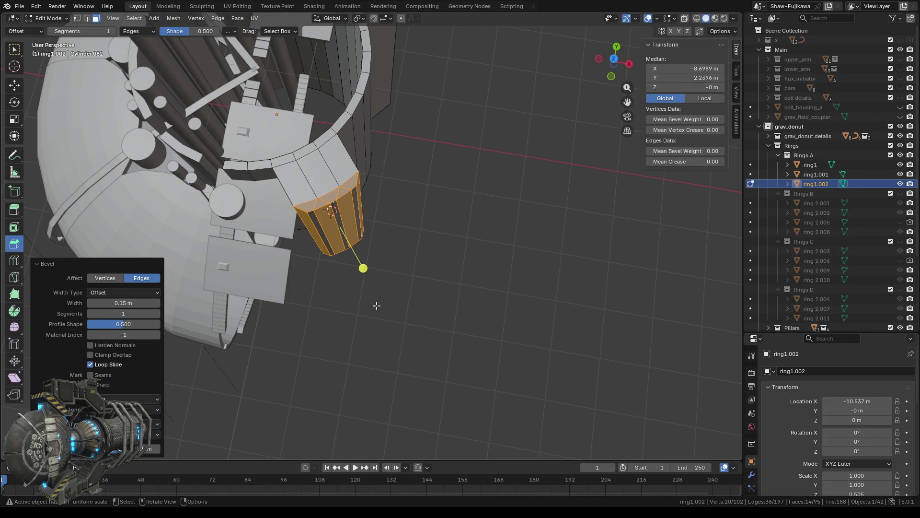
click(378, 311)
Bevel the next column's three outer faces 0.15 m wide as well
middle_drag(570, 267, 439, 257)
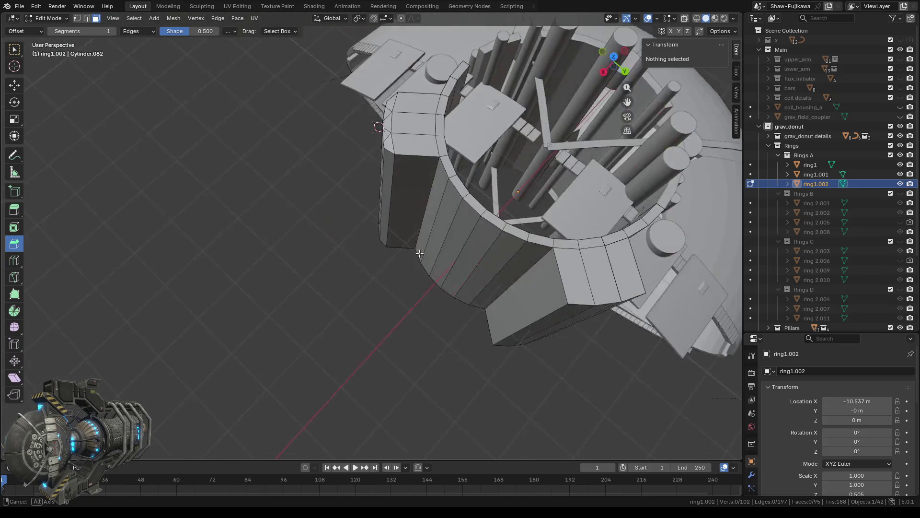
shift+middle_drag(347, 295, 473, 310)
shift+middle_drag(541, 329, 366, 324)
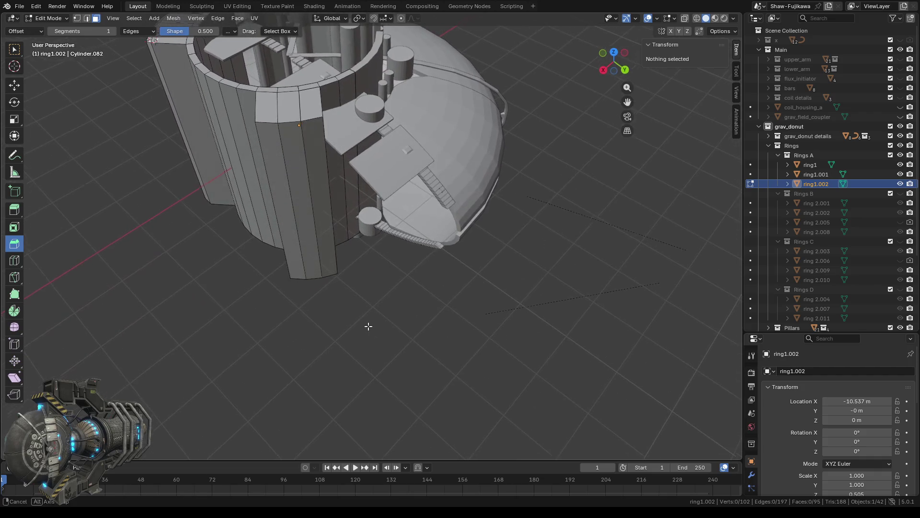
drag(282, 173, 315, 195)
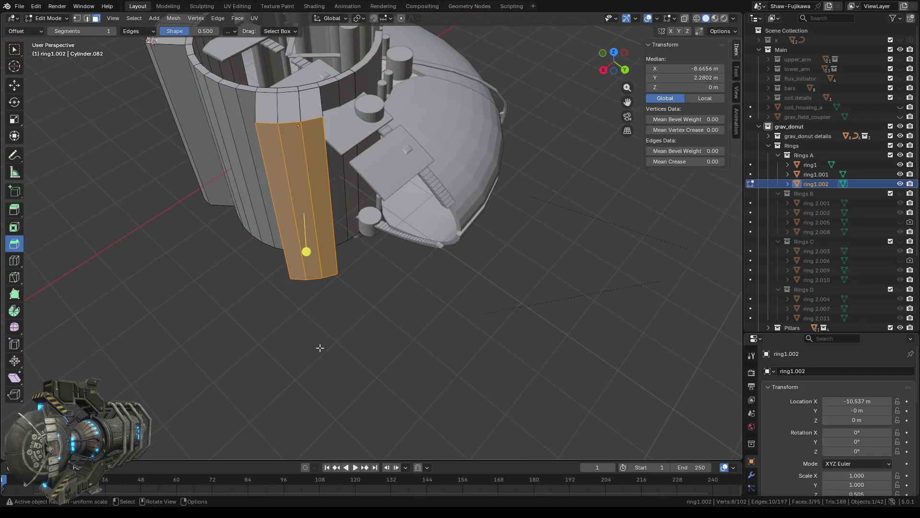
middle_drag(320, 348, 369, 290)
drag(356, 280, 363, 286)
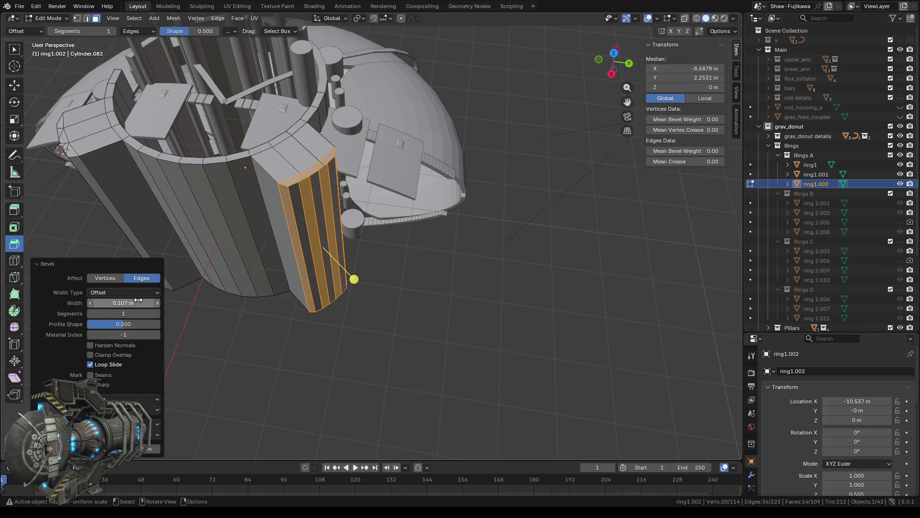
click(129, 304)
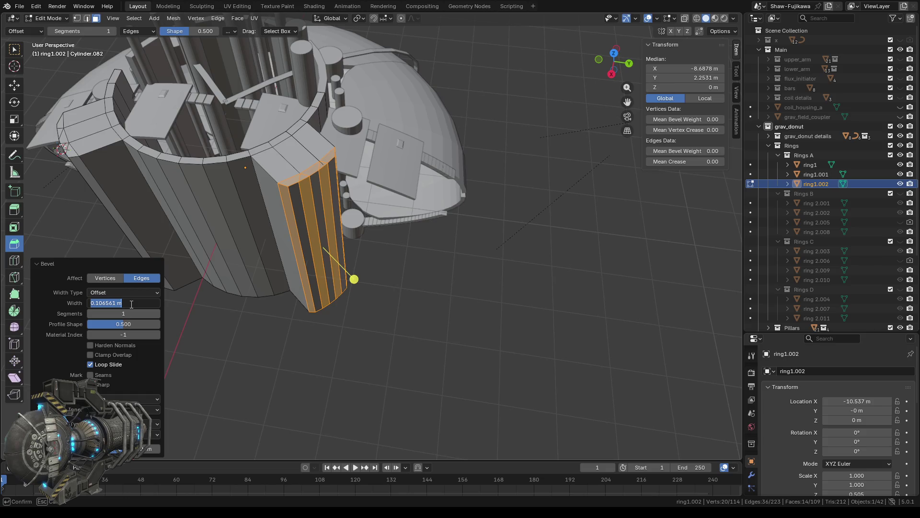
key(Return)
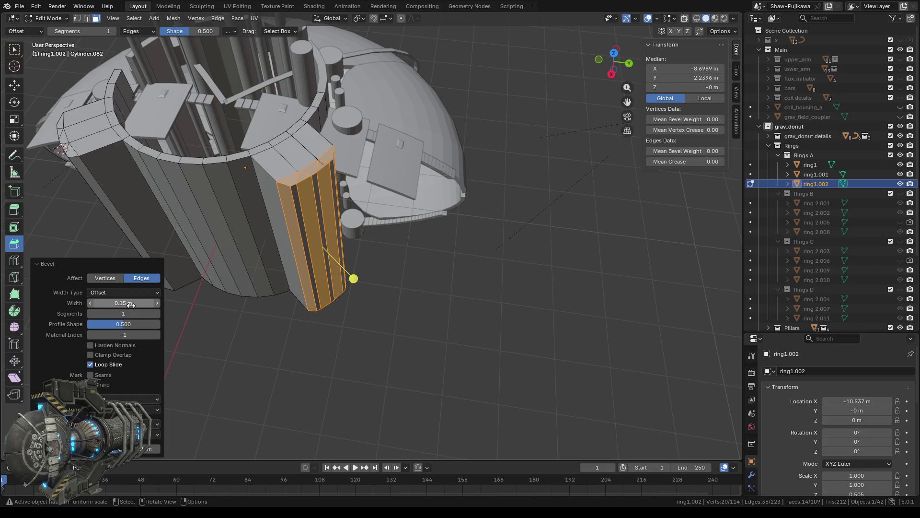
click(312, 348)
Delete the column's middle panel faces to open a recess
mouse_move(386, 314)
middle_down()
mouse_move(340, 303)
mouse_move(359, 306)
middle_up()
scroll(340, 303, up, 3)
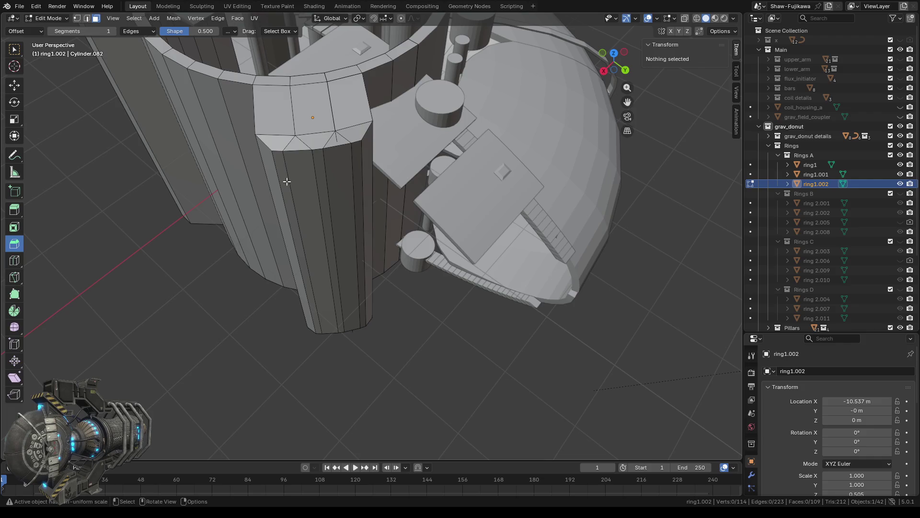
drag(286, 179, 356, 204)
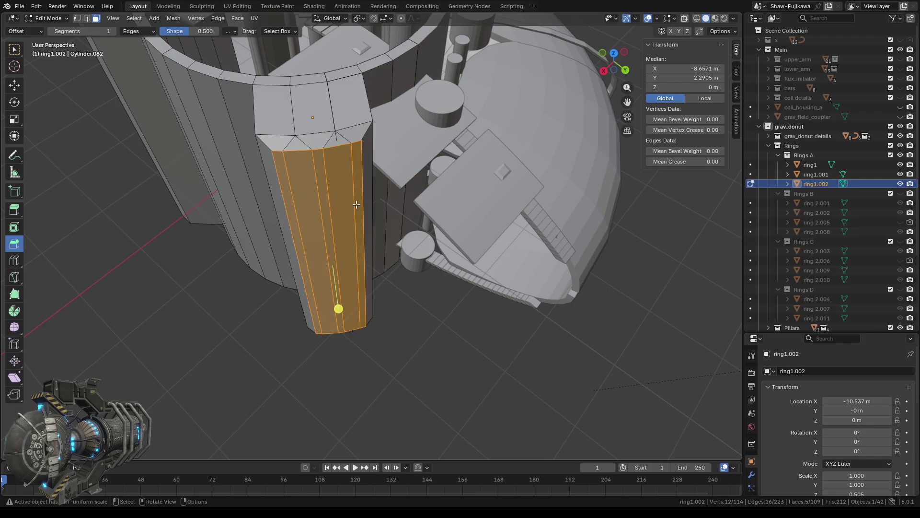
key(x)
click(344, 205)
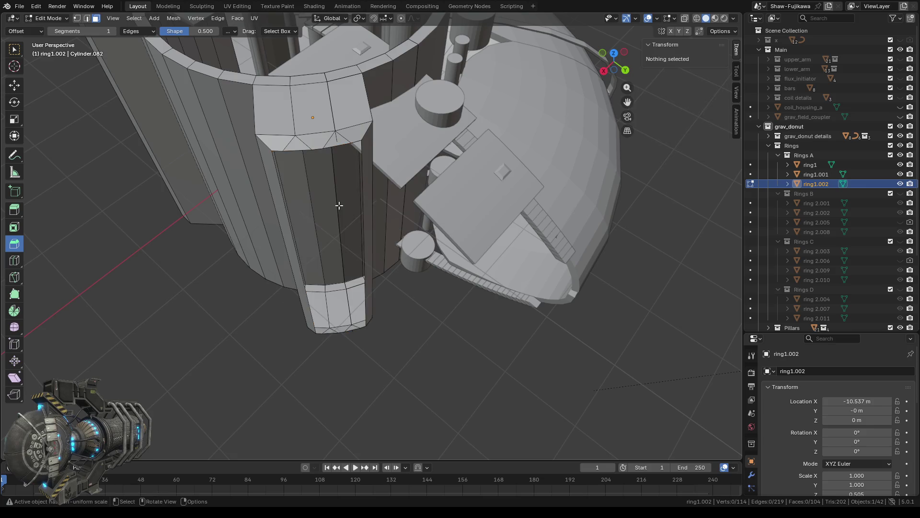
Select two adjacent bevelled top cap faces using box selection
middle_drag(365, 334, 366, 345)
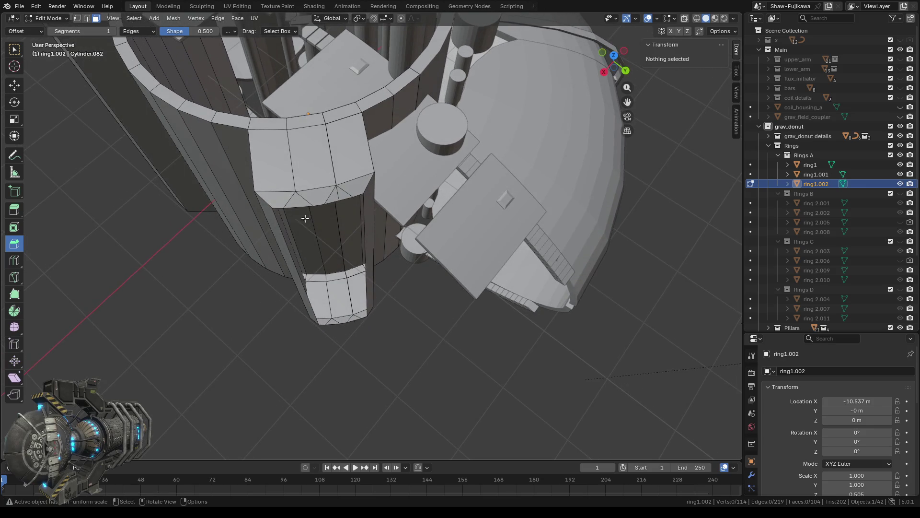
click(304, 200)
scroll(316, 198, up, 3)
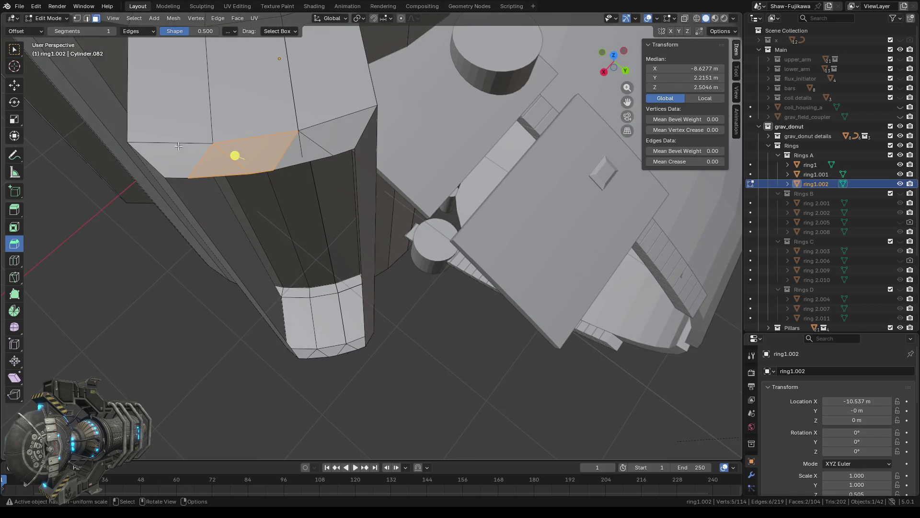
click(19, 52)
shift+click(296, 160)
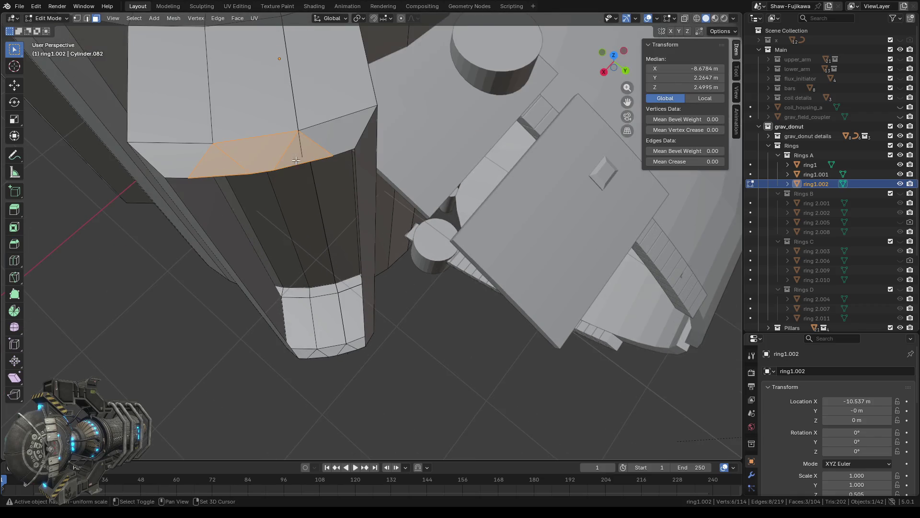
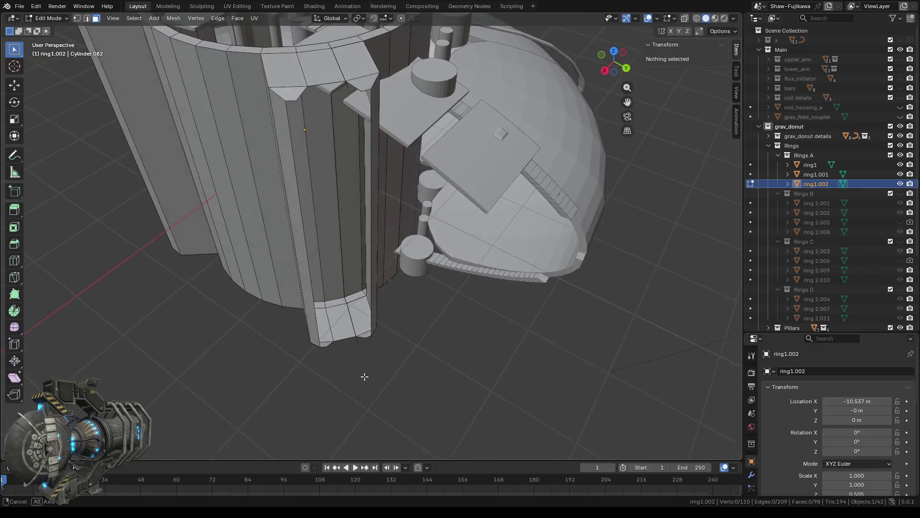
In Edge select mode, delete both stray vertical edges at the base of the ring1.002 pillar
scroll(405, 352, up, 2)
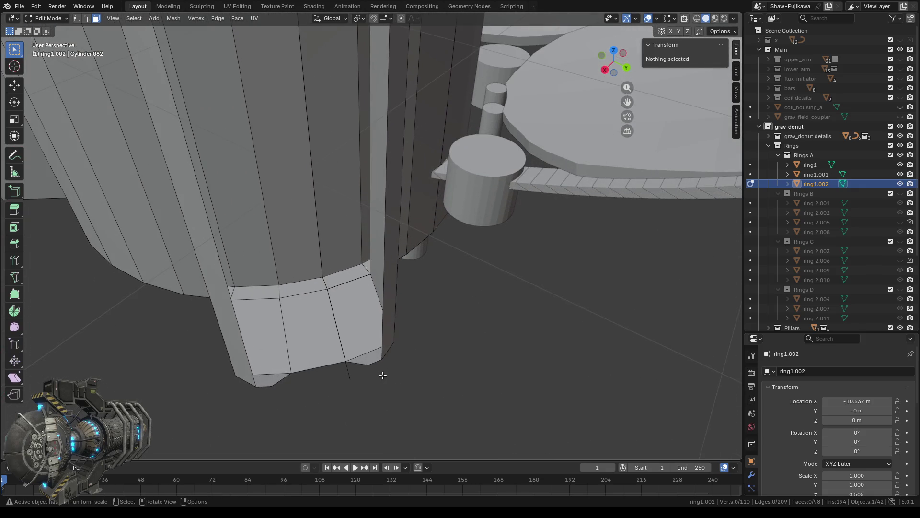
click(88, 19)
click(350, 379)
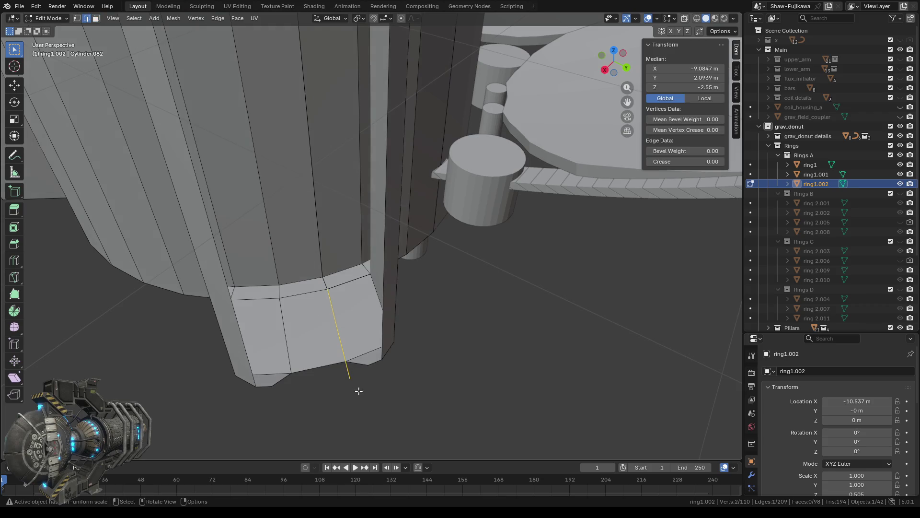
key(x)
click(341, 380)
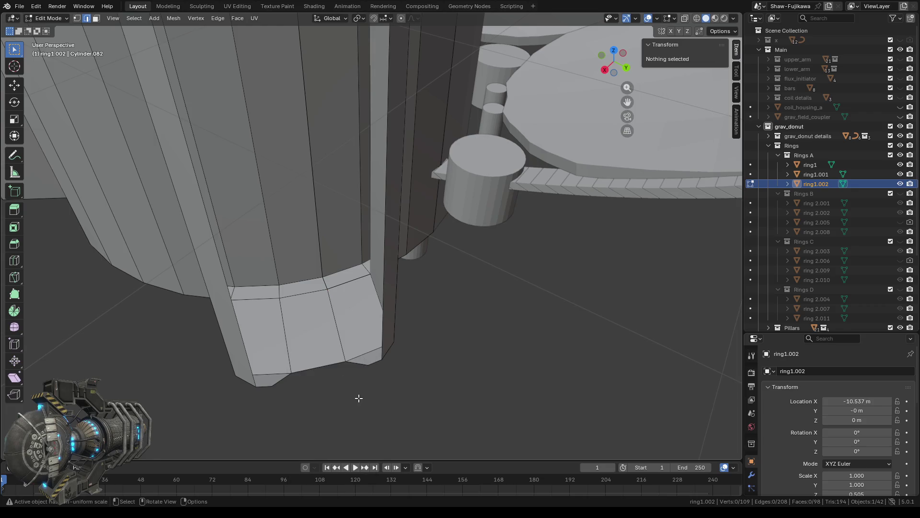
mouse_move(356, 393)
middle_down()
mouse_move(415, 312)
mouse_move(366, 301)
middle_up()
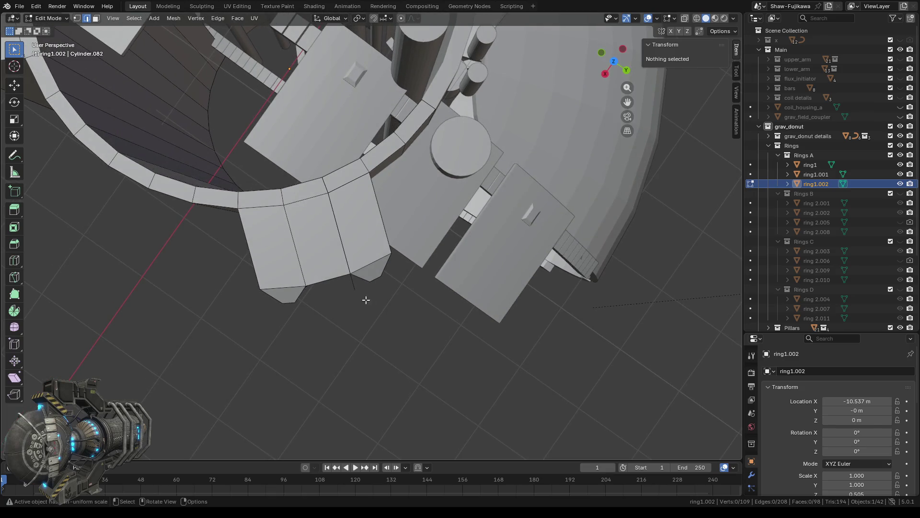
click(350, 288)
right_click(364, 310)
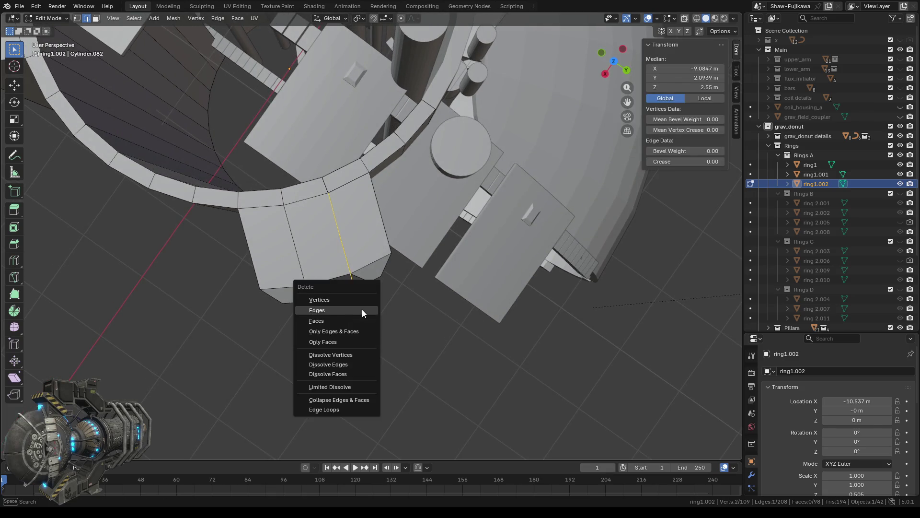
click(361, 309)
scroll(366, 335, down, 2)
mouse_move(204, 313)
middle_down()
mouse_move(445, 296)
mouse_move(481, 272)
mouse_move(348, 149)
middle_up()
Select the long face strip on the pillar, including its triangular end faces, and delete those faces
key(3)
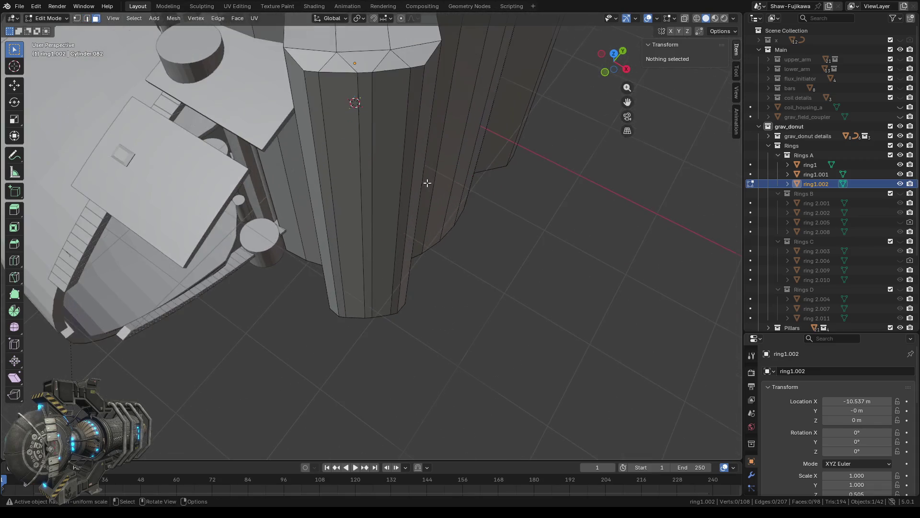
drag(320, 118, 411, 168)
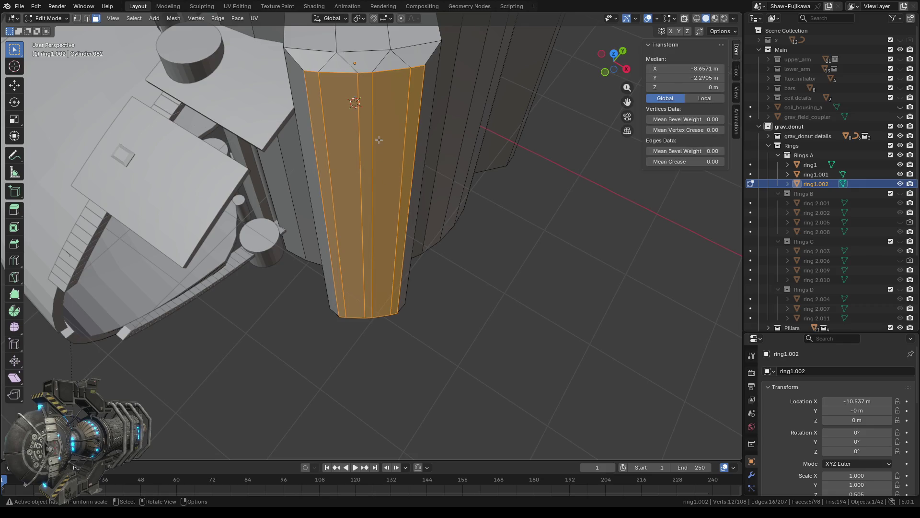
ctrl+middle_drag(379, 140, 350, 182)
drag(341, 182, 389, 196)
middle_drag(415, 304, 385, 232)
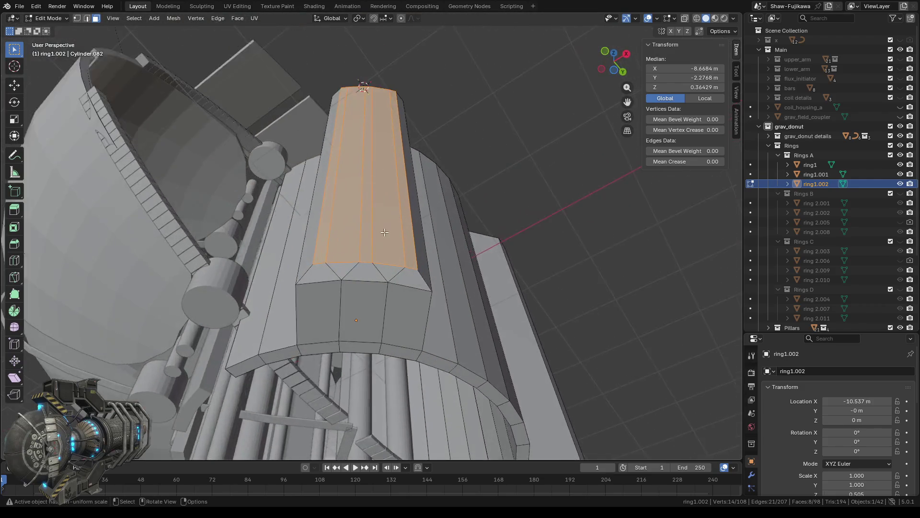
scroll(385, 232, up, 1)
shift+click(383, 280)
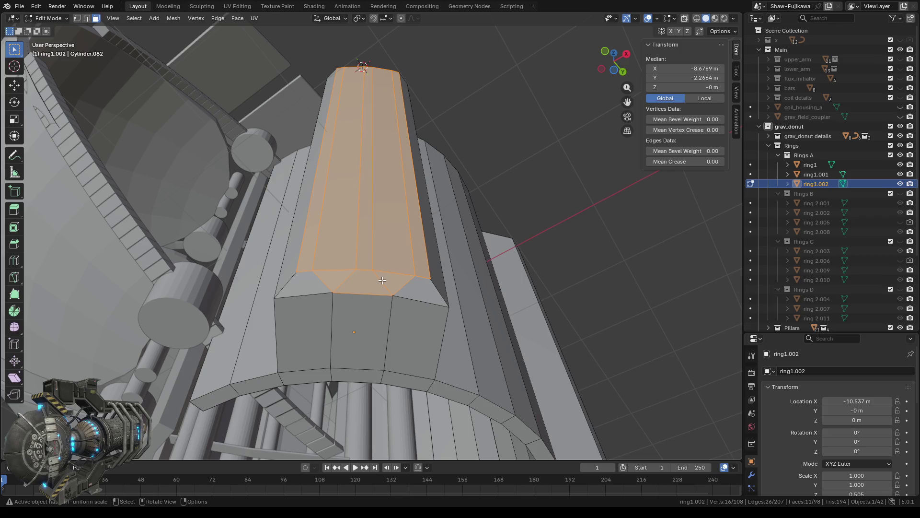
key(x)
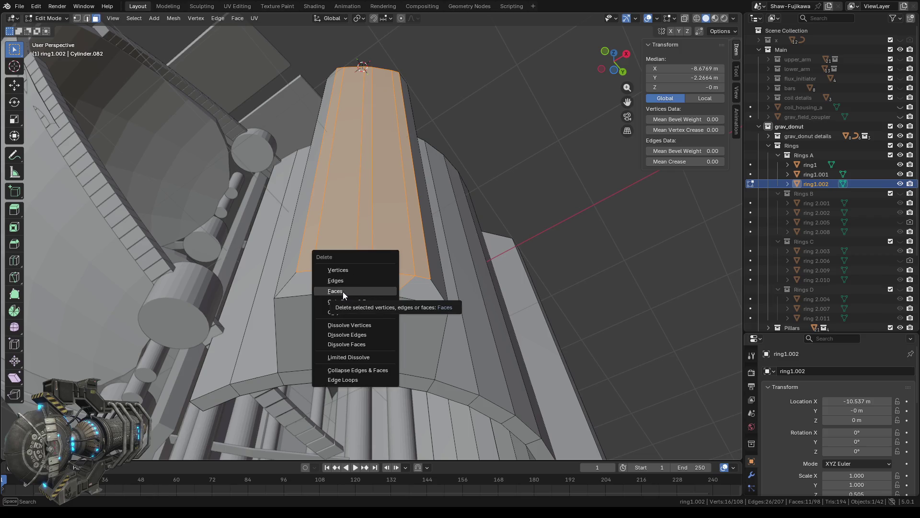
click(343, 291)
mouse_move(354, 297)
middle_down()
mouse_move(368, 345)
mouse_move(378, 250)
mouse_move(374, 293)
middle_up()
middle_drag(374, 335, 381, 308)
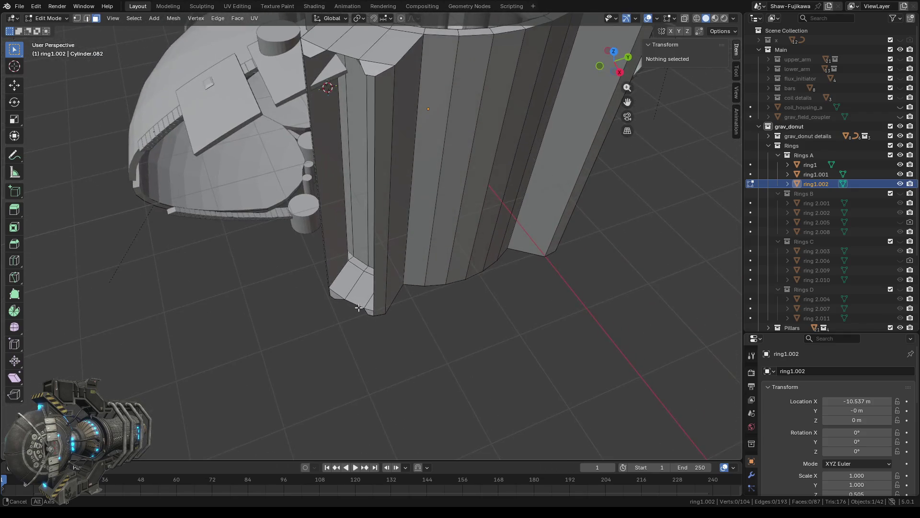
Select the four vertices at the top of the gap and fill them with a new face
middle_drag(381, 307, 386, 335)
scroll(382, 272, up, 1)
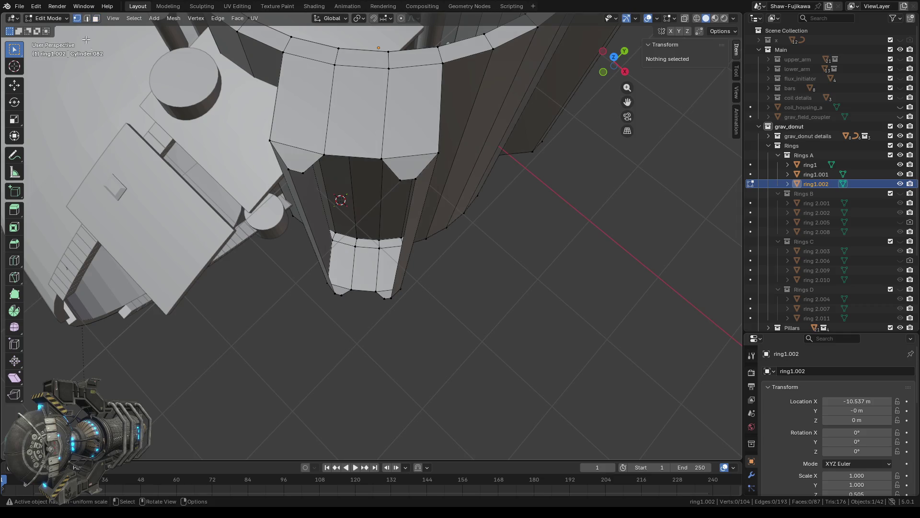
mouse_move(335, 205)
middle_down()
mouse_move(391, 232)
mouse_move(372, 182)
middle_up()
click(328, 85)
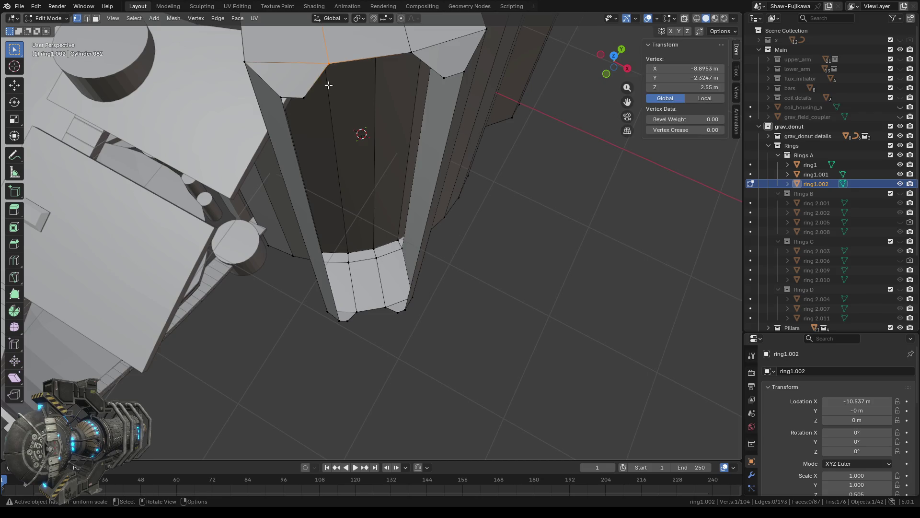
shift+click(302, 95)
shift+click(408, 51)
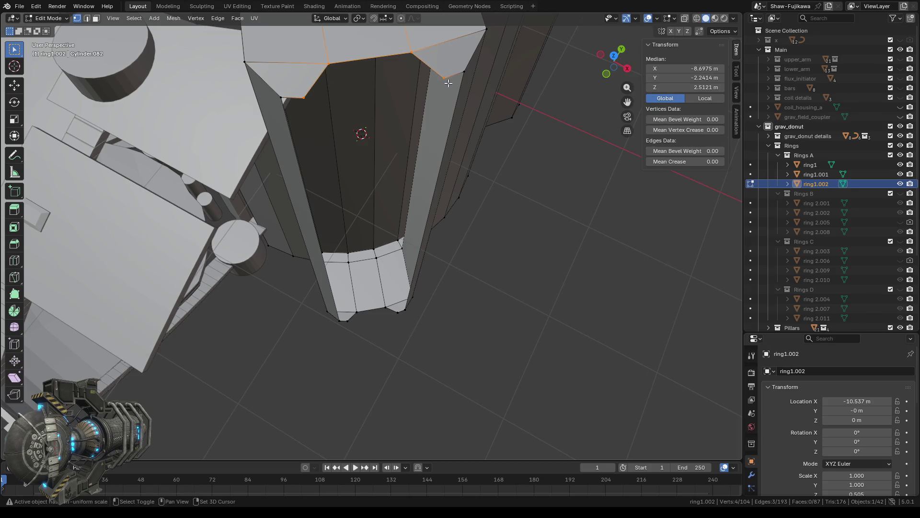
key(f)
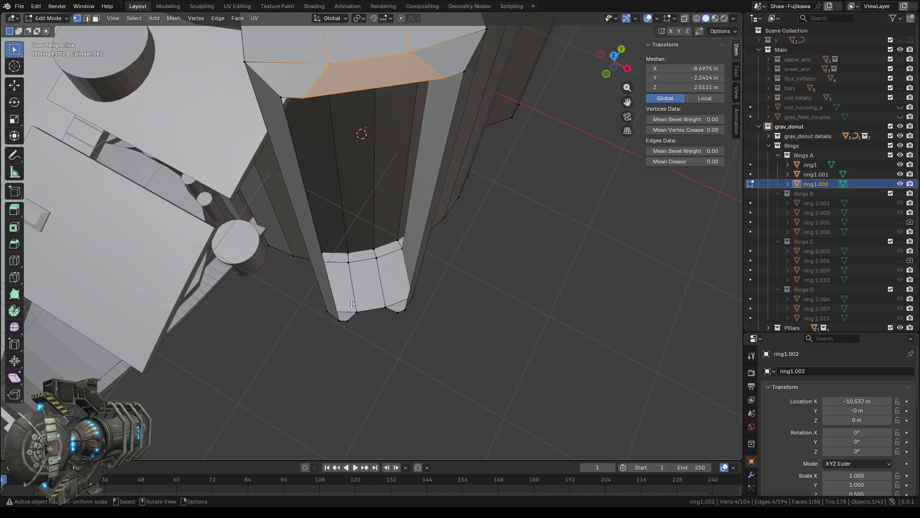
Select the bottom edge loop of the pillar's opening
mouse_move(344, 307)
mouse_down()
mouse_move(362, 330)
mouse_move(392, 320)
mouse_move(404, 337)
mouse_up()
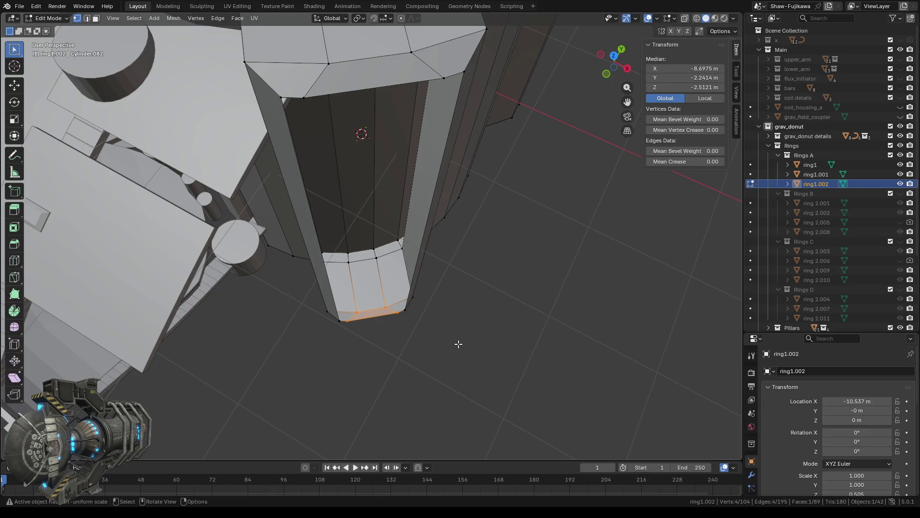
scroll(395, 338, down, 2)
mouse_move(536, 276)
middle_down()
mouse_move(345, 261)
mouse_move(455, 273)
middle_up()
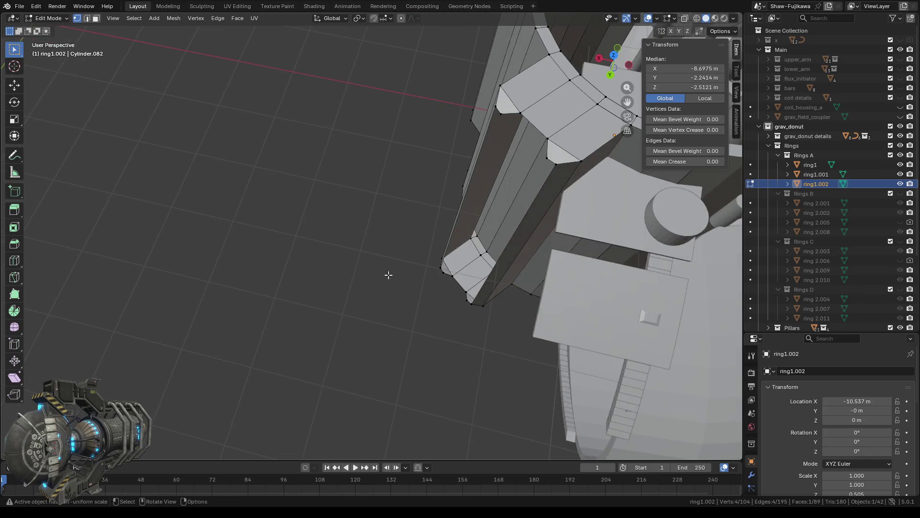
scroll(365, 250, up, 2)
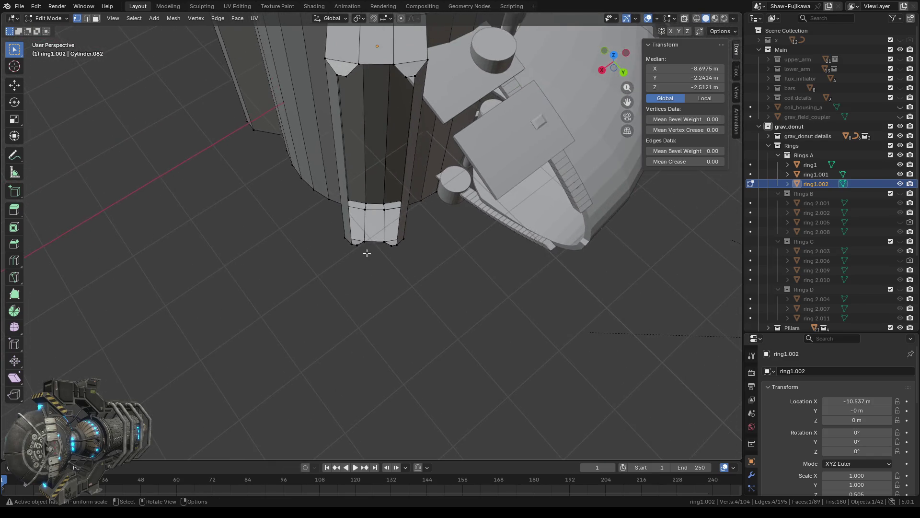
scroll(383, 262, up, 2)
scroll(333, 249, up, 2)
drag(326, 249, 427, 273)
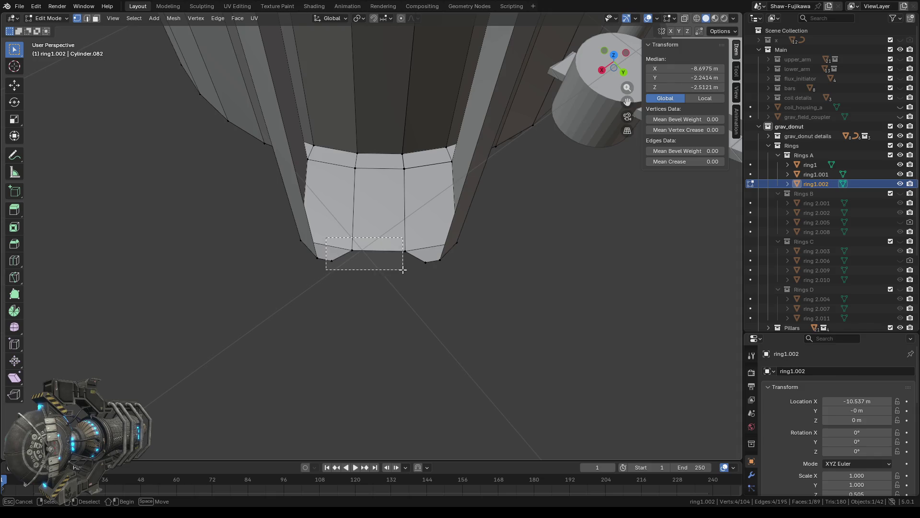
Fill the selected bottom loop with a face, then fill a four-vertex face at the top ring
key(f)
middle_drag(424, 269, 377, 211)
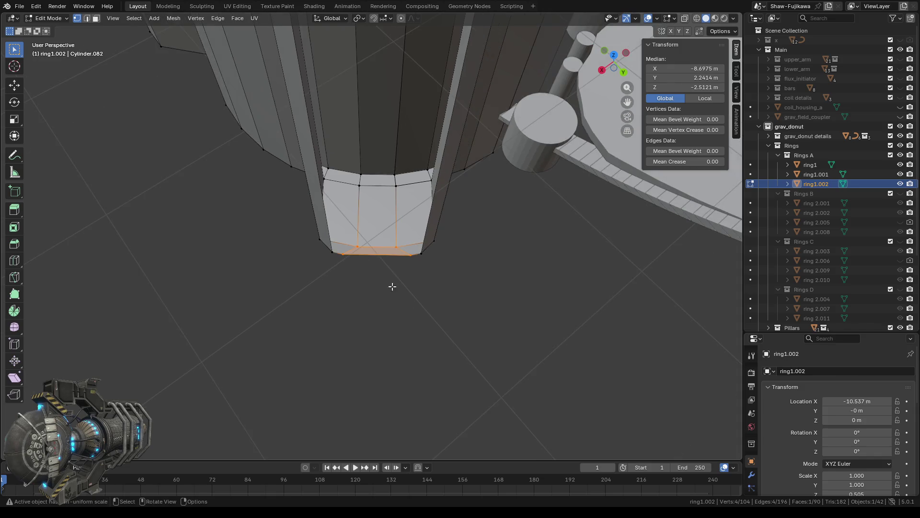
key(b)
drag(356, 226, 405, 217)
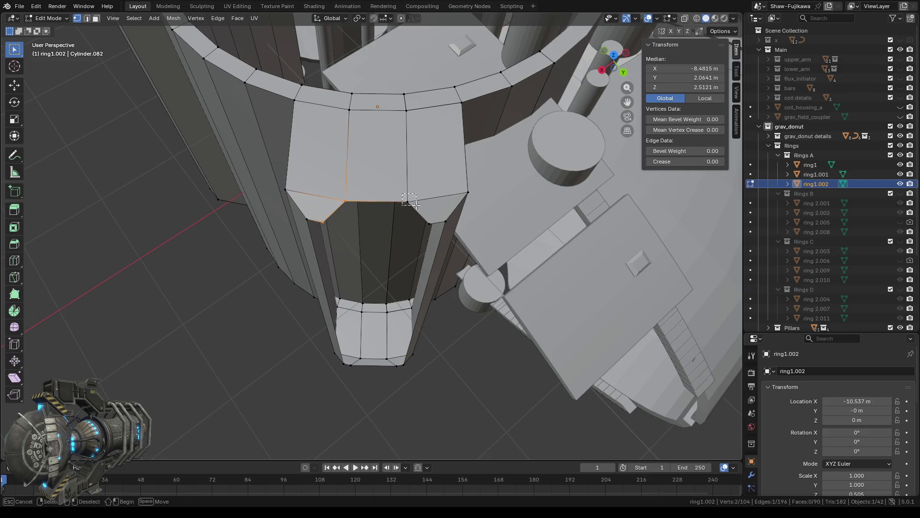
mouse_move(394, 257)
middle_down()
mouse_move(379, 243)
mouse_move(384, 222)
mouse_move(369, 211)
middle_up()
shift+click(402, 158)
key(f)
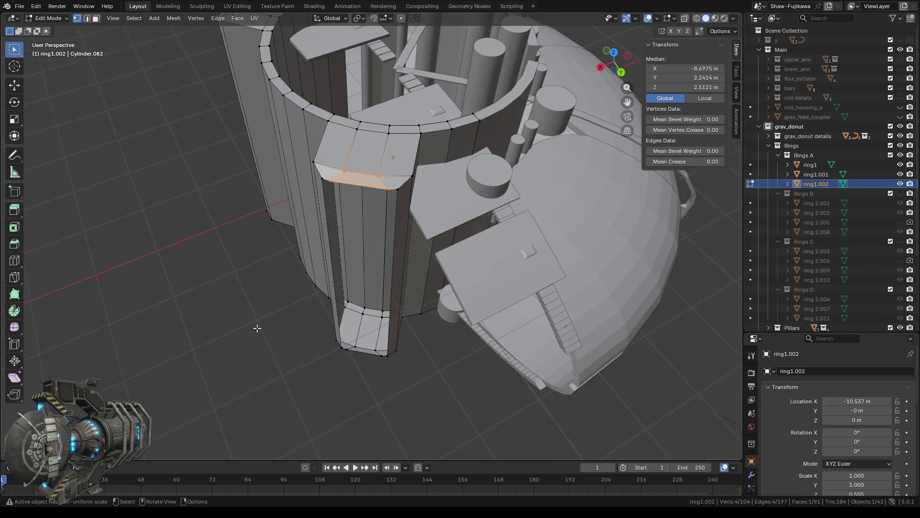
Fill a face across the pillar's side between a vertical edge and the bottom edge
middle_drag(258, 328, 269, 323)
mouse_move(286, 382)
middle_down()
mouse_move(263, 375)
mouse_move(288, 366)
middle_up()
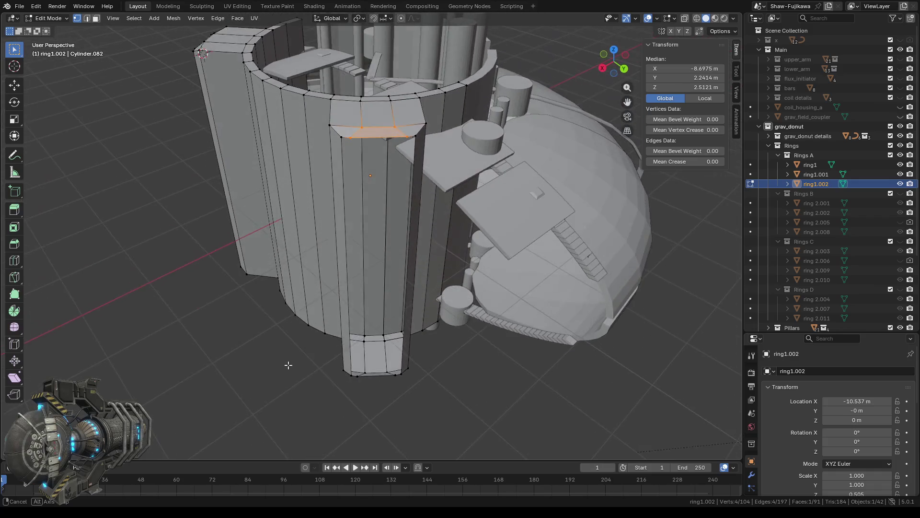
click(341, 143)
middle_drag(341, 144, 358, 300)
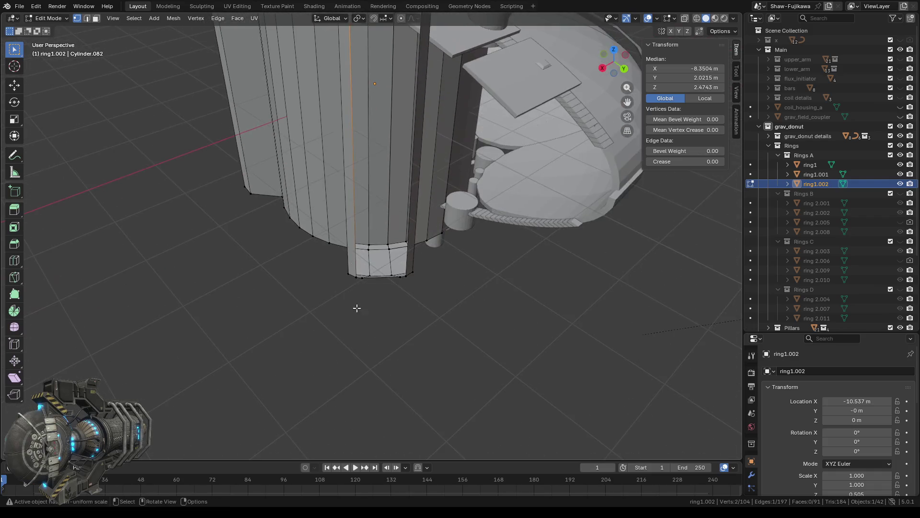
scroll(359, 300, up, 4)
shift+click(349, 328)
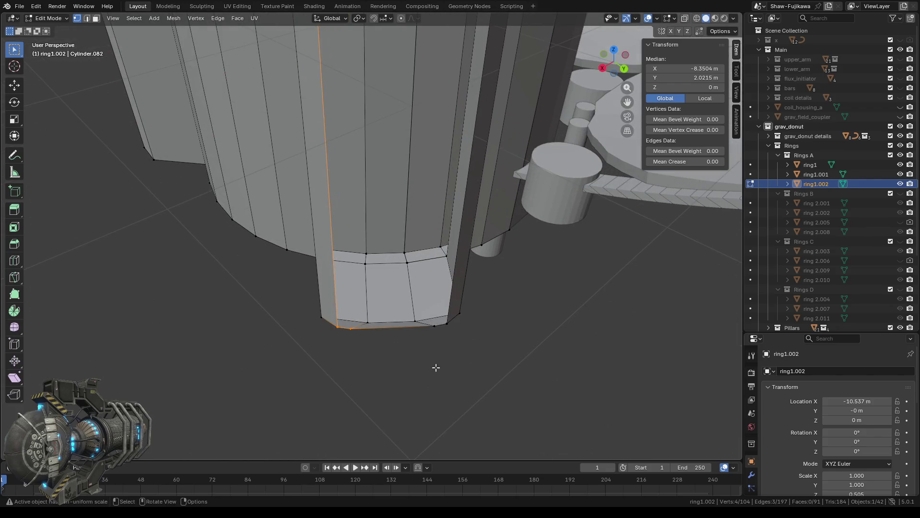
key(f)
mouse_move(422, 366)
middle_down()
mouse_move(434, 341)
mouse_move(457, 349)
mouse_move(395, 323)
middle_up()
Fill a face at the top corner, then one spanning the opening's top and bottom vertices
key(b)
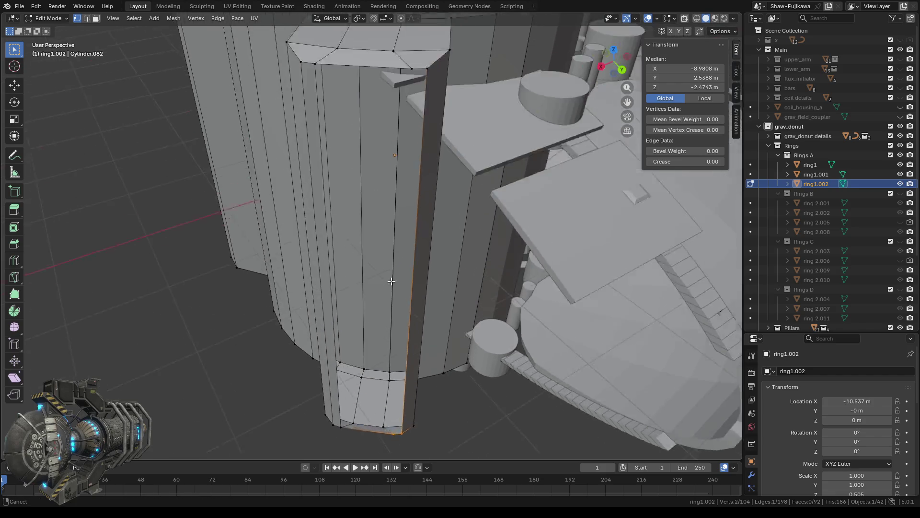
shift+click(408, 160)
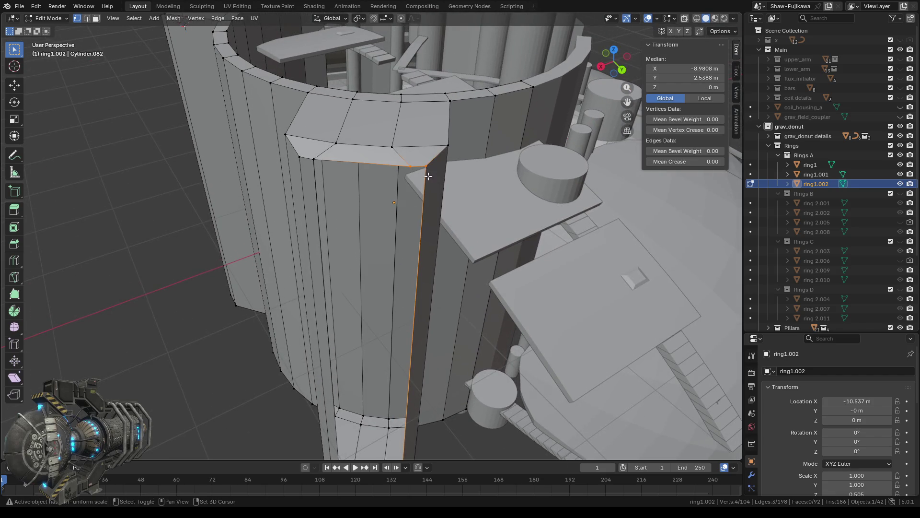
key(f)
middle_drag(295, 264, 315, 252)
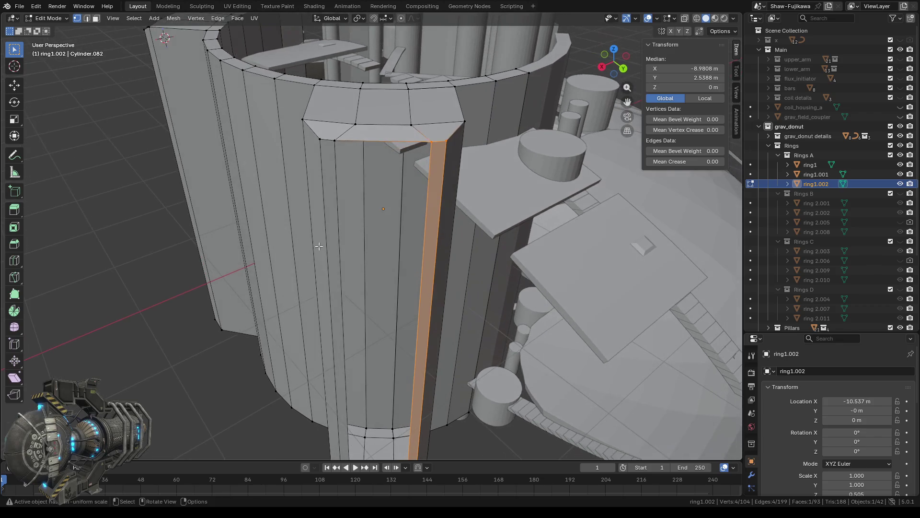
drag(332, 139, 352, 142)
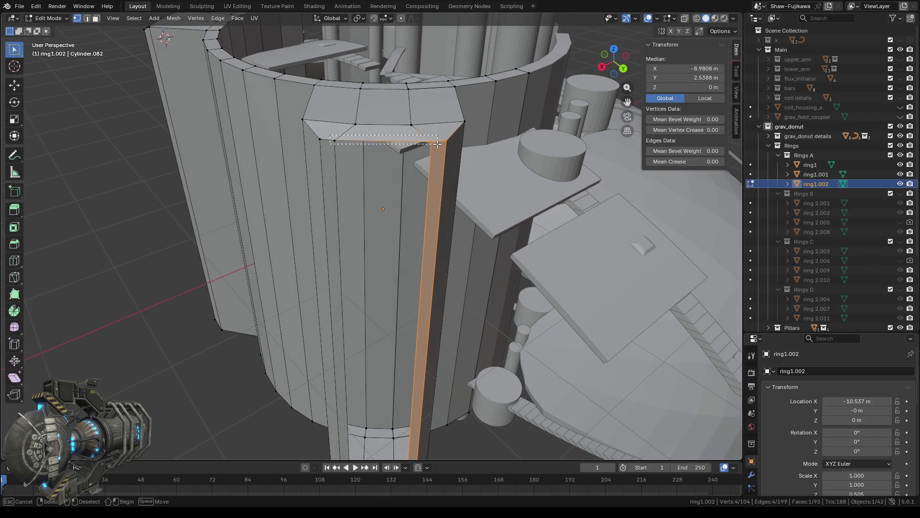
drag(438, 144, 437, 144)
scroll(362, 323, up, 3)
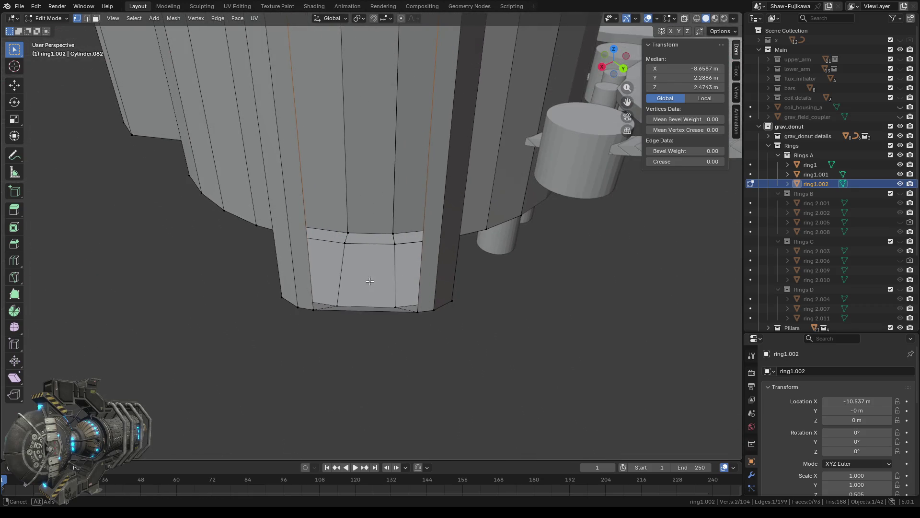
middle_drag(369, 280, 367, 312)
drag(312, 259, 422, 270)
key(f)
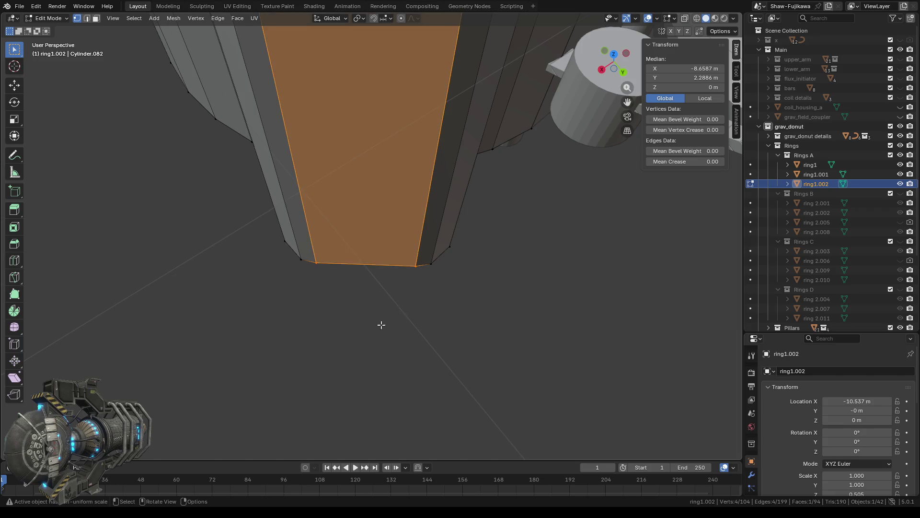
Bridge a vertical side edge to the top corner edge with a new face
scroll(377, 321, down, 5)
mouse_move(376, 318)
middle_down()
mouse_move(278, 267)
mouse_move(352, 252)
mouse_move(297, 318)
mouse_move(392, 310)
middle_up()
scroll(389, 279, up, 4)
scroll(390, 349, up, 2)
scroll(392, 355, up, 2)
scroll(392, 355, up, 2)
scroll(385, 383, up, 1)
click(383, 398)
mouse_move(382, 417)
ctrl+middle_down()
mouse_move(403, 158)
mouse_move(389, 283)
ctrl+middle_up()
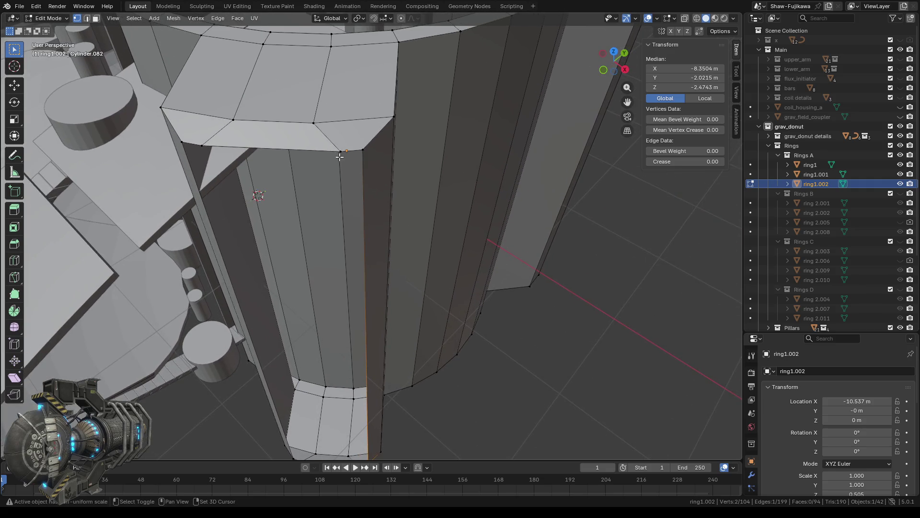
ctrl+click(339, 152)
key(f)
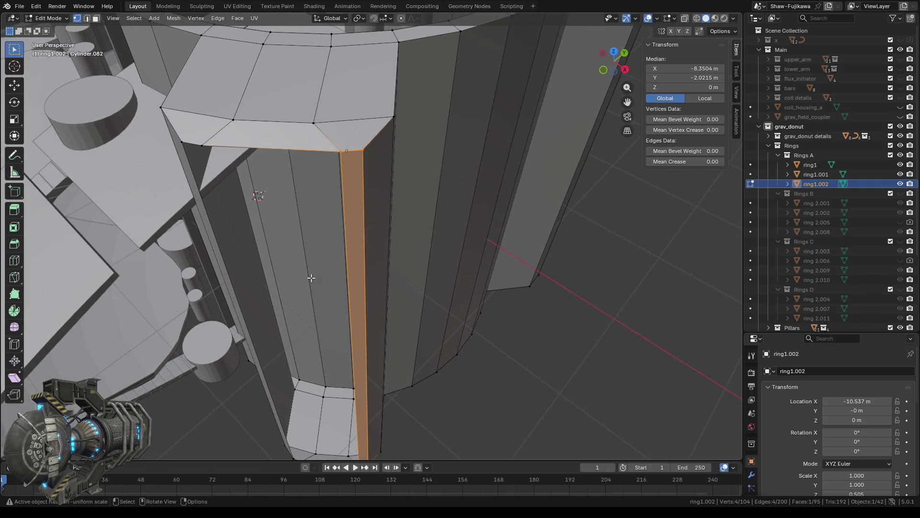
Close the next gap by filling a face between its top edge and two bottom vertices
middle_drag(313, 273, 322, 270)
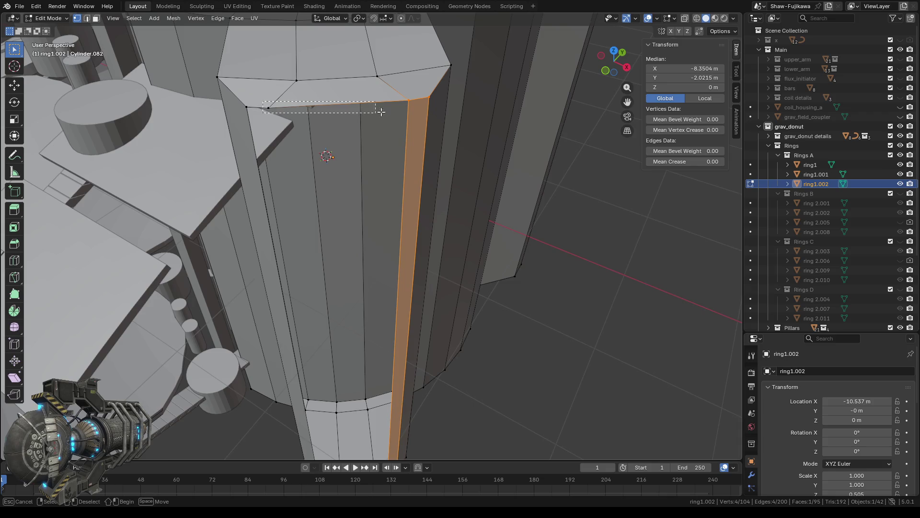
ctrl+click(411, 102)
middle_drag(413, 104, 352, 308)
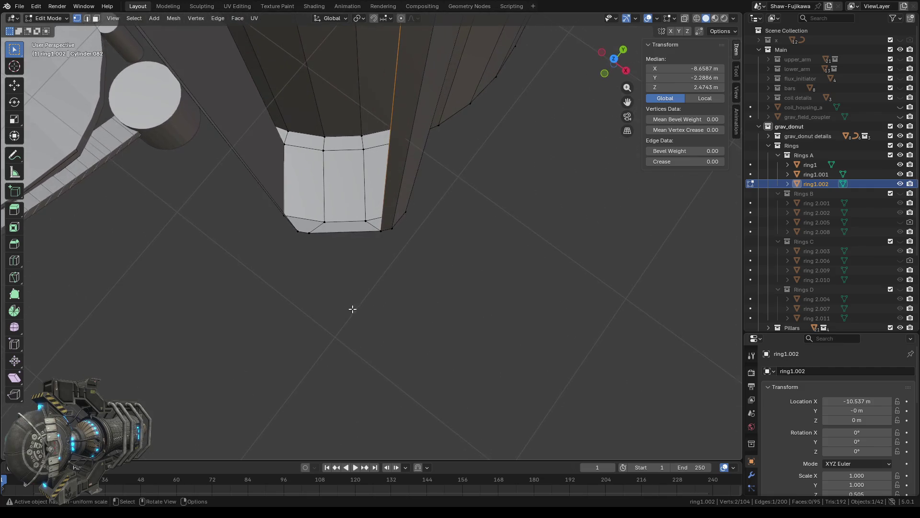
shift+click(320, 238)
shift+click(382, 232)
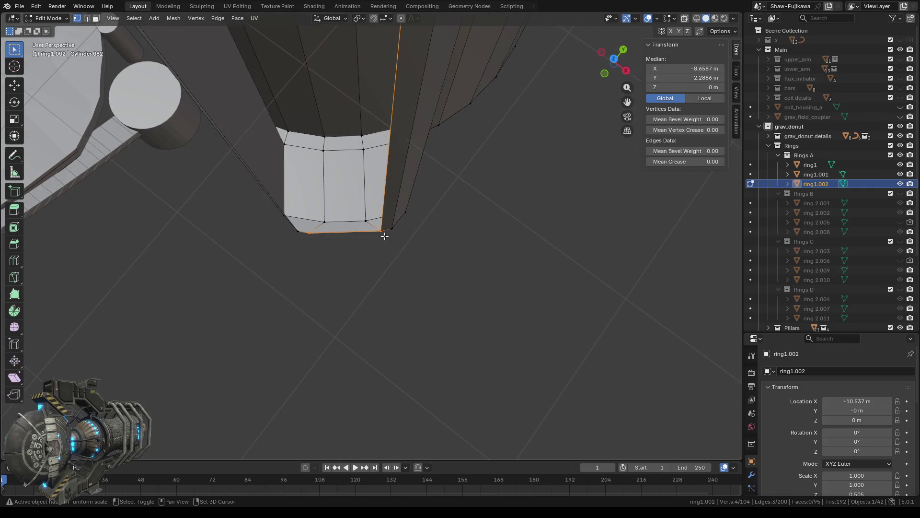
key(f)
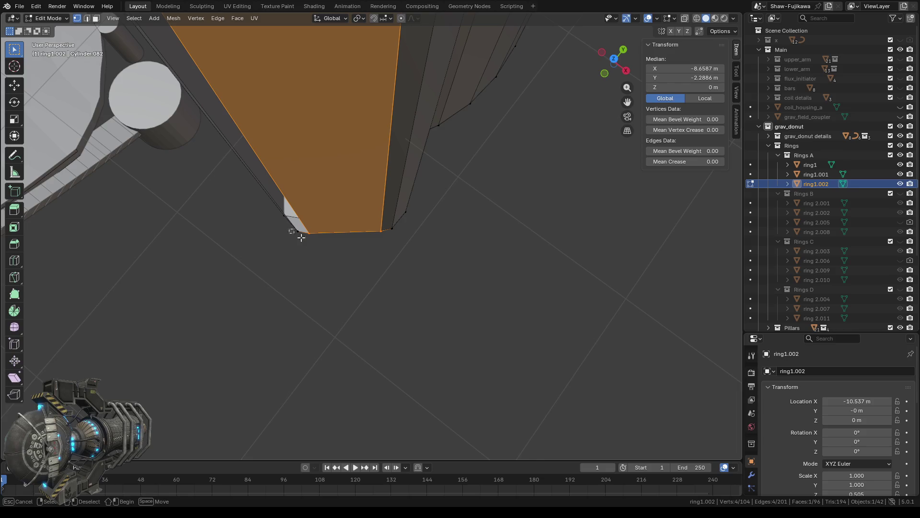
Fill the remaining opening along its boundary loop, then clear the selection
drag(293, 232, 310, 294)
mouse_move(310, 294)
middle_down()
mouse_move(386, 176)
mouse_move(388, 202)
middle_up()
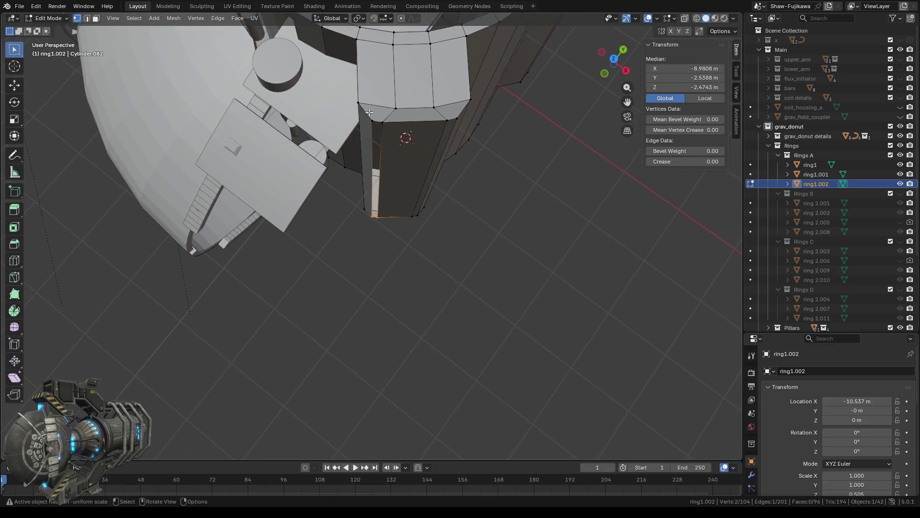
alt+click(387, 206)
key(f)
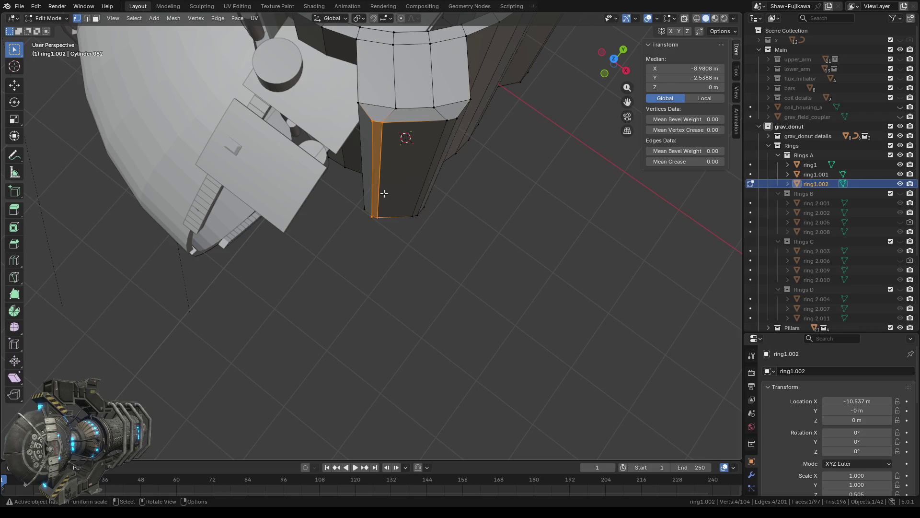
click(431, 275)
mouse_move(431, 275)
middle_down()
mouse_move(426, 301)
mouse_move(452, 266)
middle_up()
mouse_move(421, 312)
middle_down()
mouse_move(443, 308)
mouse_move(436, 312)
mouse_move(462, 351)
mouse_move(438, 353)
mouse_move(551, 255)
middle_up()
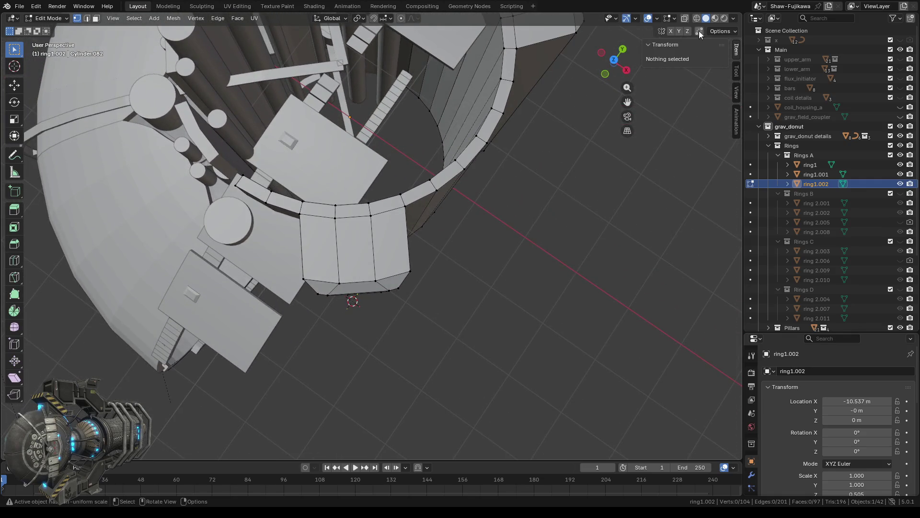
Switch to top view in see-through wireframe and box-select the pillar's outer end vertices
click(614, 60)
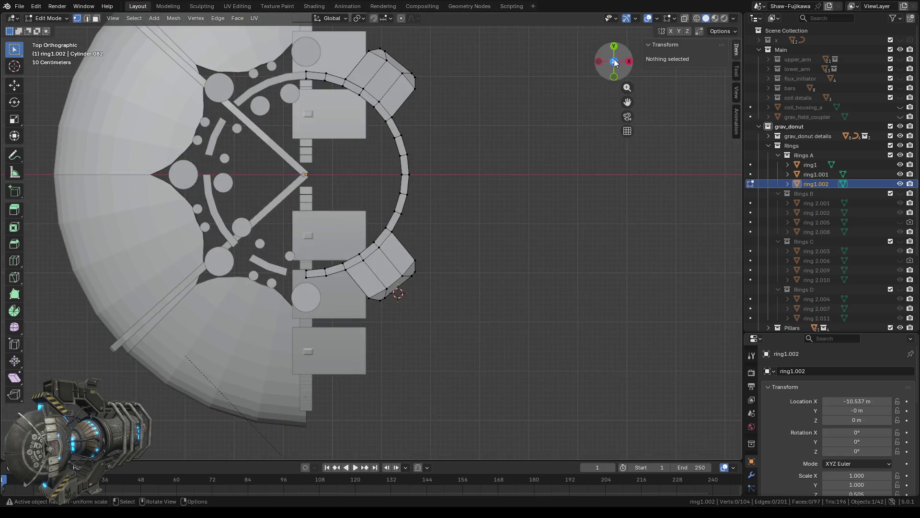
click(697, 18)
scroll(388, 353, up, 2)
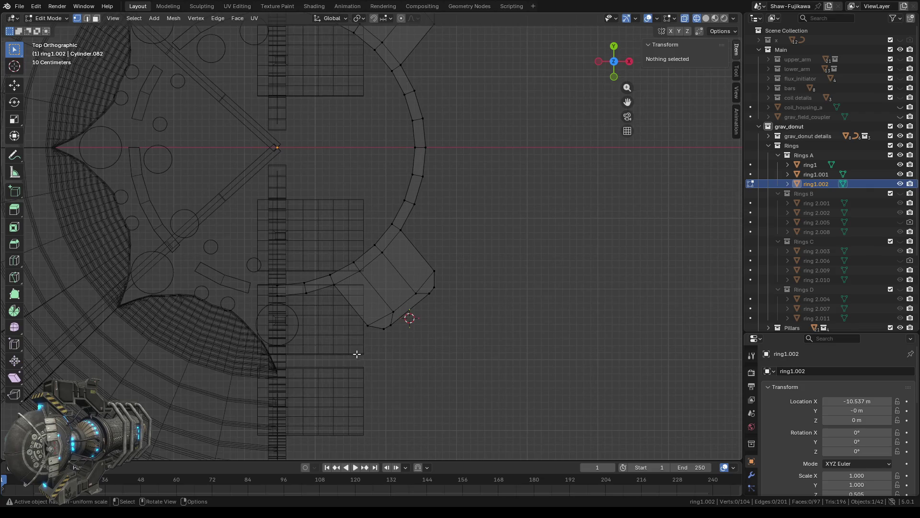
drag(362, 371, 487, 289)
shift+drag(447, 352, 416, 255)
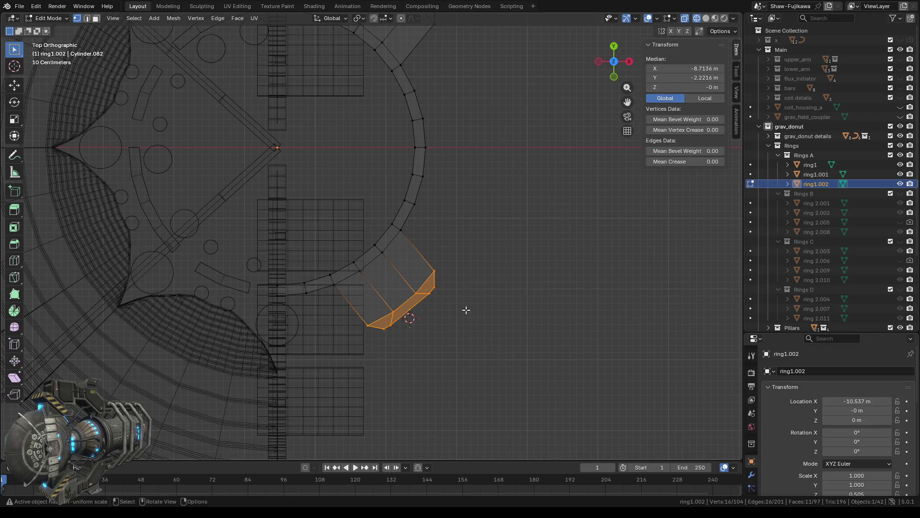
Scale the selected pillar end to exactly 0.750, then clear the selection
key(s)
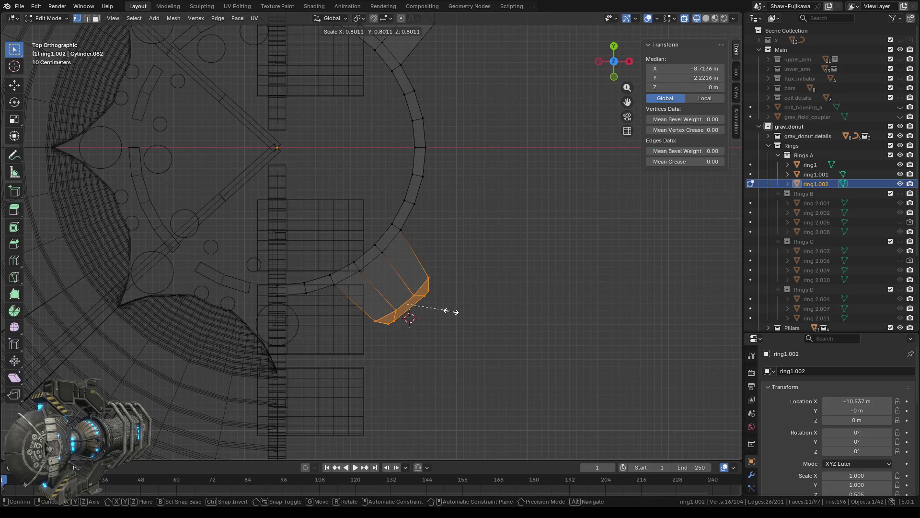
click(443, 311)
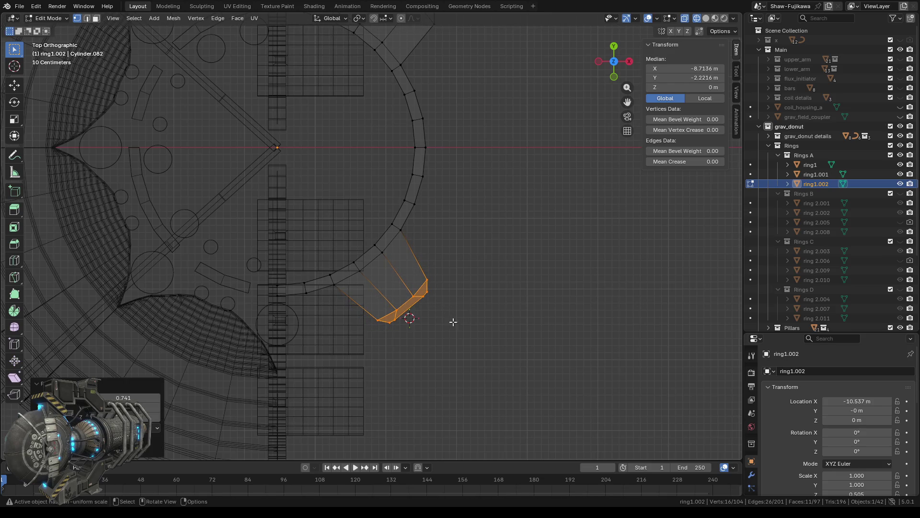
click(140, 401)
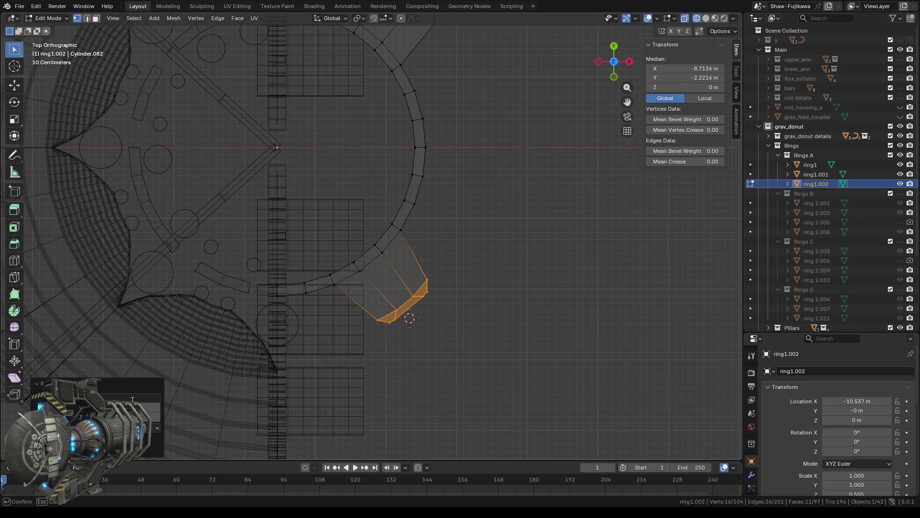
key(Return)
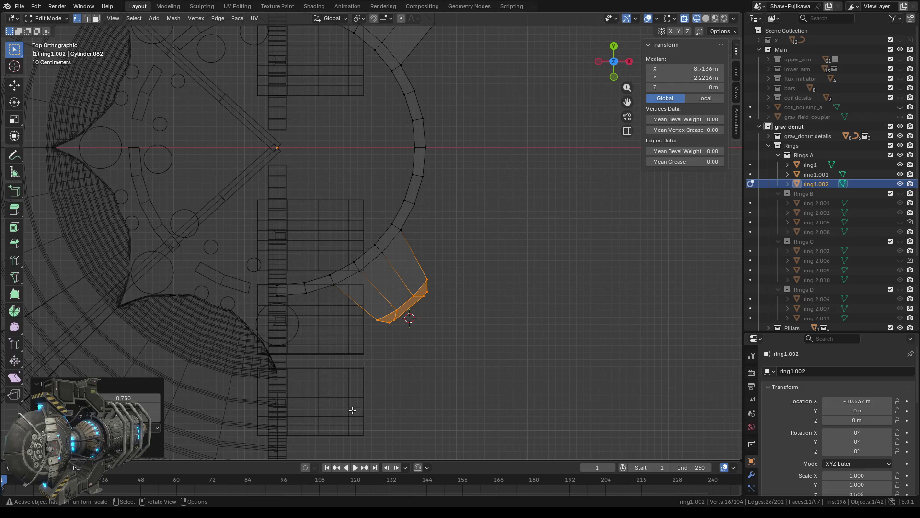
click(440, 372)
mouse_move(523, 378)
middle_down()
mouse_move(463, 303)
mouse_move(257, 316)
middle_up()
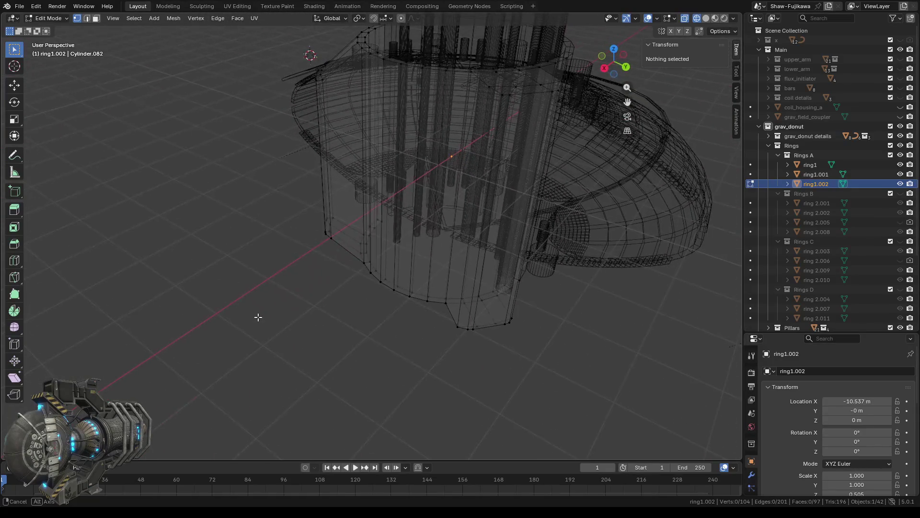
Select the corner vertex at the pillar end and copy its Y coordinate from the Item panel
mouse_move(363, 321)
middle_down()
mouse_move(312, 318)
mouse_move(487, 335)
mouse_move(485, 240)
mouse_move(504, 197)
mouse_move(473, 372)
mouse_move(486, 322)
middle_up()
scroll(485, 240, up, 5)
scroll(486, 322, up, 4)
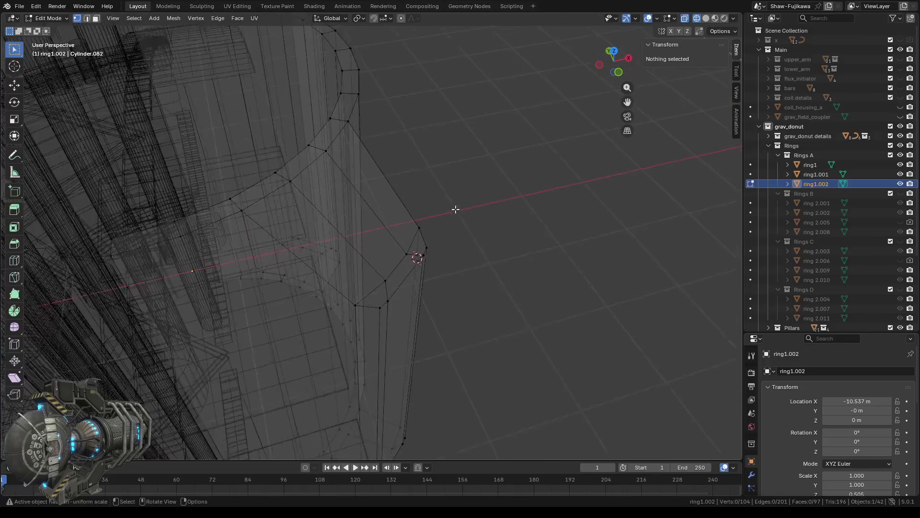
click(339, 71)
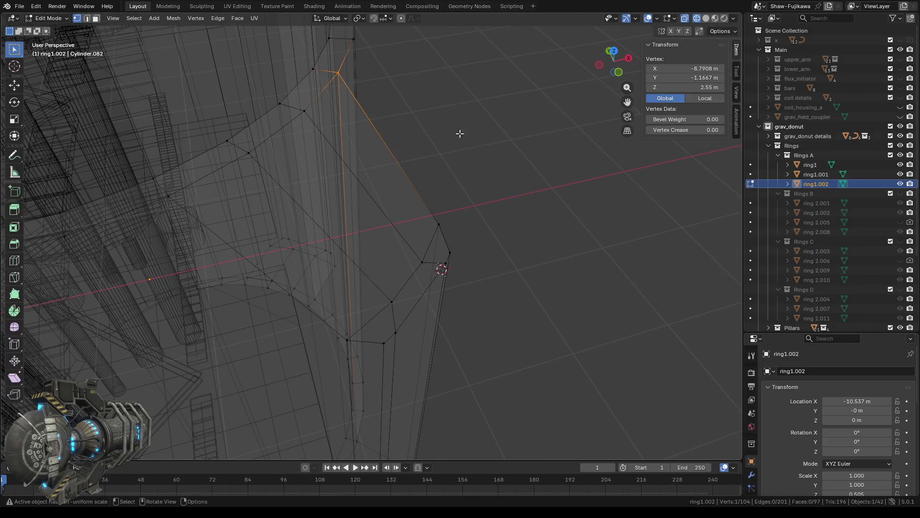
mouse_move(537, 280)
middle_down()
mouse_move(528, 279)
mouse_move(536, 273)
middle_up()
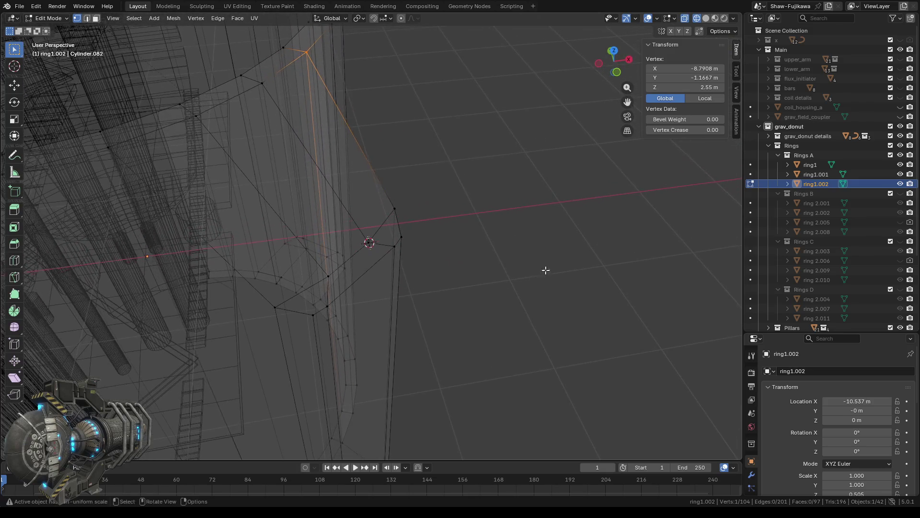
click(679, 79)
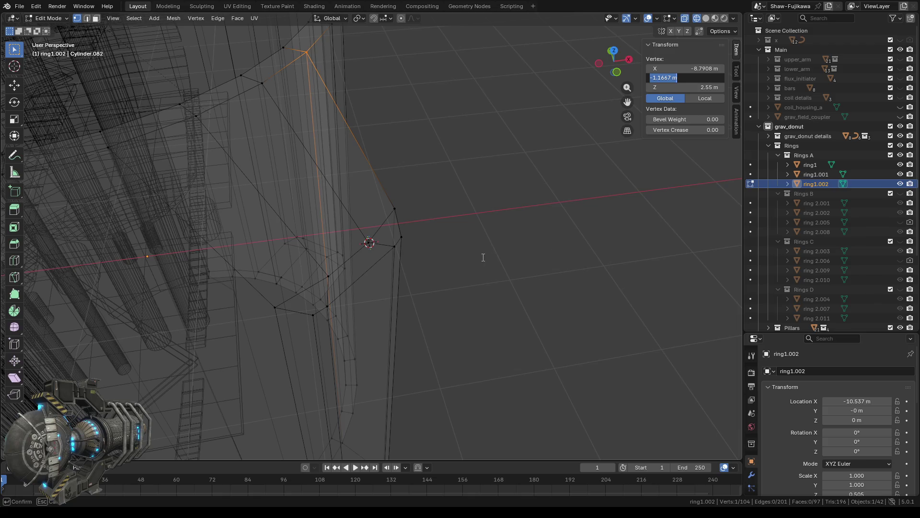
key(Return)
Select the second vertex and paste -1.1667 m into its Vertex Y field
middle_drag(454, 262, 459, 263)
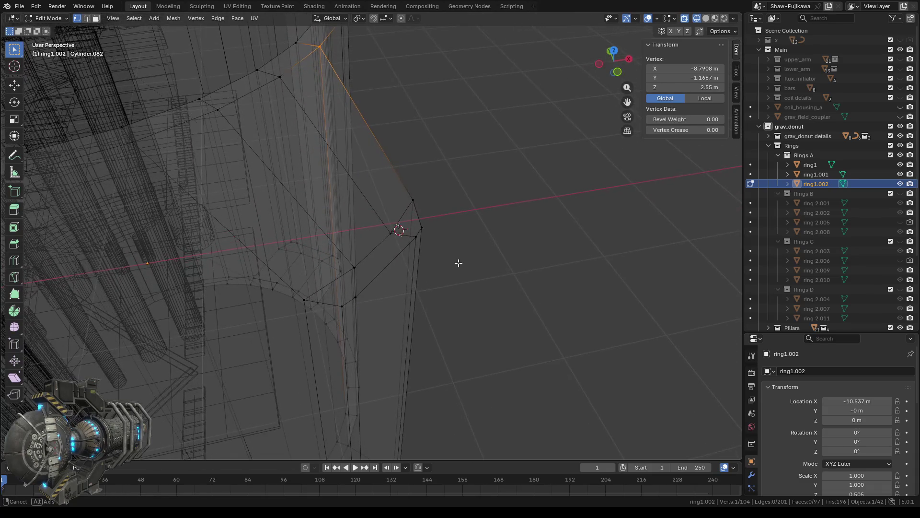
click(417, 192)
click(687, 77)
text(-1.1667 m)
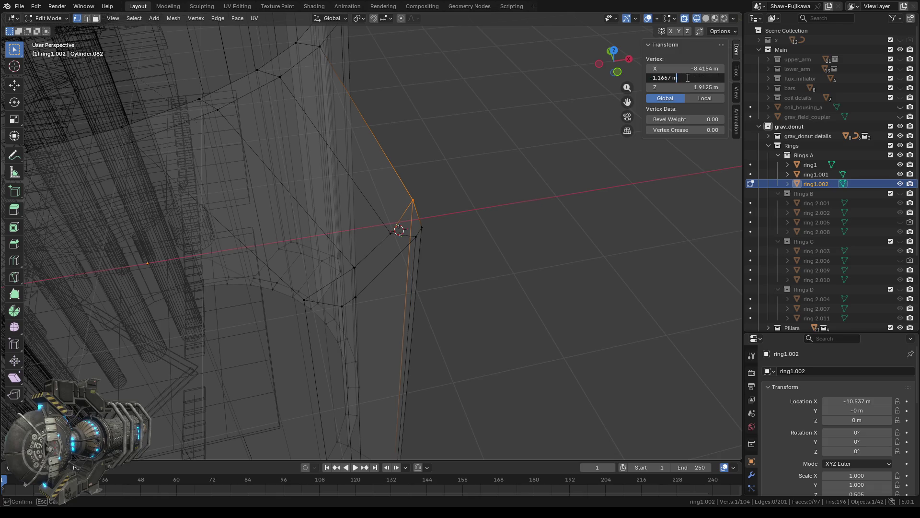
key(Return)
mouse_move(523, 216)
middle_down()
mouse_move(437, 232)
mouse_move(498, 237)
middle_up()
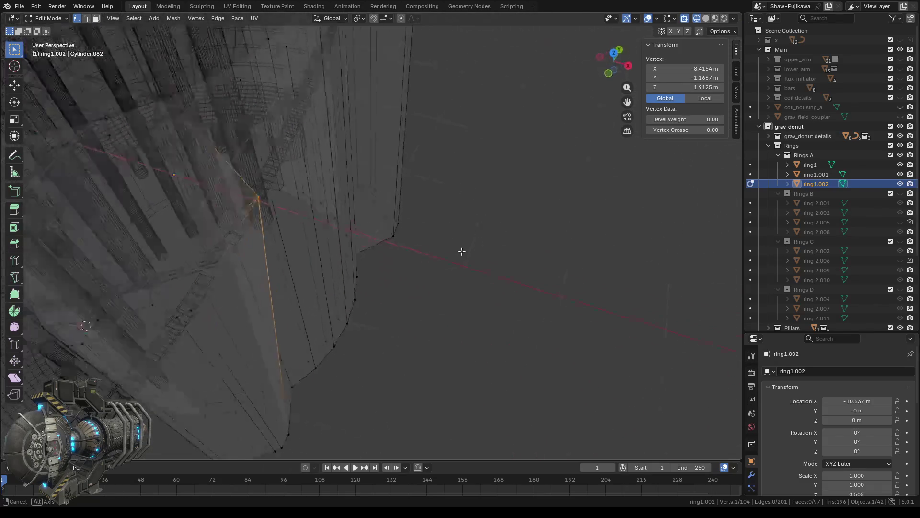
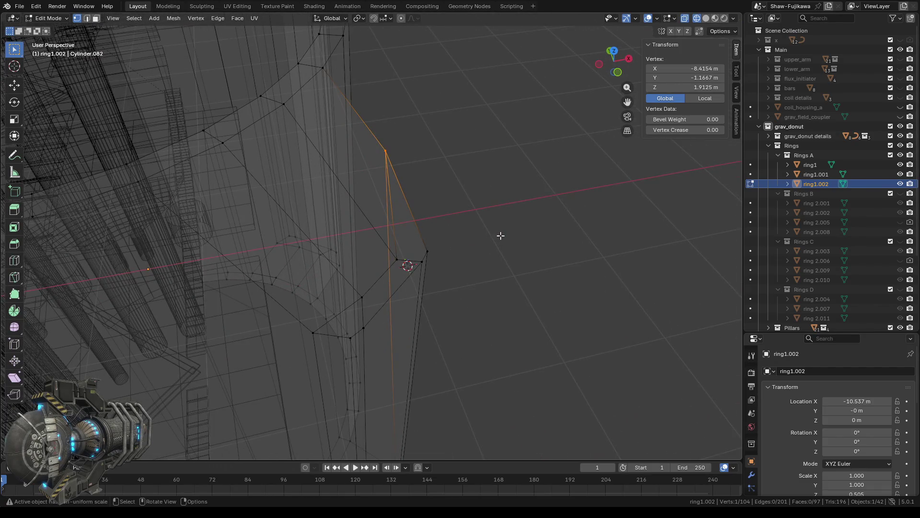
Undo the accidental move and set five tab vertices to Z 2.55 m
key(ctrl+z)
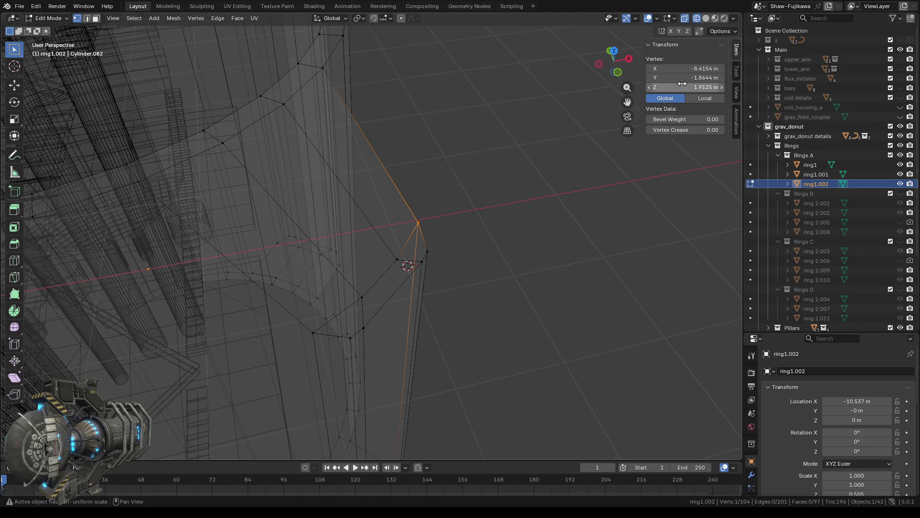
click(322, 68)
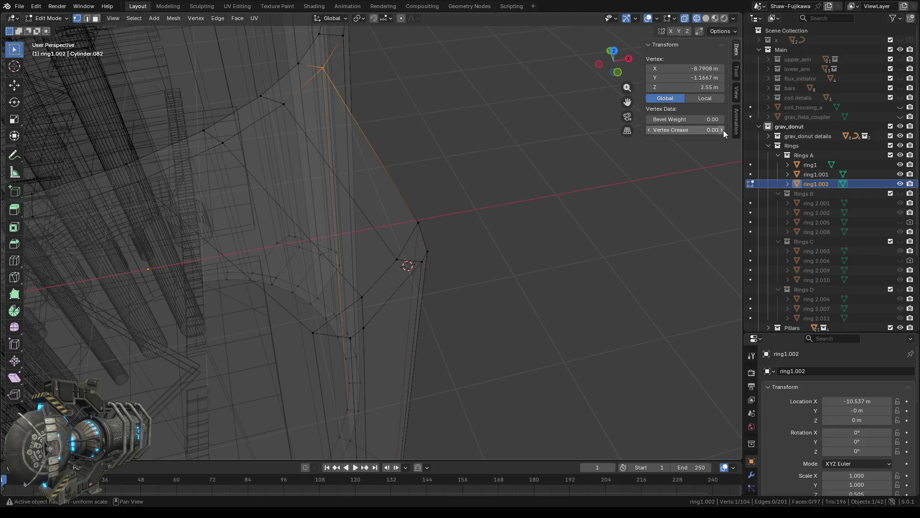
click(695, 87)
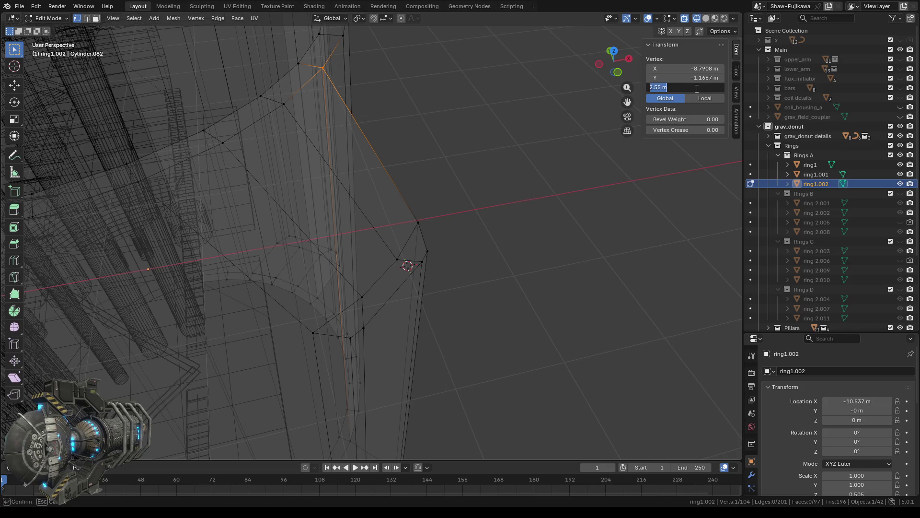
key(Return)
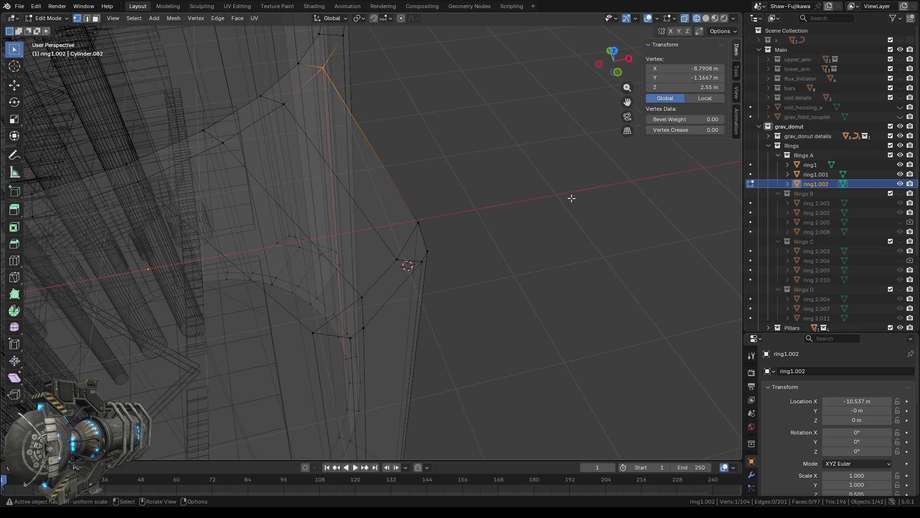
middle_drag(515, 206, 513, 201)
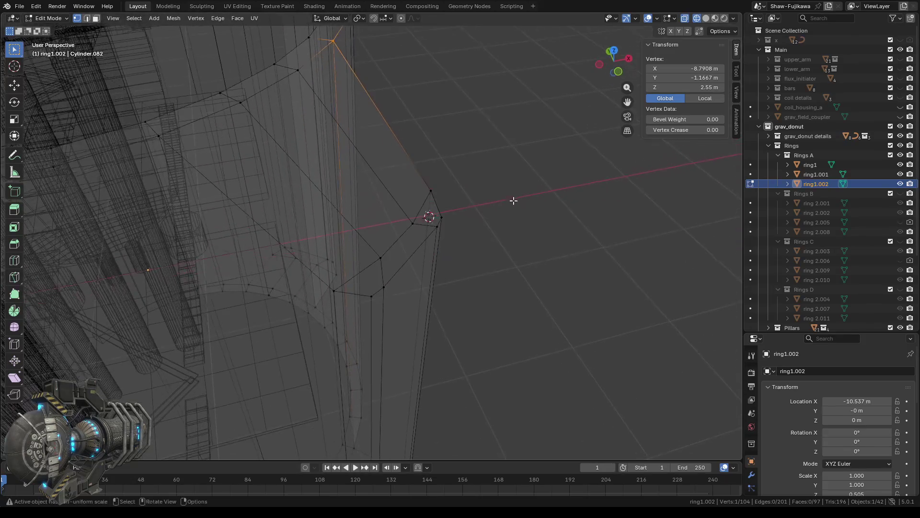
click(430, 190)
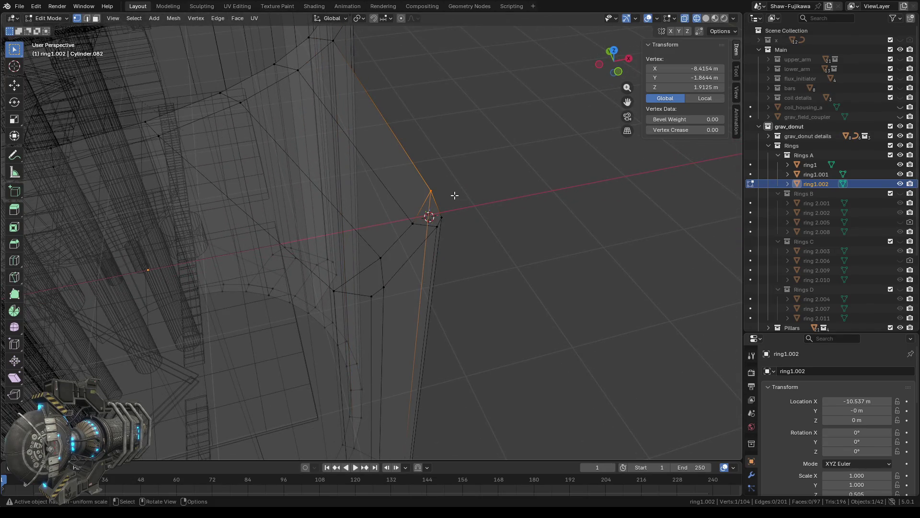
click(692, 87)
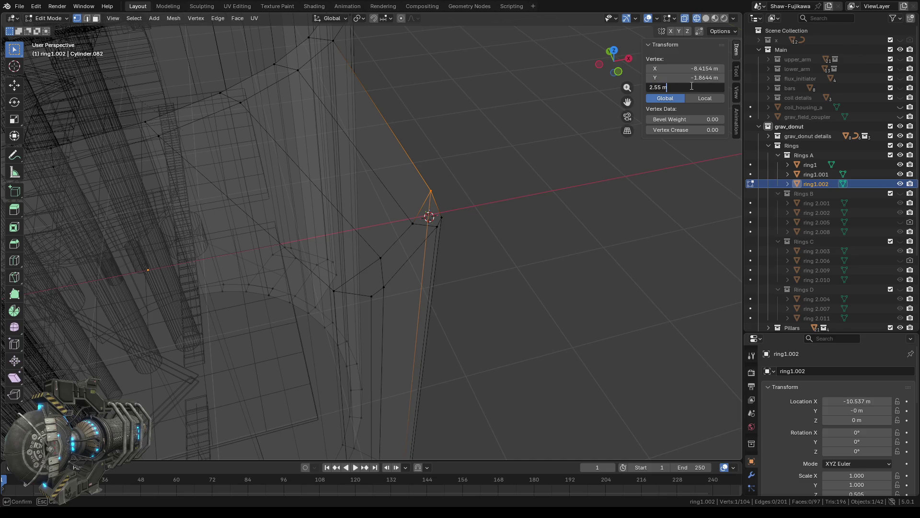
key(Return)
click(438, 212)
click(686, 87)
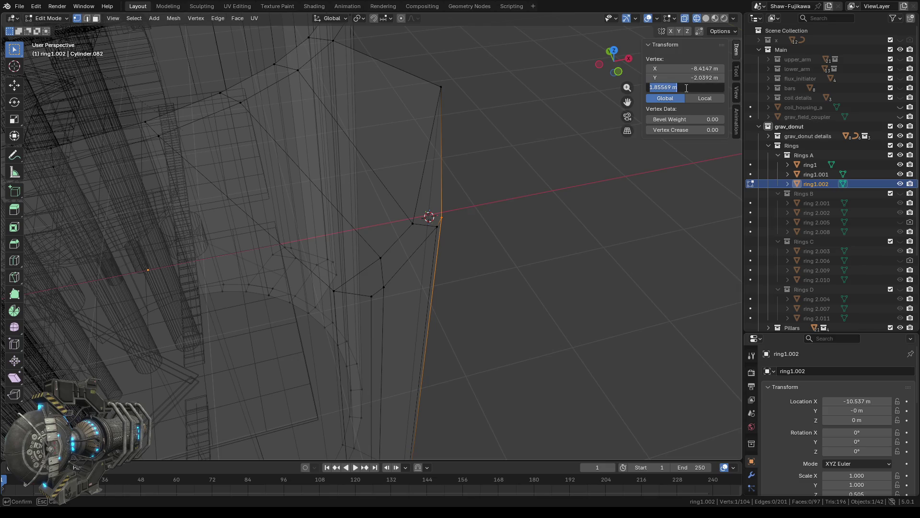
key(Return)
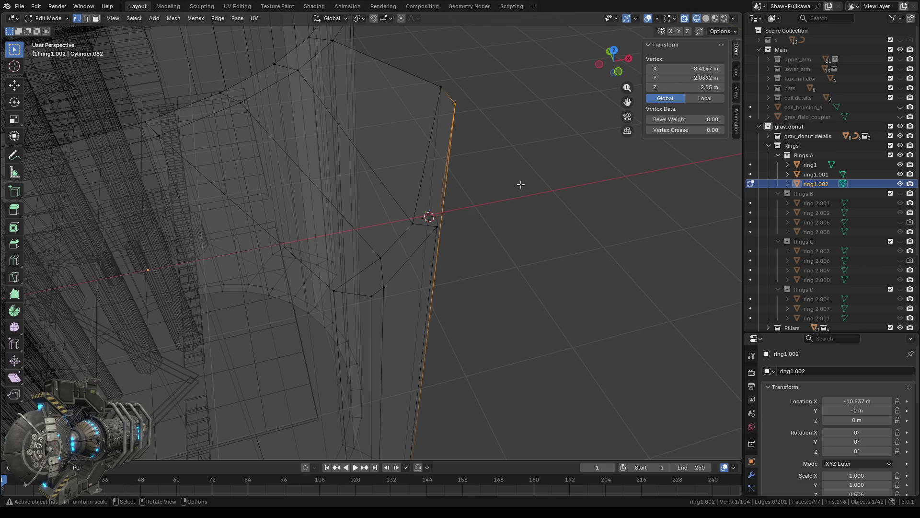
click(411, 224)
click(687, 88)
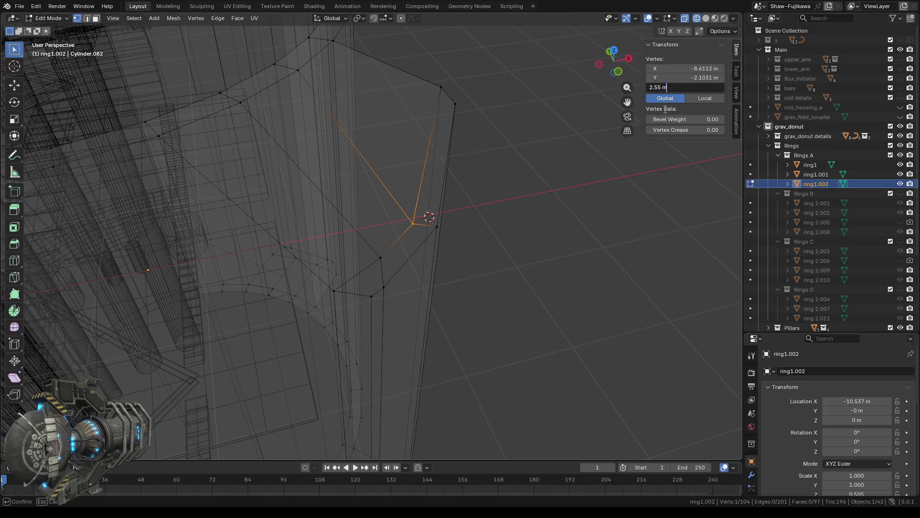
key(Return)
click(435, 224)
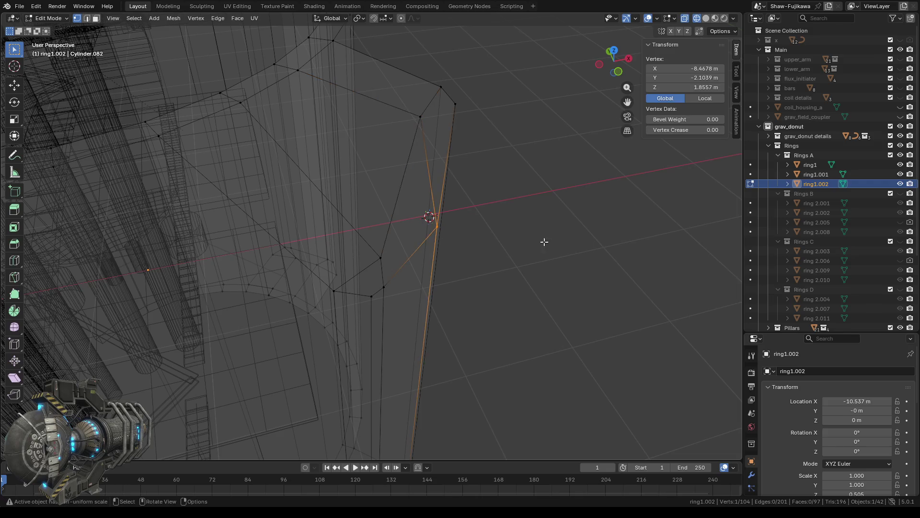
click(673, 87)
key(Return)
Set the remaining four tab vertices to Z 2.55 m, then deselect all
shift+middle_drag(422, 284, 413, 279)
click(310, 196)
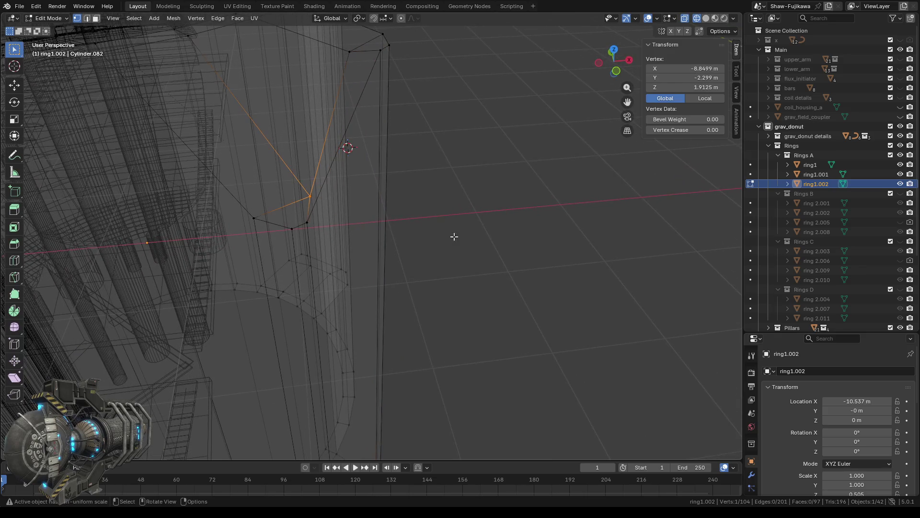
click(704, 88)
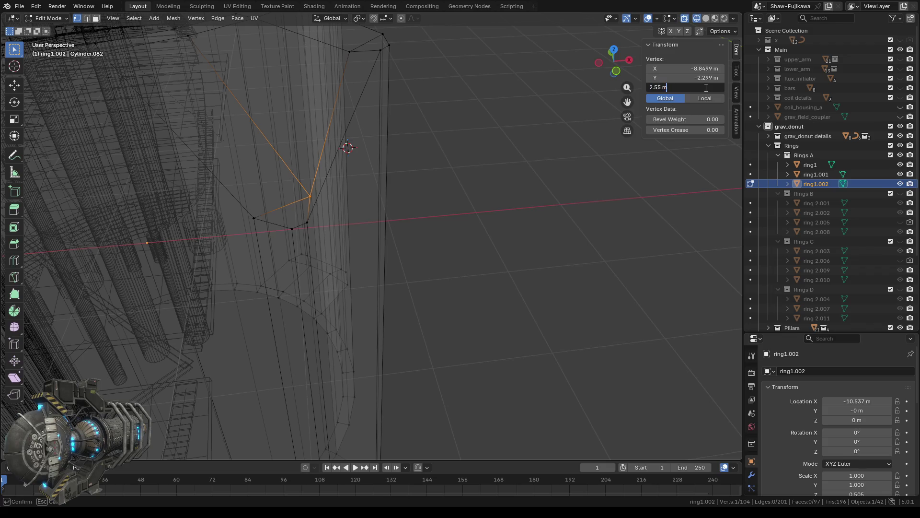
key(Return)
click(254, 217)
click(689, 84)
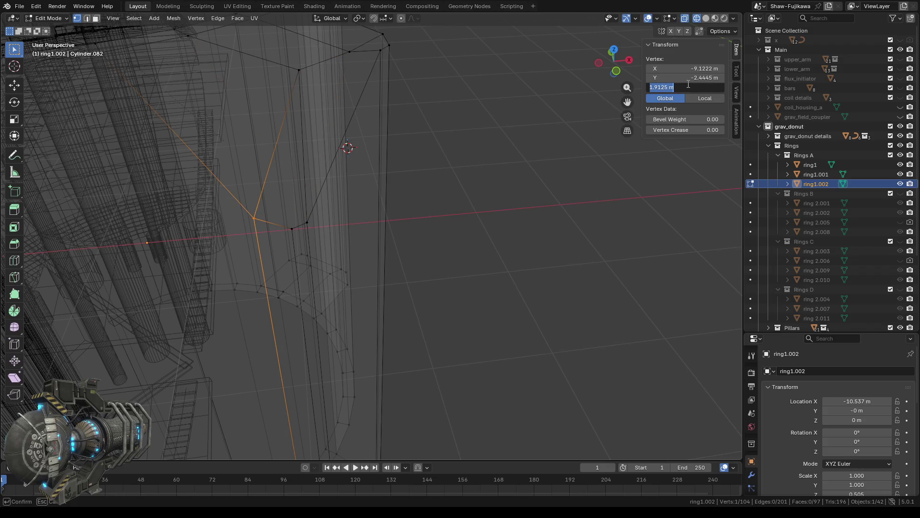
key(Return)
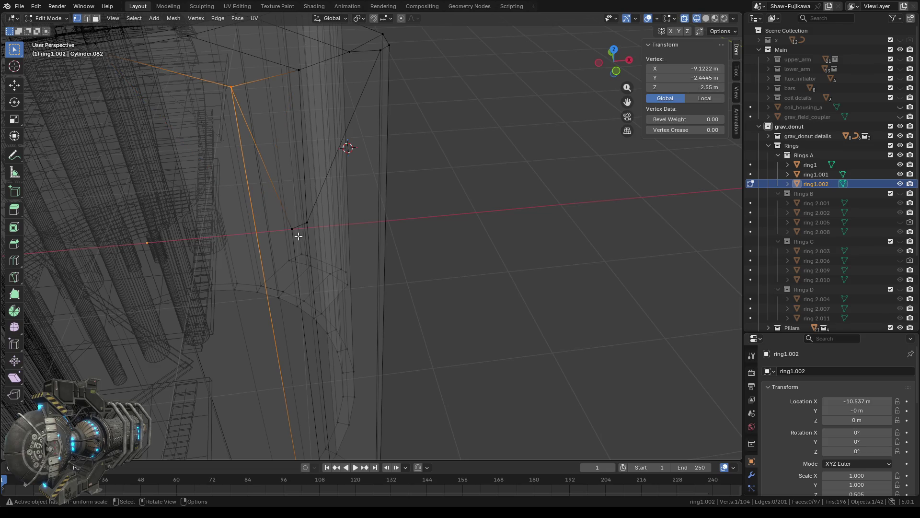
click(291, 228)
click(690, 88)
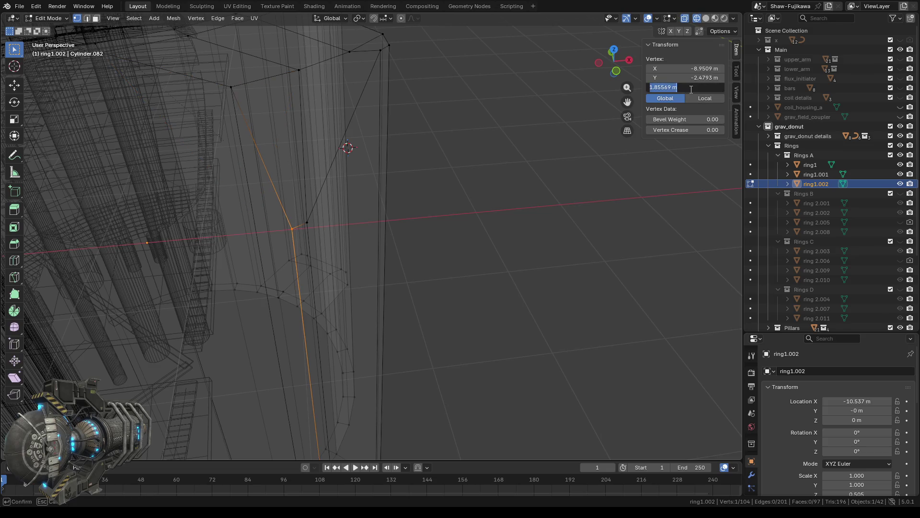
key(Return)
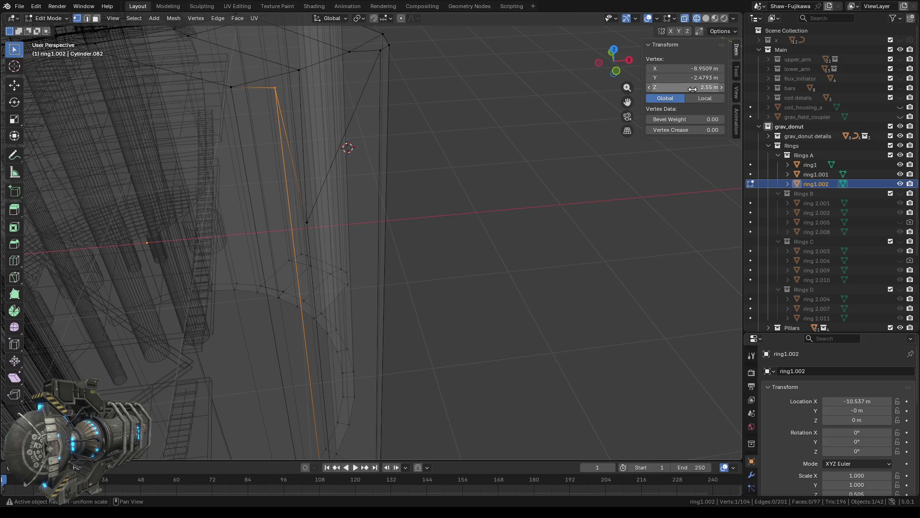
click(307, 221)
click(686, 87)
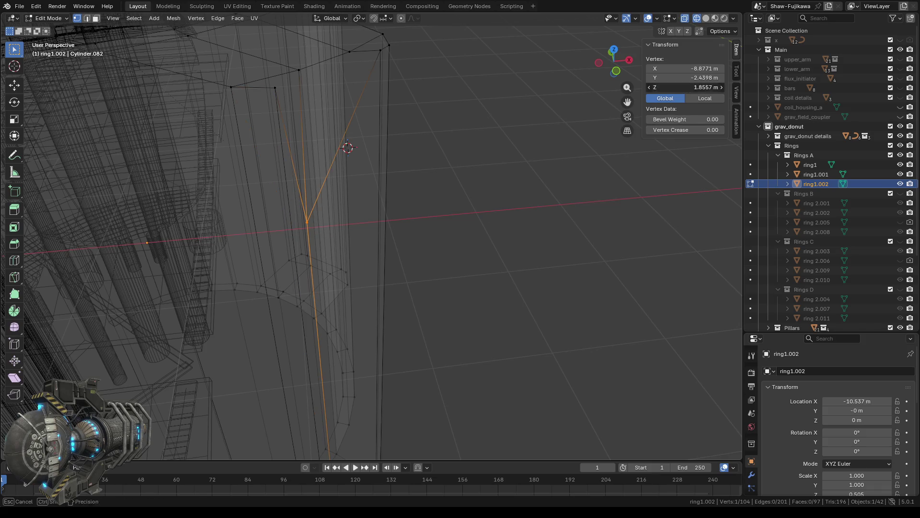
key(Return)
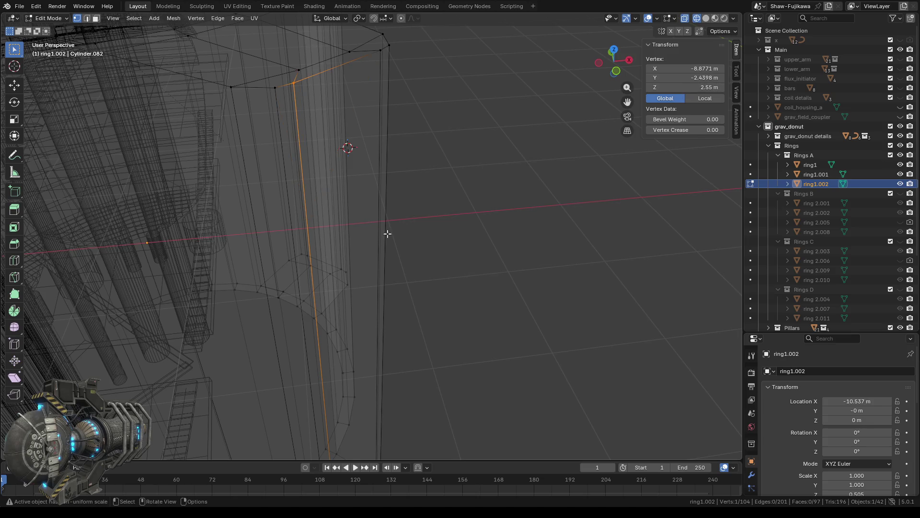
click(481, 226)
scroll(481, 225, down, 3)
Box-select the 16 vertices of the tab tip from below
middle_drag(523, 194, 421, 195)
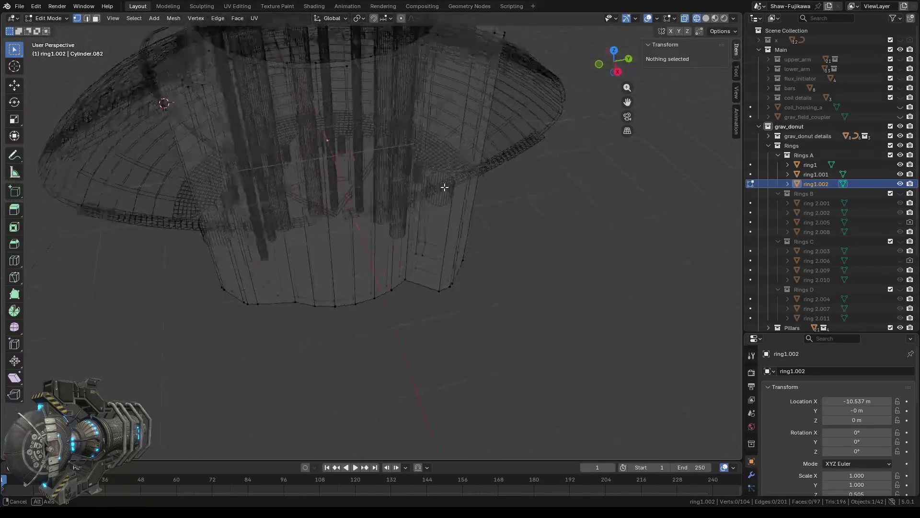
mouse_move(520, 301)
middle_down()
mouse_move(490, 337)
mouse_move(460, 341)
middle_up()
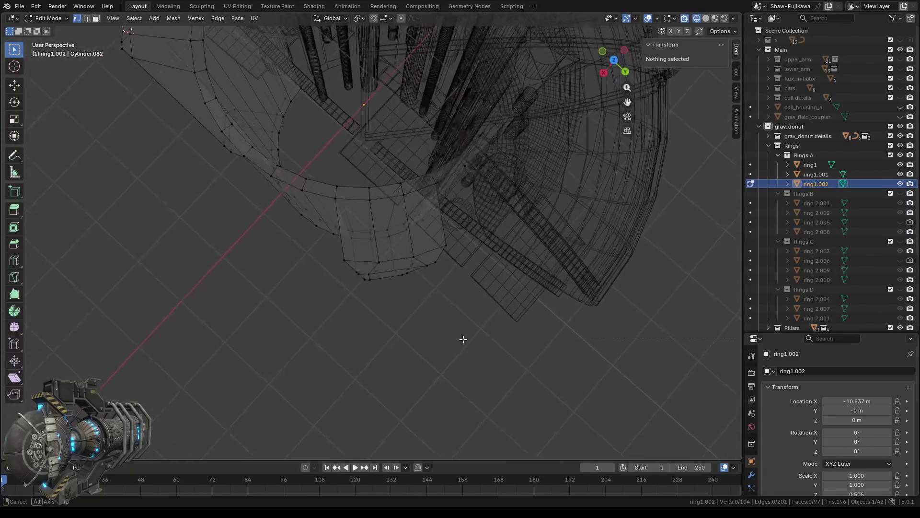
drag(323, 250, 452, 308)
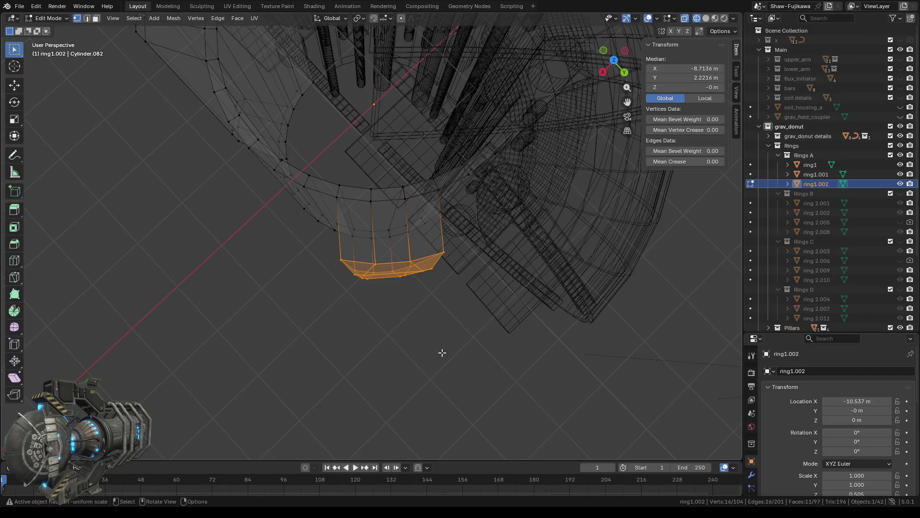
middle_drag(442, 352, 568, 158)
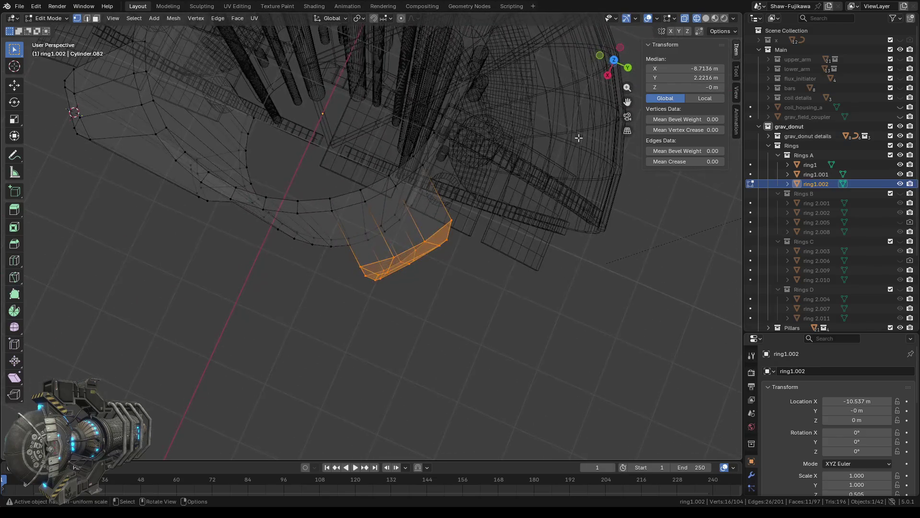
Scale the selected tab tip to 0.75 in top view, then deselect it
click(614, 60)
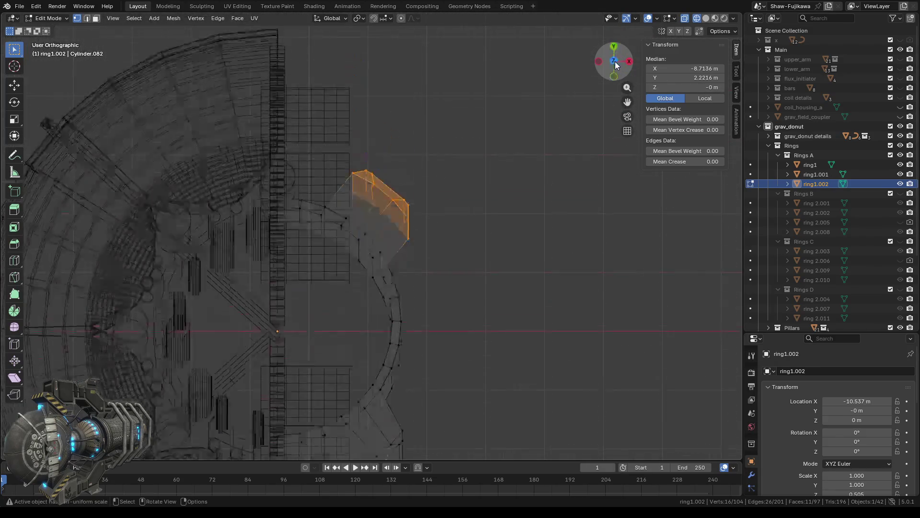
key(s)
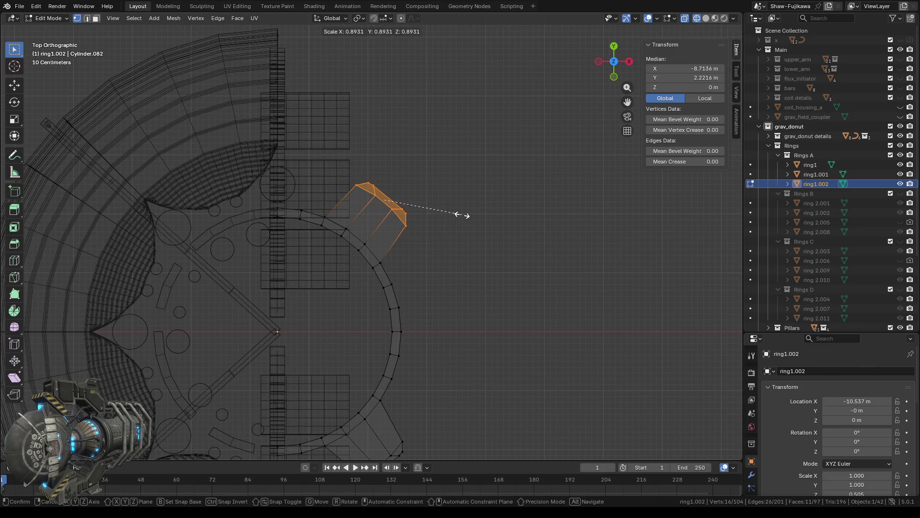
click(458, 213)
click(132, 397)
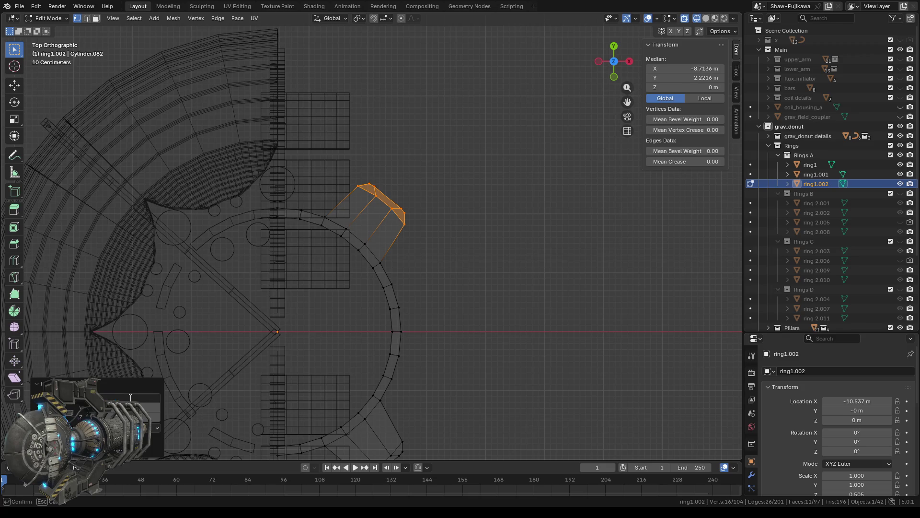
key(Return)
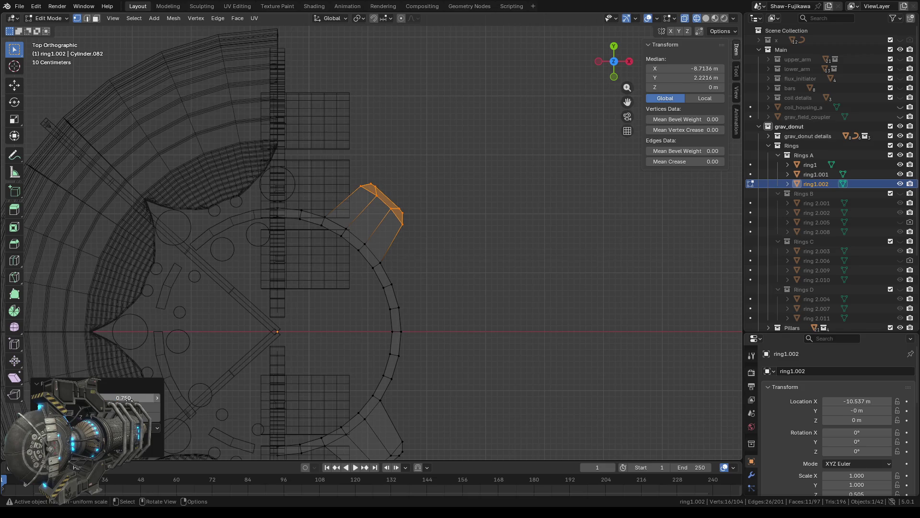
click(132, 398)
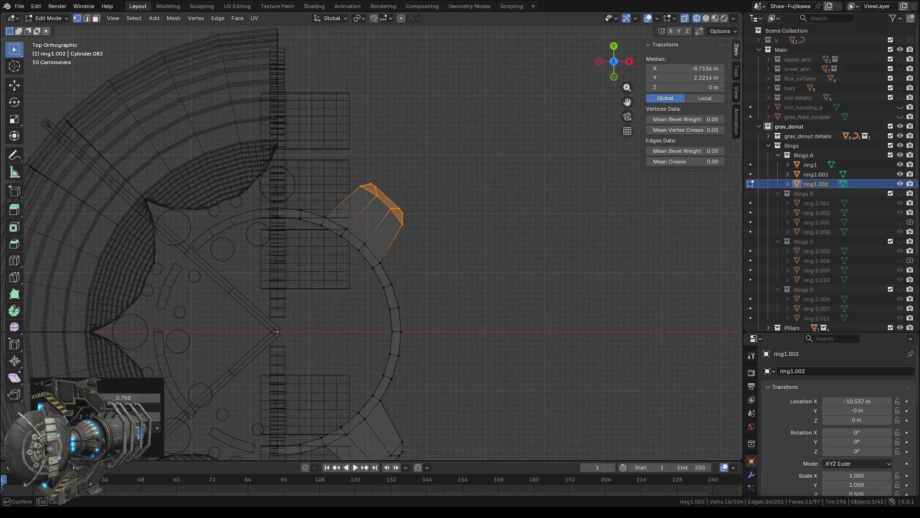
key(Return)
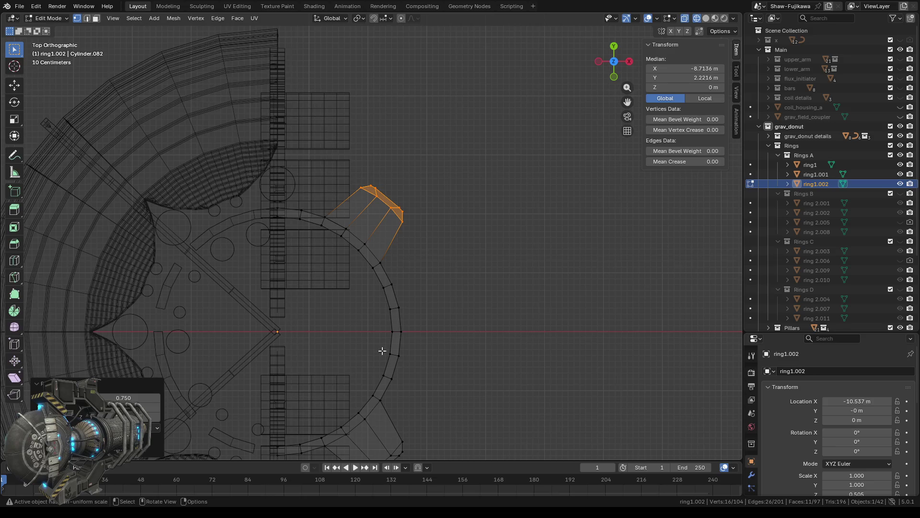
click(447, 275)
mouse_move(494, 345)
middle_down()
mouse_move(468, 207)
mouse_move(475, 314)
mouse_move(460, 310)
middle_up()
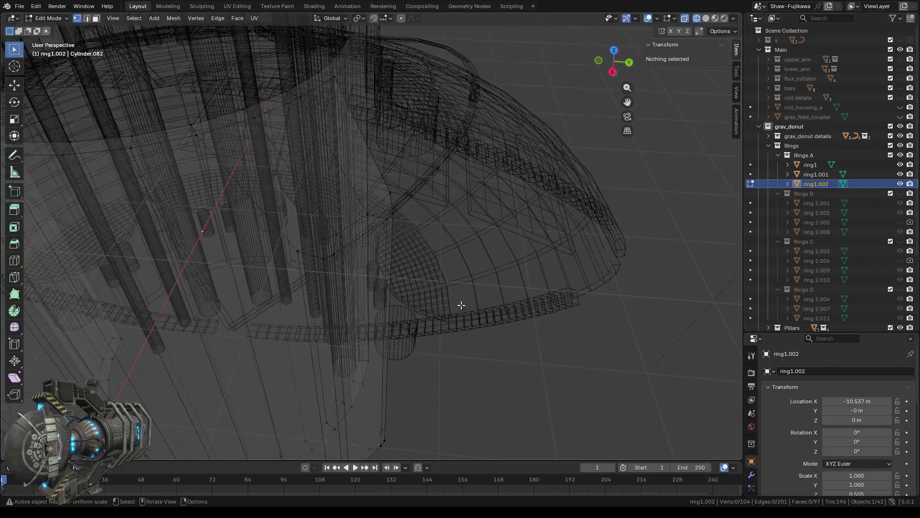
Select the tab's faces and set their median Z to 2.55 m
drag(382, 186, 410, 233)
shift+click(375, 222)
shift+click(336, 252)
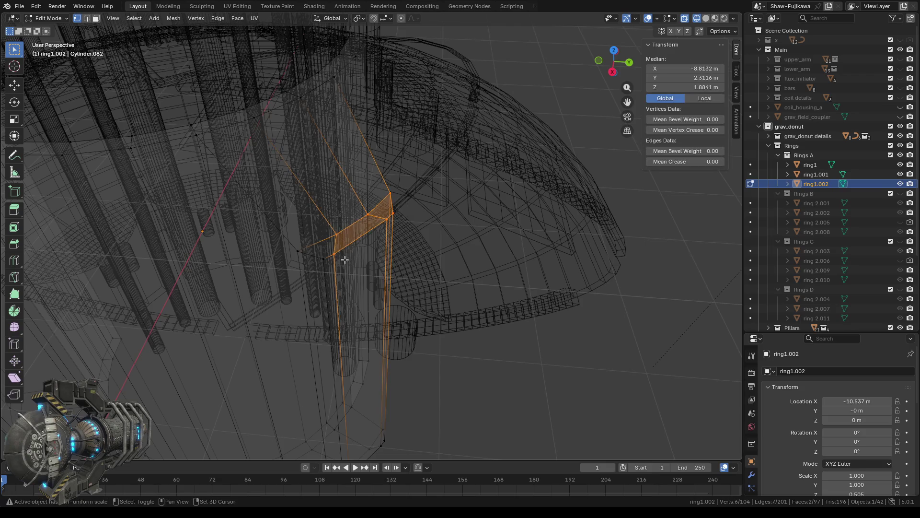
shift+click(288, 234)
mouse_move(287, 233)
middle_down()
mouse_move(374, 293)
mouse_move(564, 220)
middle_up()
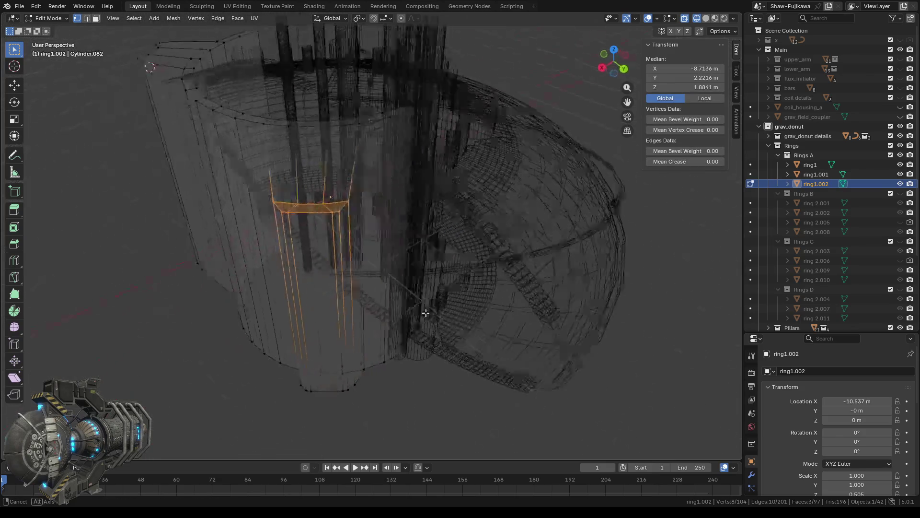
click(707, 88)
text(2.55 m)
key(Return)
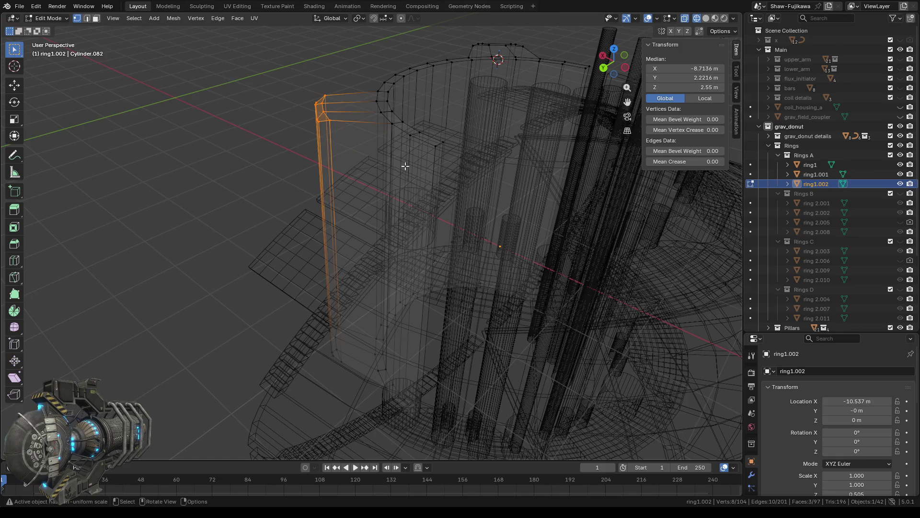
click(299, 200)
Zoom to the rim and set a top corner vertex to Z 2.55 m
middle_drag(301, 217, 298, 206)
scroll(284, 138, up, 3)
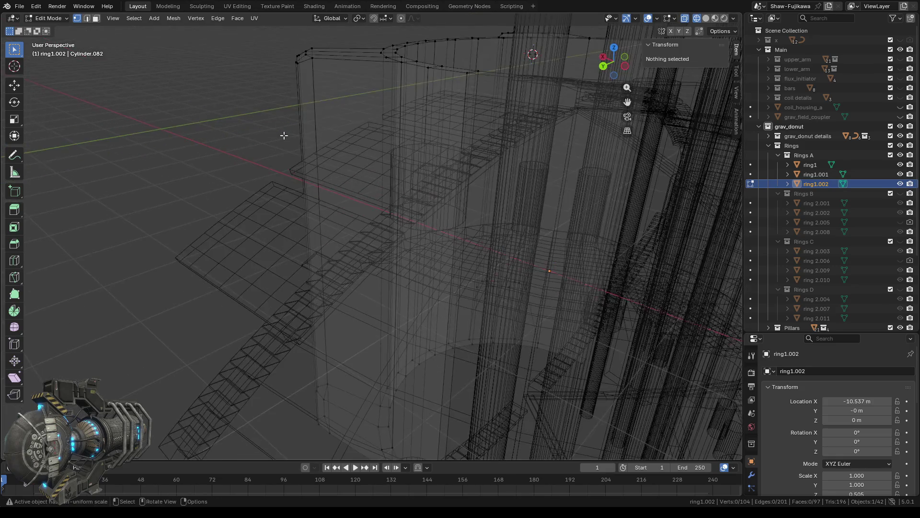
scroll(308, 204, up, 2)
scroll(332, 229, up, 2)
scroll(332, 229, up, 2)
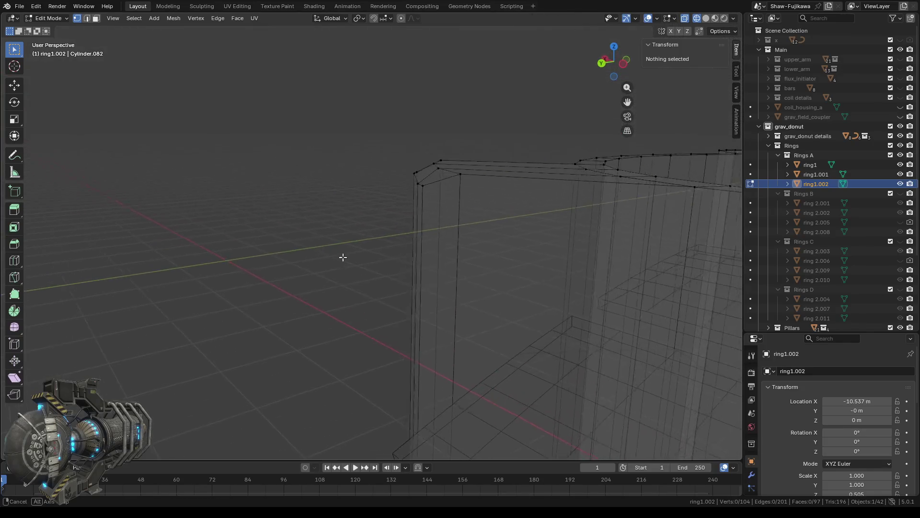
scroll(340, 255, up, 2)
click(463, 180)
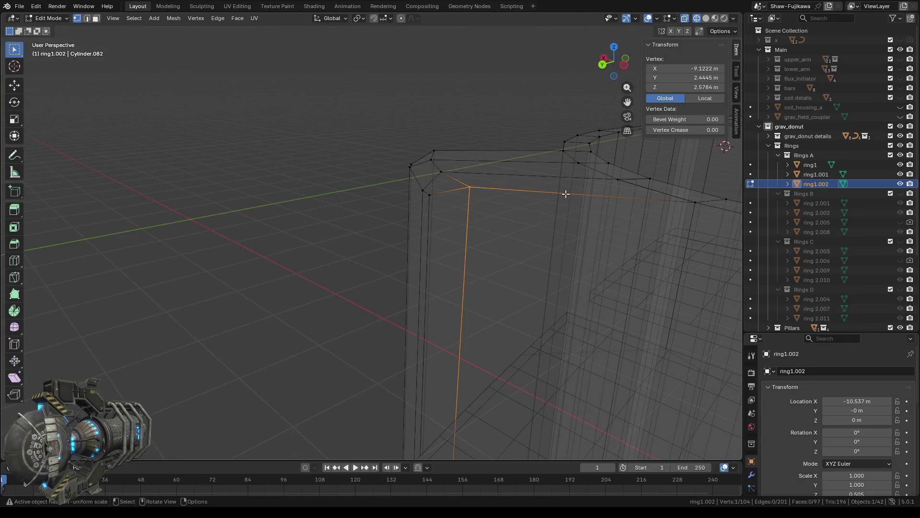
click(691, 78)
click(691, 87)
click(691, 87)
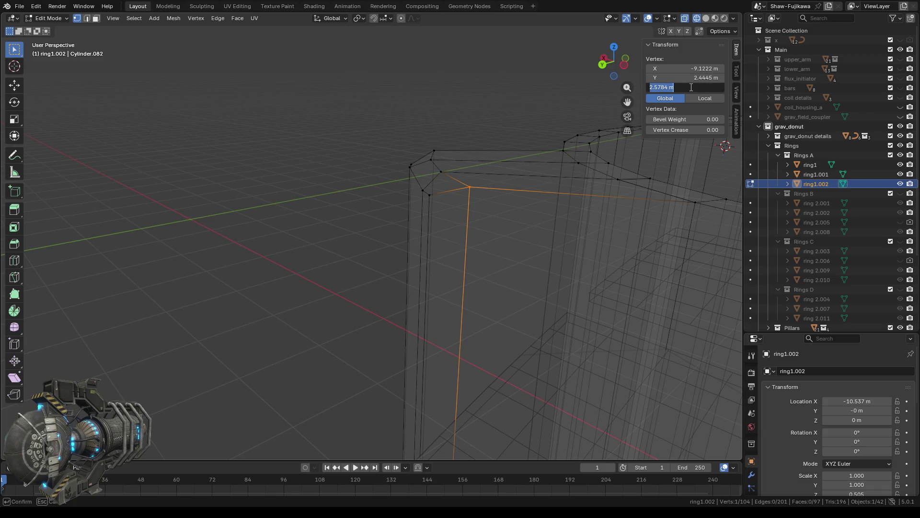
text(2.55 m)
key(Return)
Set two more top vertices of the tab to Z 2.55
click(437, 168)
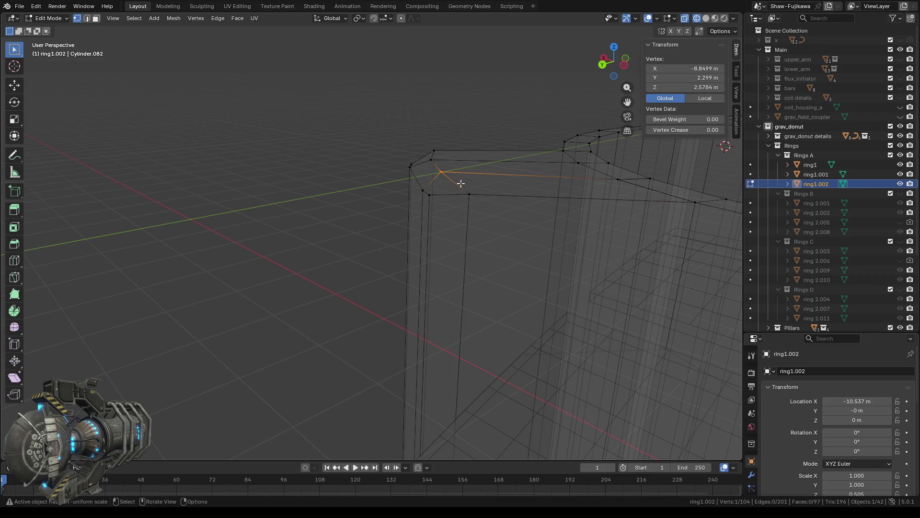
click(711, 87)
text(2.55)
key(Return)
key(b)
drag(430, 158, 458, 159)
click(696, 85)
key(Escape)
click(695, 85)
text(2.55)
key(Return)
Set the median Z of two stacked corner vertex pairs to 2.55
drag(402, 156, 417, 170)
click(705, 88)
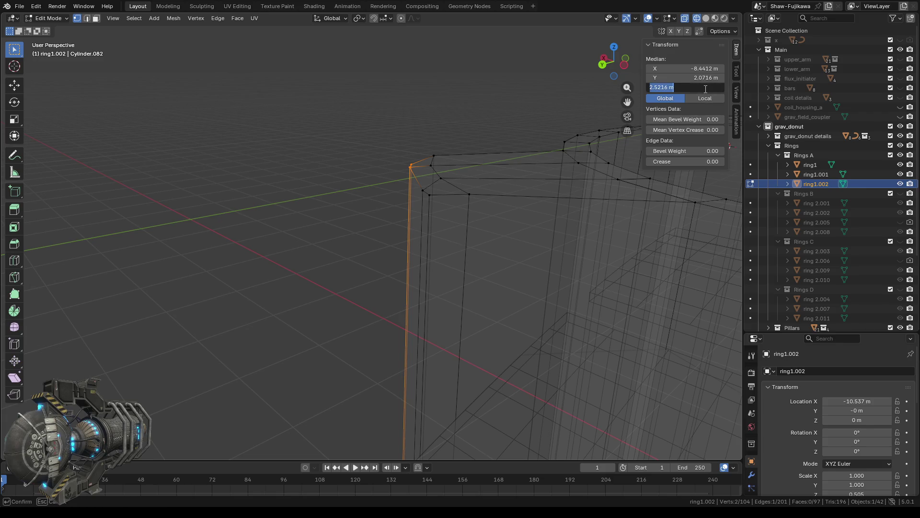
text(2.55)
key(Return)
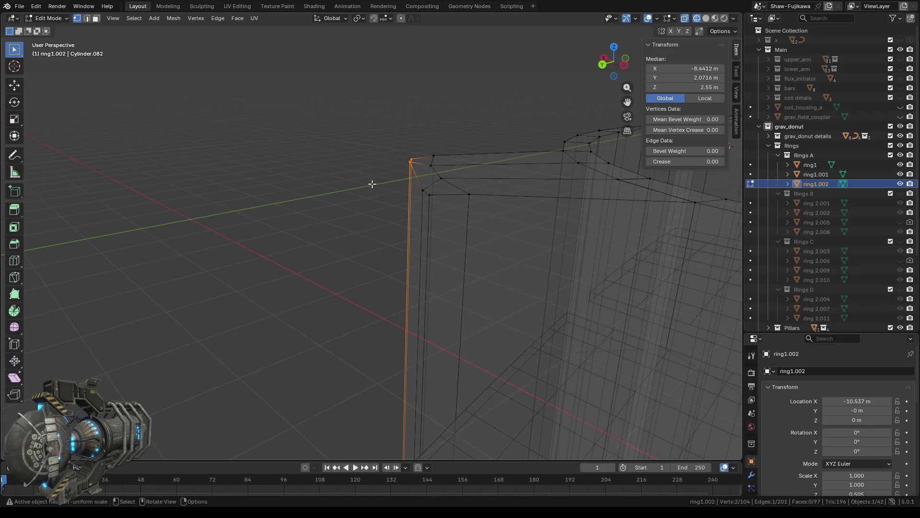
key(alt+a)
drag(415, 185, 435, 203)
click(695, 88)
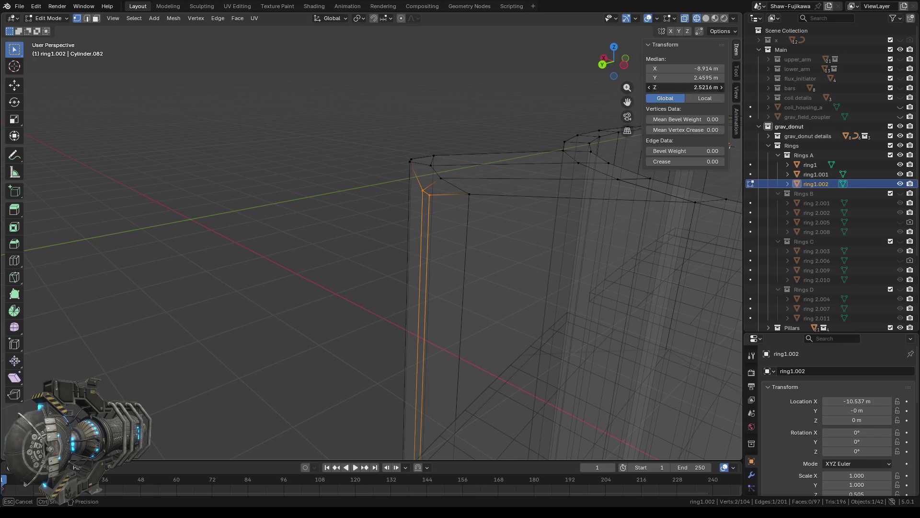
text(2.55)
key(Return)
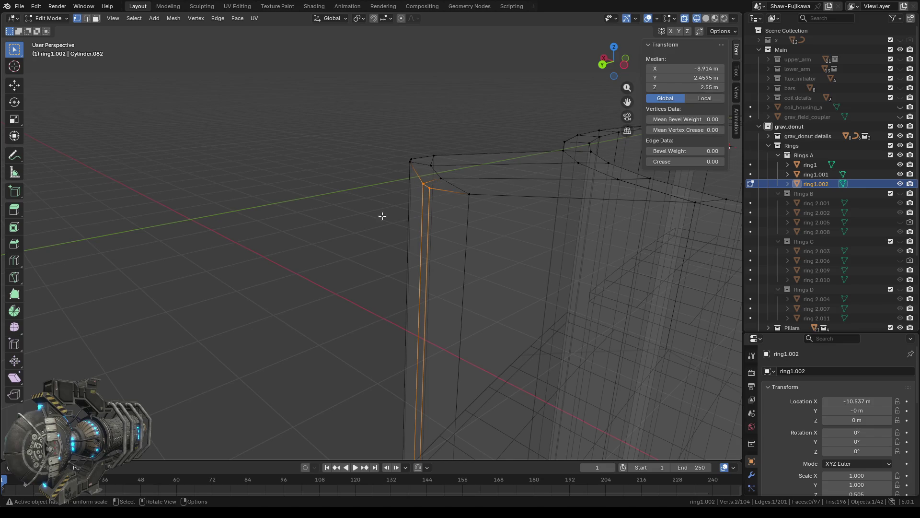
key(alt+a)
Check the heights of the tab's corner and rim vertices, then view from the top
middle_drag(420, 217, 382, 222)
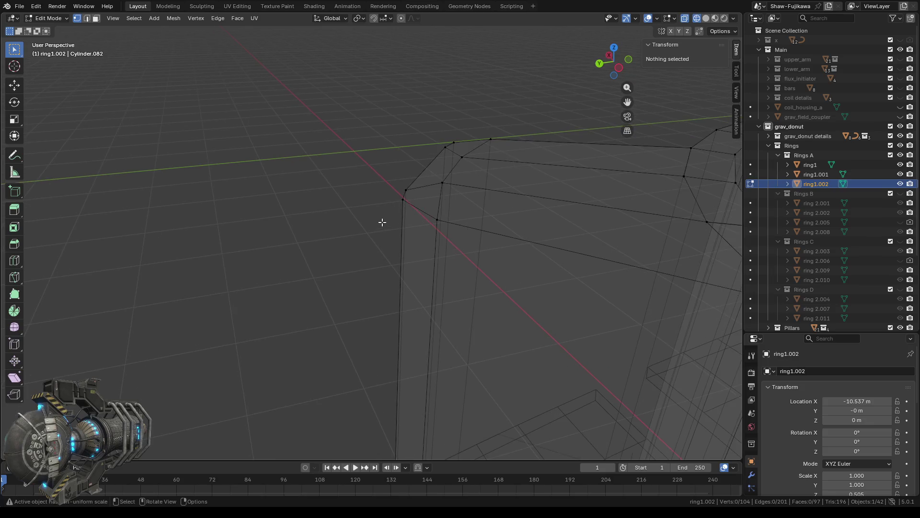
click(414, 202)
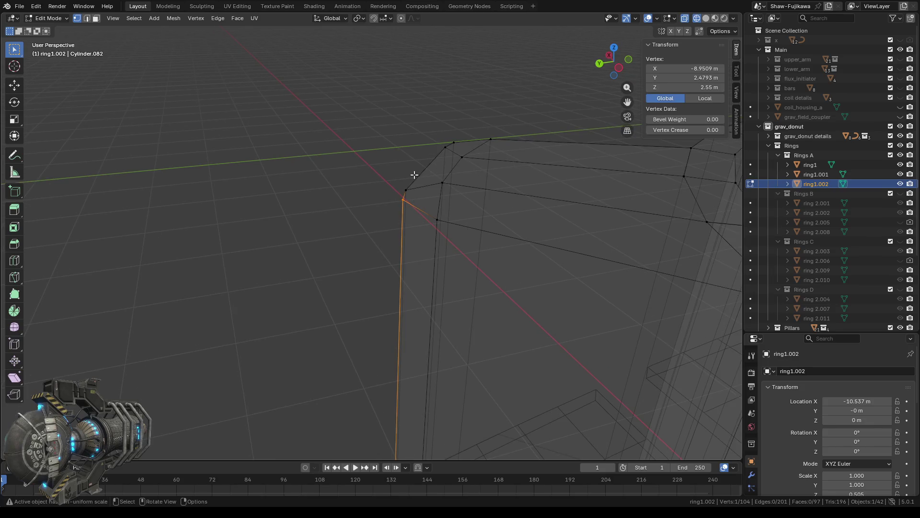
click(416, 191)
click(447, 150)
mouse_move(451, 132)
mouse_down()
mouse_move(504, 150)
mouse_move(470, 169)
mouse_up()
click(459, 153)
click(439, 181)
click(428, 213)
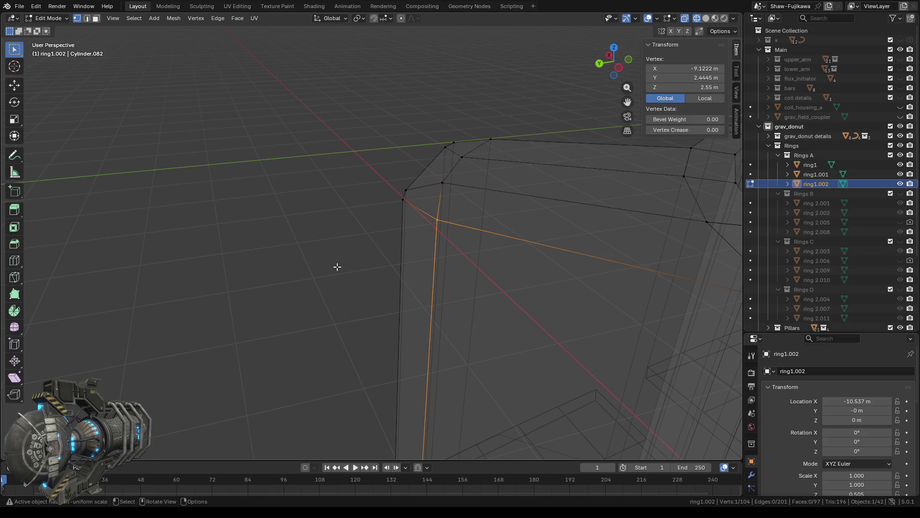
middle_drag(337, 267, 246, 263)
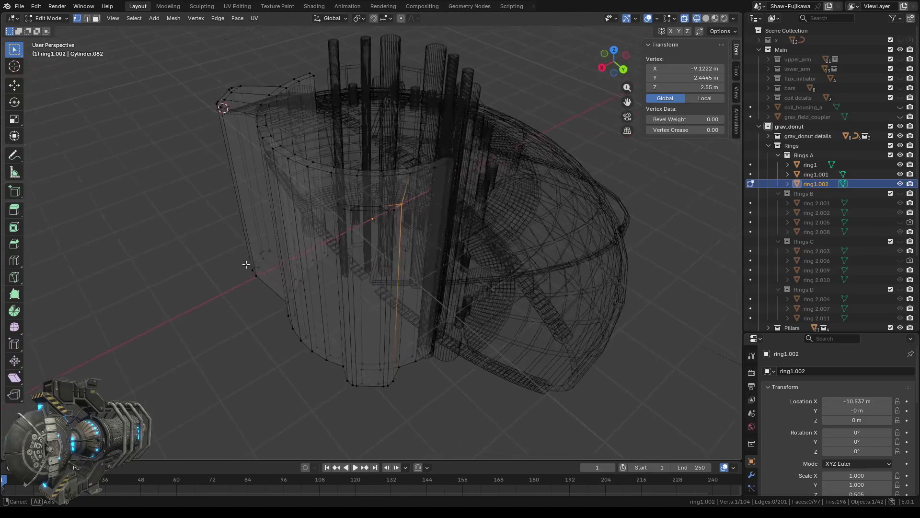
mouse_move(246, 263)
middle_down()
mouse_move(341, 304)
mouse_move(325, 263)
mouse_move(351, 312)
mouse_move(427, 281)
middle_up()
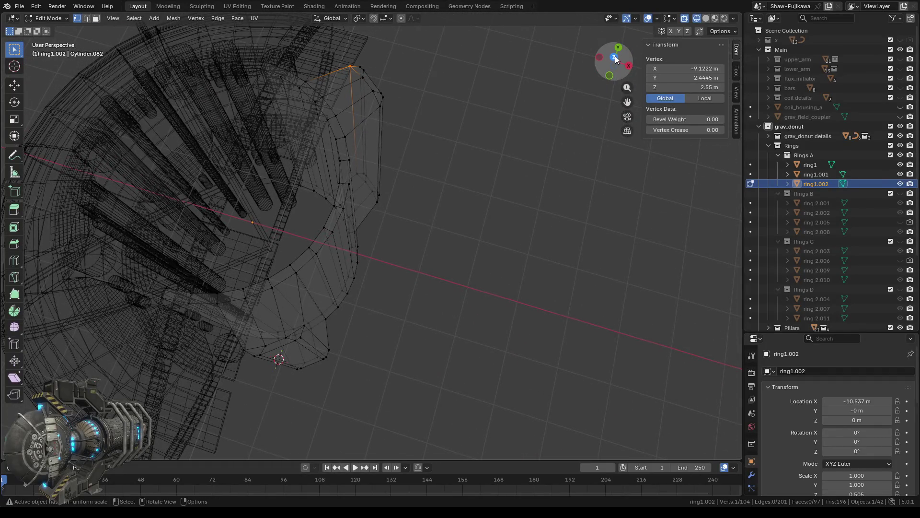
click(615, 58)
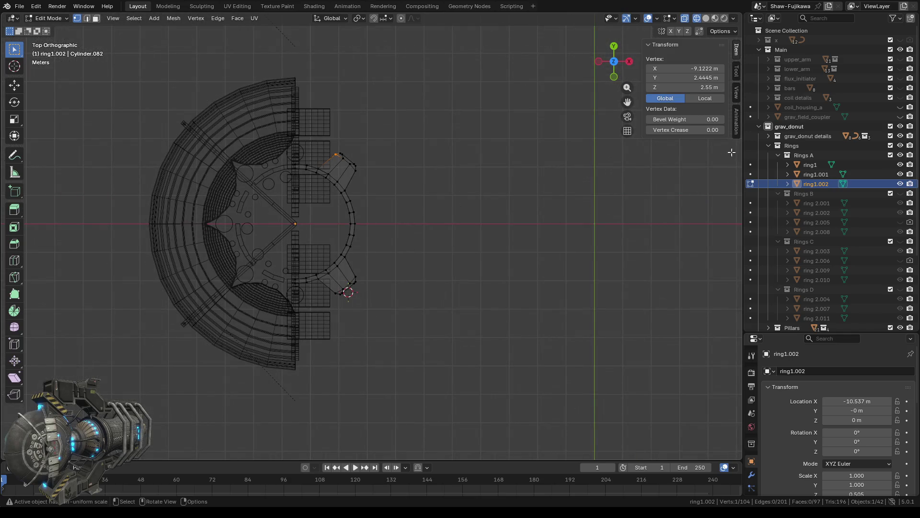
Unhide grav_field_generatorA in the Outliner and pan toward the notch tab
scroll(852, 259, down, 4)
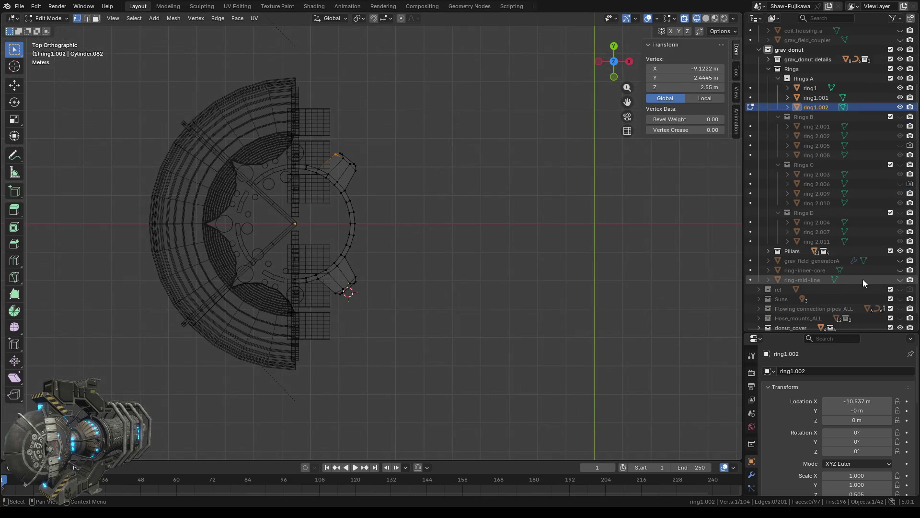
click(901, 261)
scroll(398, 217, up, 3)
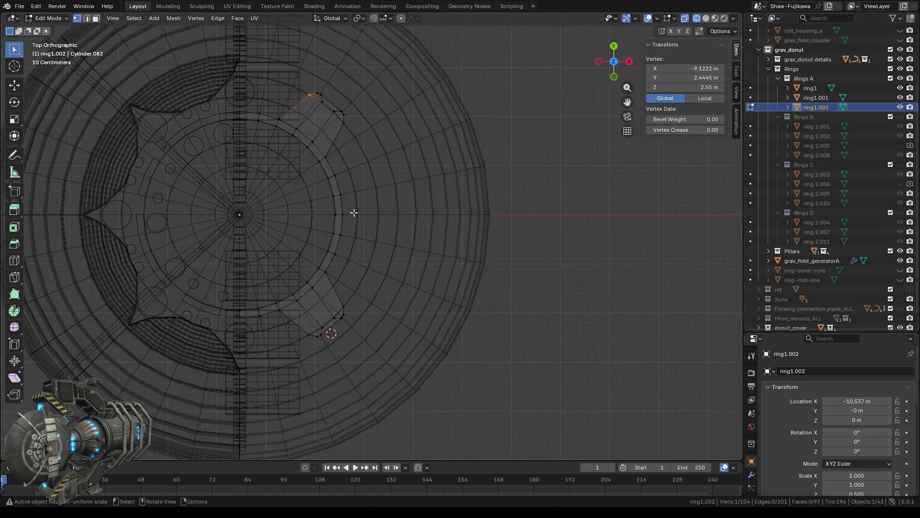
shift+middle_drag(362, 165, 419, 220)
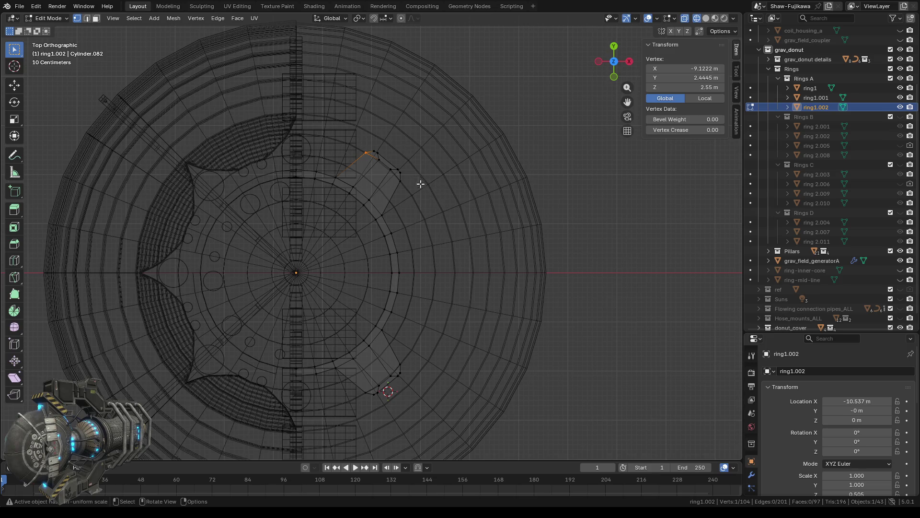
scroll(367, 172, up, 1)
scroll(379, 175, up, 1)
scroll(398, 184, up, 1)
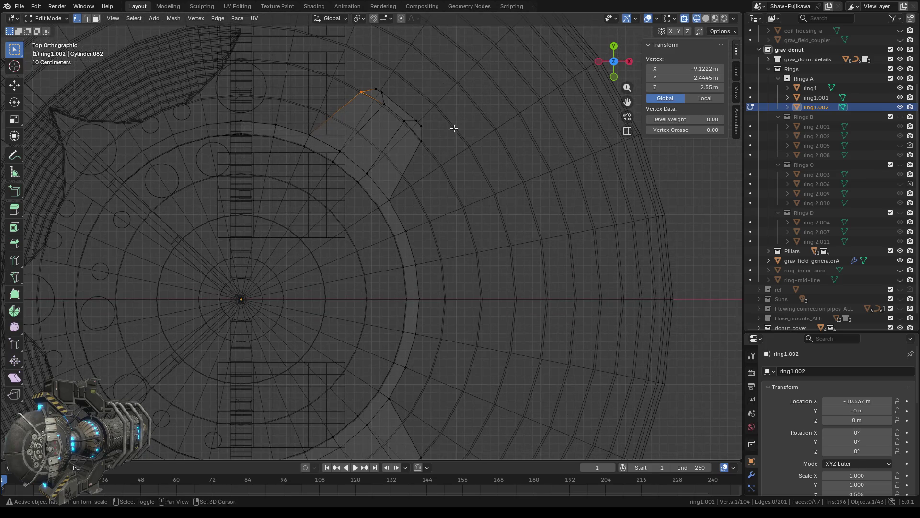
Zoom in on the tab and box-select its inner corner vertices
shift+middle_drag(454, 128, 436, 208)
scroll(401, 210, up, 1)
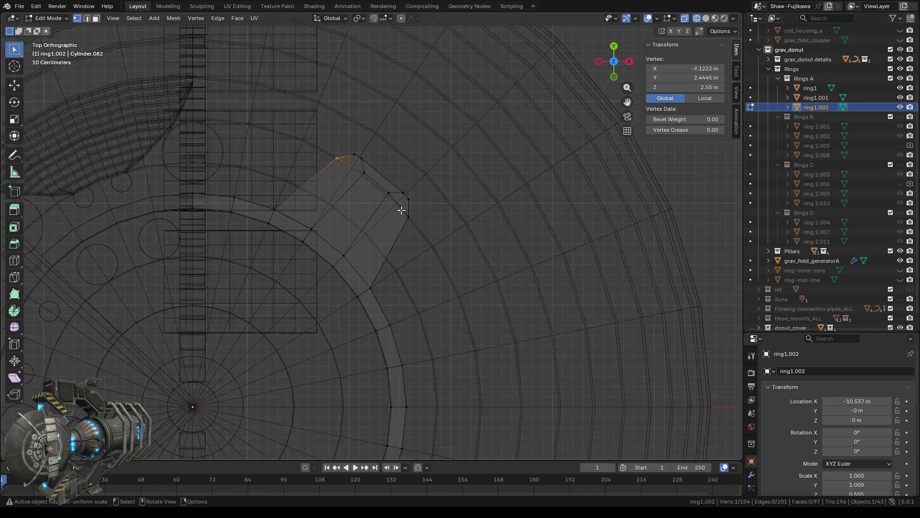
scroll(401, 210, up, 1)
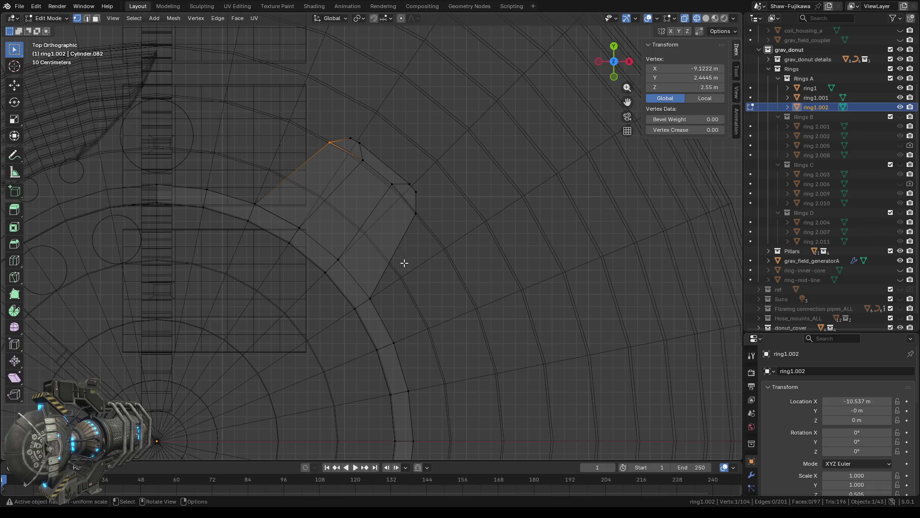
scroll(417, 271, down, 1)
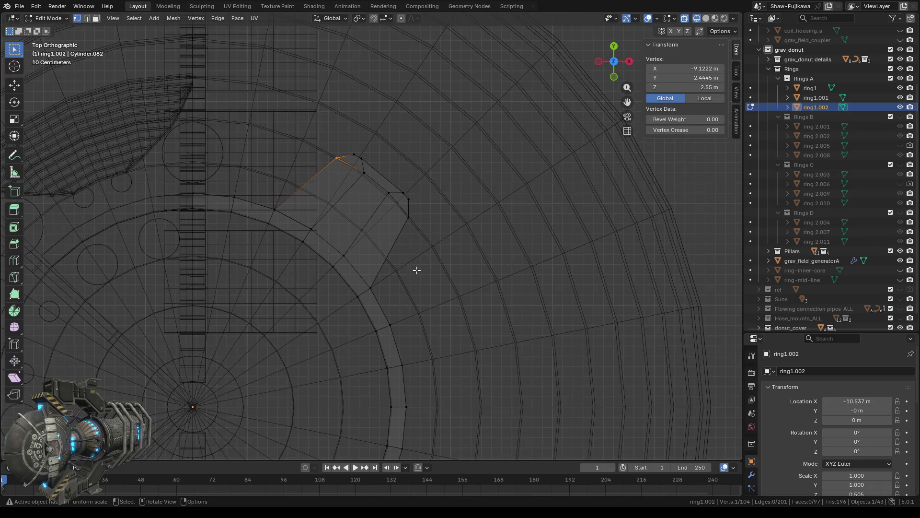
scroll(416, 270, down, 1)
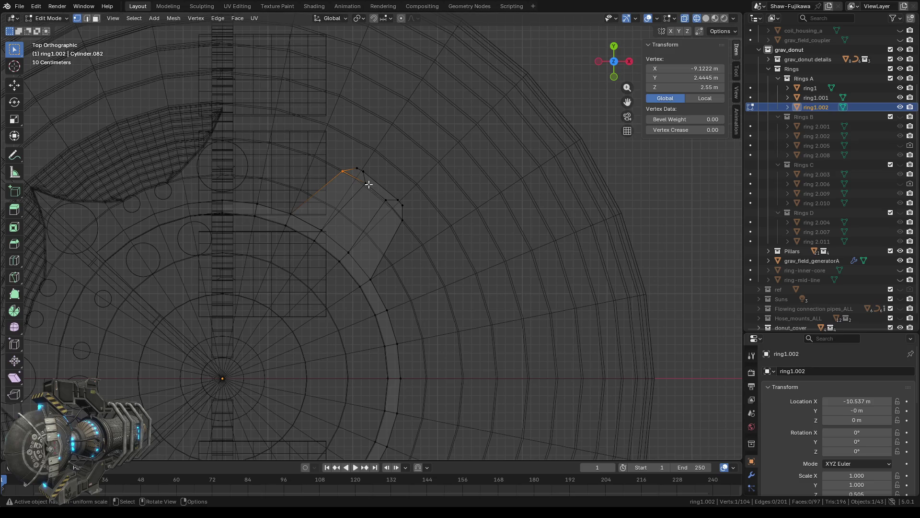
scroll(311, 218, up, 1)
scroll(313, 198, up, 1)
shift+middle_drag(316, 199, 373, 223)
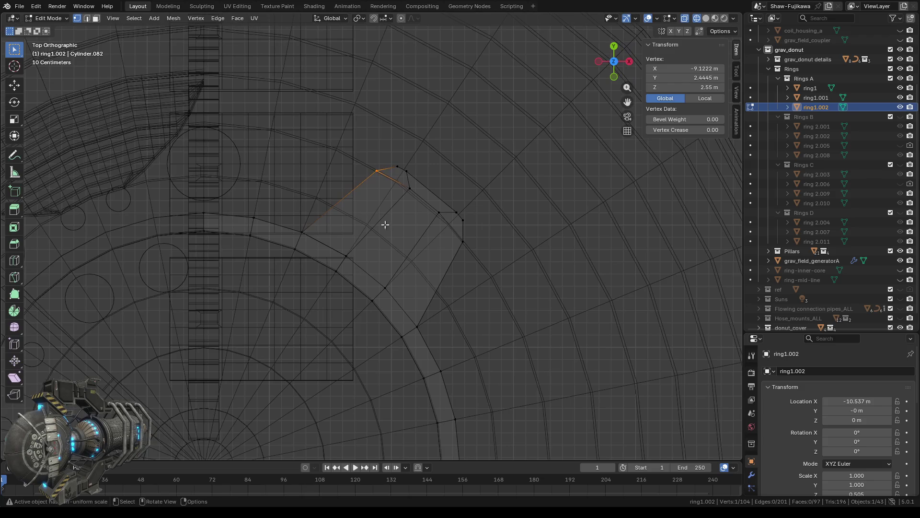
scroll(390, 182, up, 2)
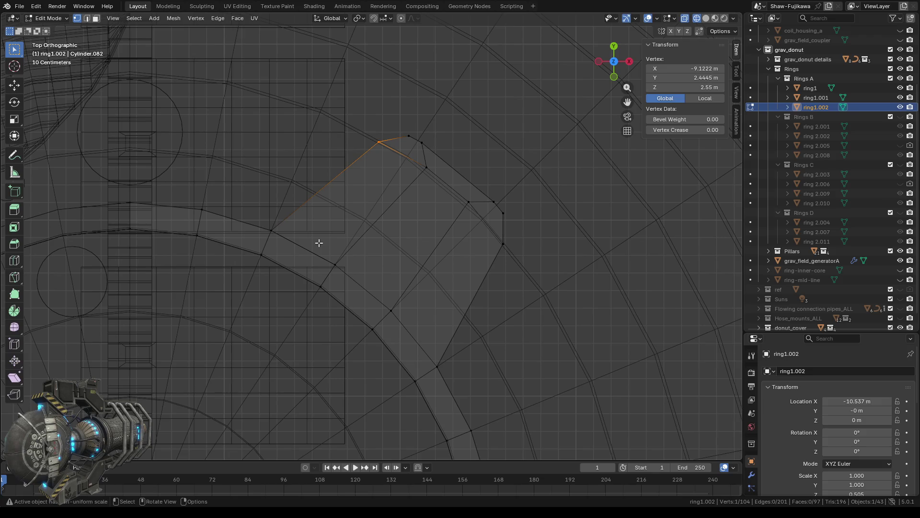
drag(368, 128, 396, 161)
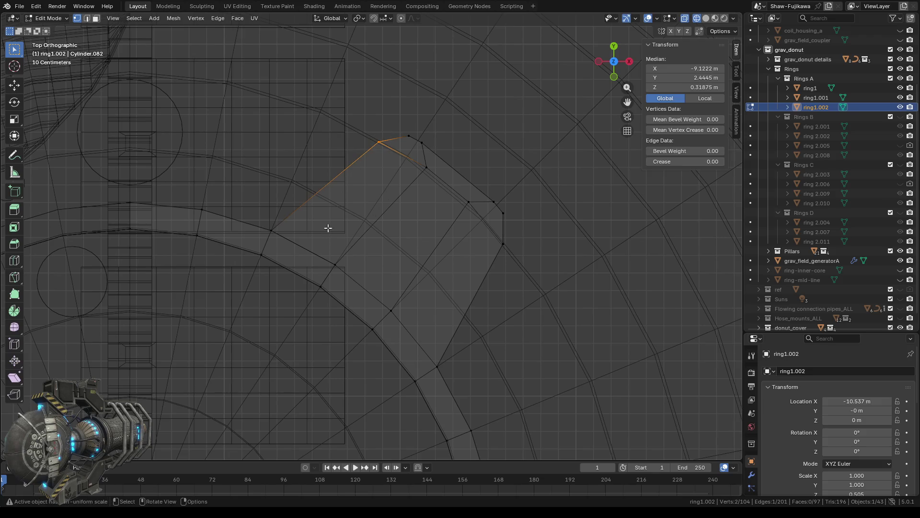
Subdivide the tab's inner corner edges and the opposite side edges at their midpoints
shift+drag(259, 220, 287, 245)
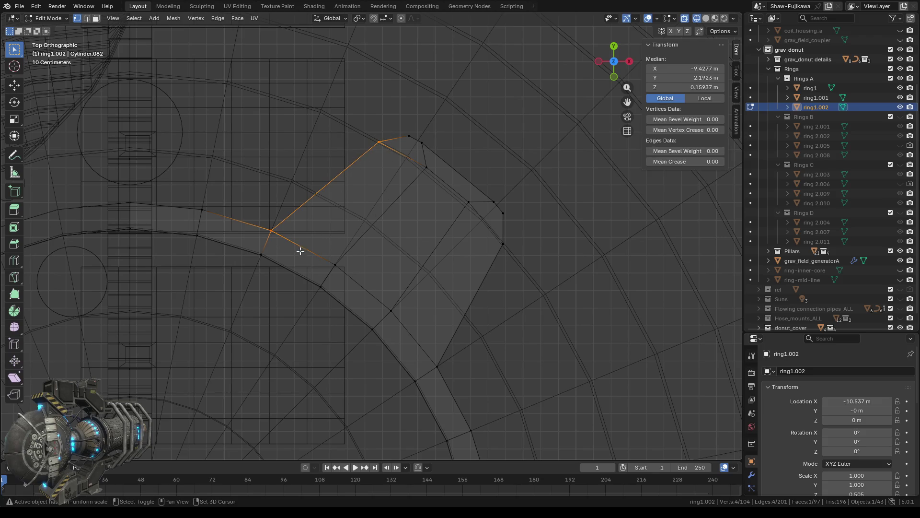
click(218, 19)
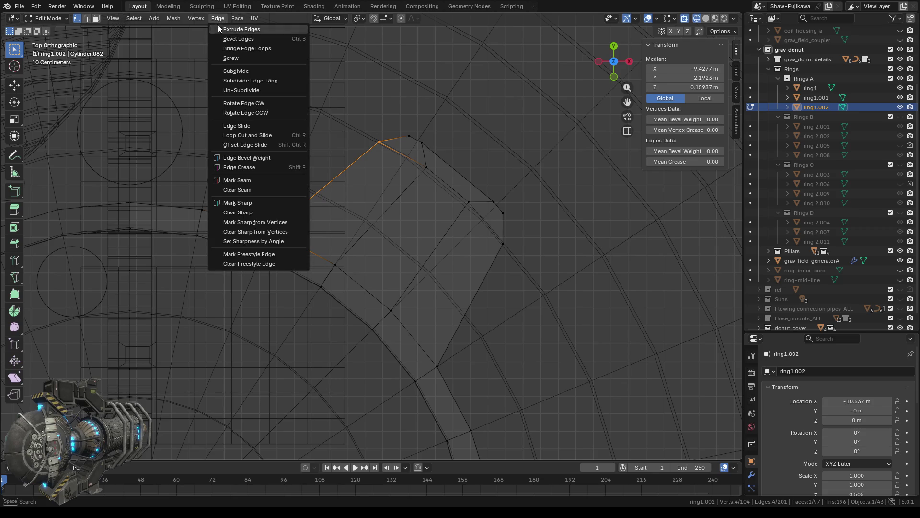
click(234, 71)
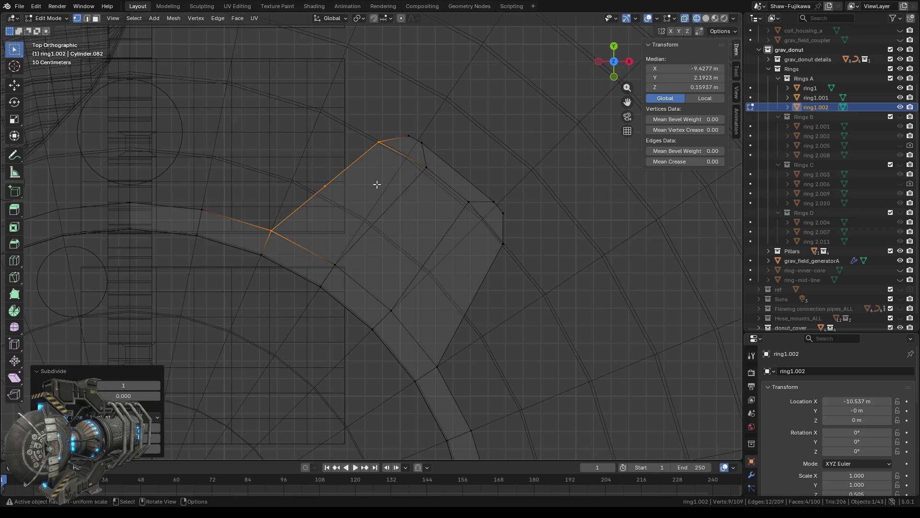
drag(500, 241, 528, 274)
shift+drag(430, 353, 458, 382)
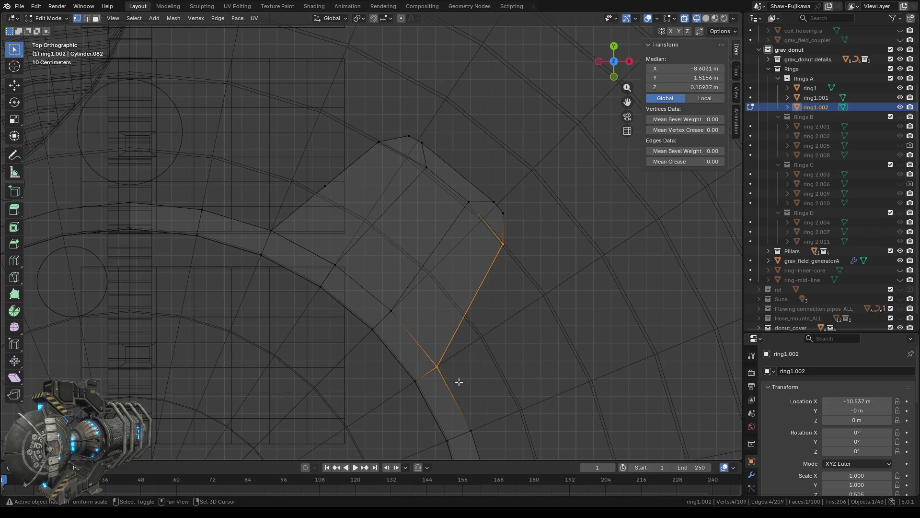
click(219, 19)
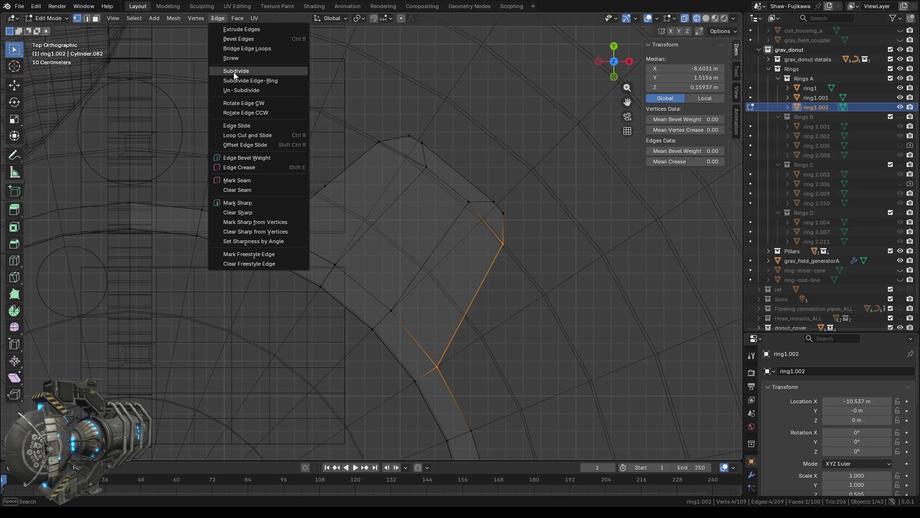
click(236, 71)
Subdivide the two remaining tab side edges, then deselect all
scroll(497, 294, down, 3)
scroll(492, 381, down, 2)
scroll(381, 295, up, 3)
shift+middle_drag(381, 295, 396, 167)
scroll(345, 133, up, 2)
click(344, 137)
scroll(346, 138, up, 1)
shift+click(393, 221)
click(218, 18)
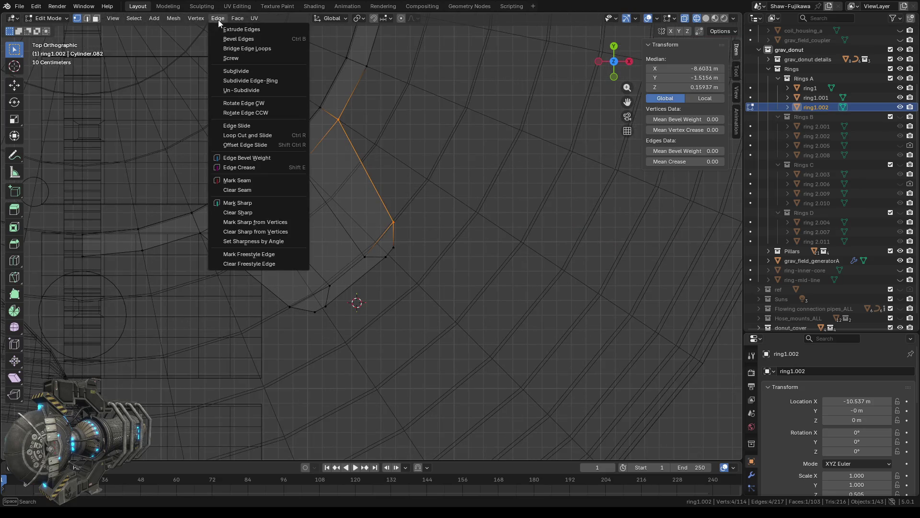
click(248, 72)
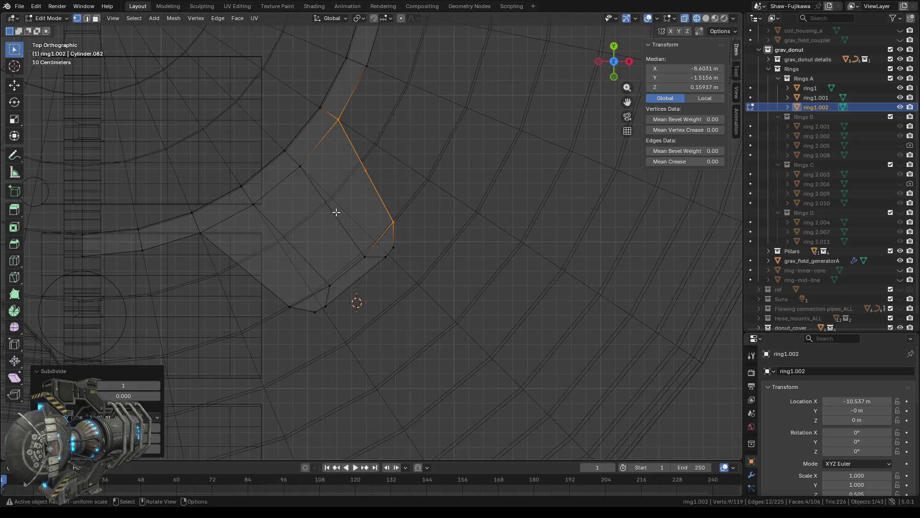
click(201, 234)
shift+click(290, 306)
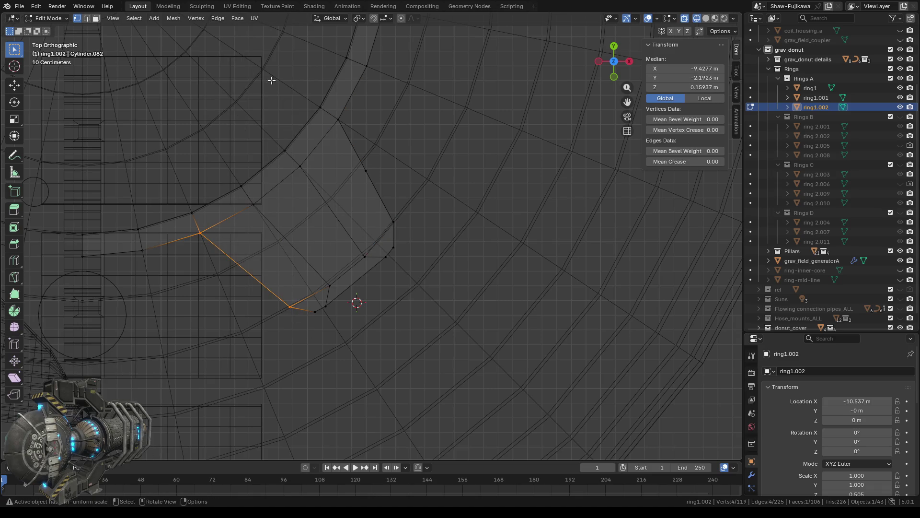
click(218, 18)
click(238, 73)
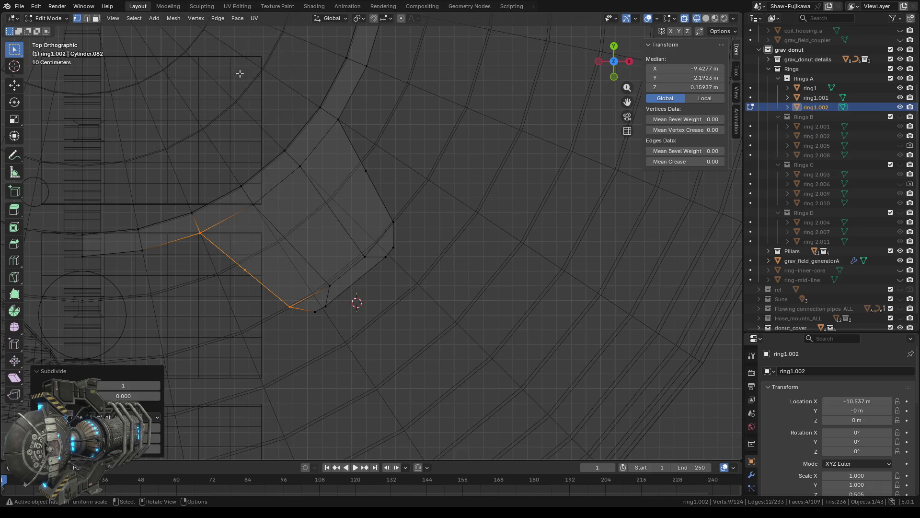
click(456, 300)
scroll(411, 279, down, 2)
mouse_move(410, 279)
middle_down()
mouse_move(457, 310)
mouse_move(551, 219)
middle_up()
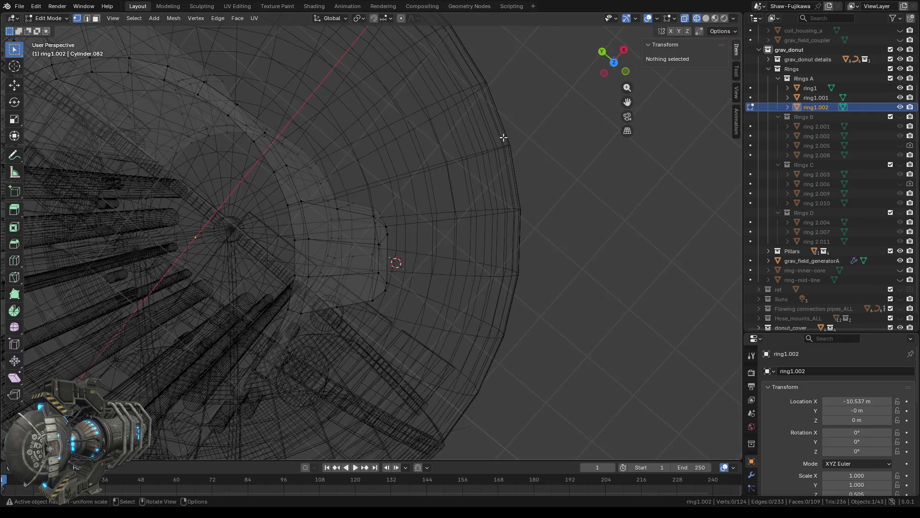
Box-select the tab's tip faces and scale them to 0.6 in top view
middle_drag(420, 228, 444, 228)
drag(367, 194, 420, 316)
mouse_move(451, 309)
middle_down()
mouse_move(481, 315)
mouse_move(518, 304)
mouse_move(585, 304)
mouse_move(534, 308)
mouse_move(526, 289)
mouse_move(530, 325)
middle_up()
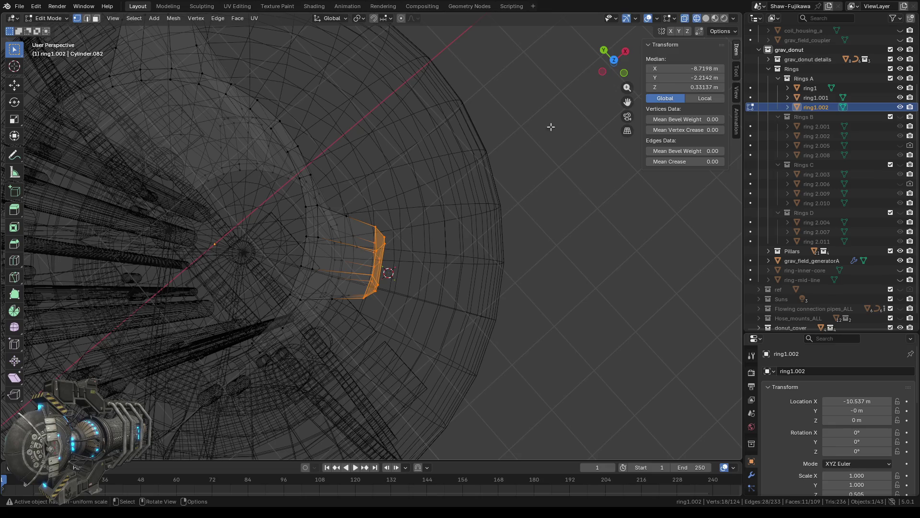
click(614, 62)
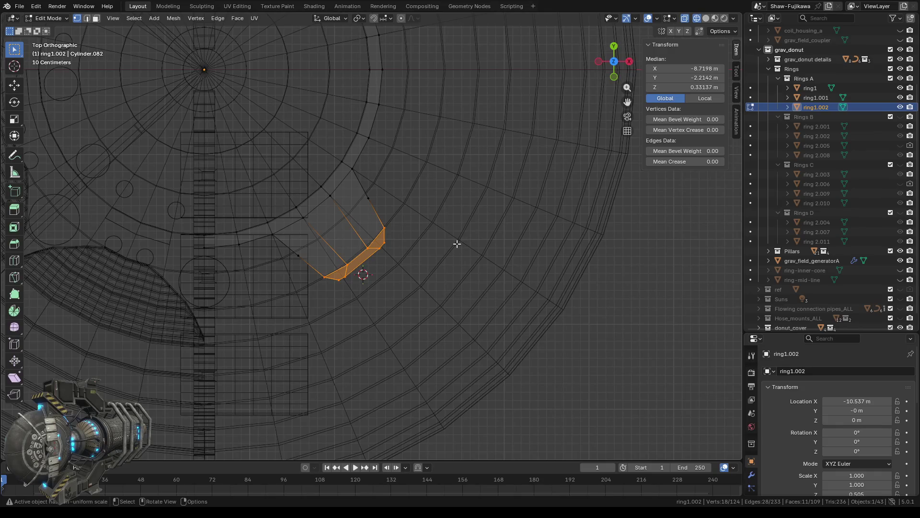
key(s)
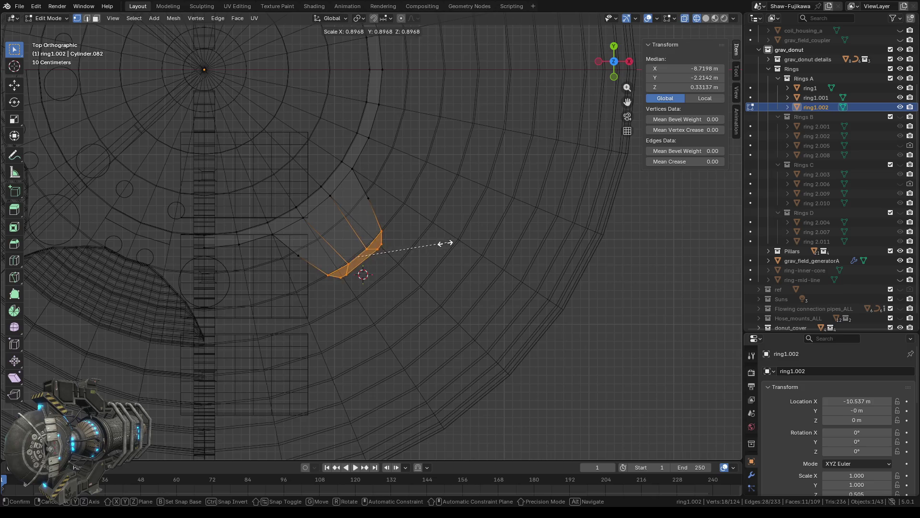
click(421, 244)
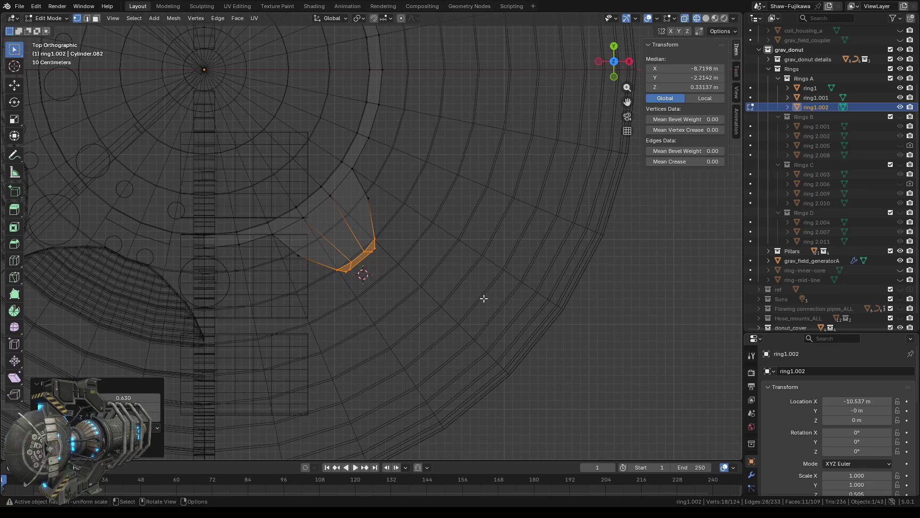
click(131, 397)
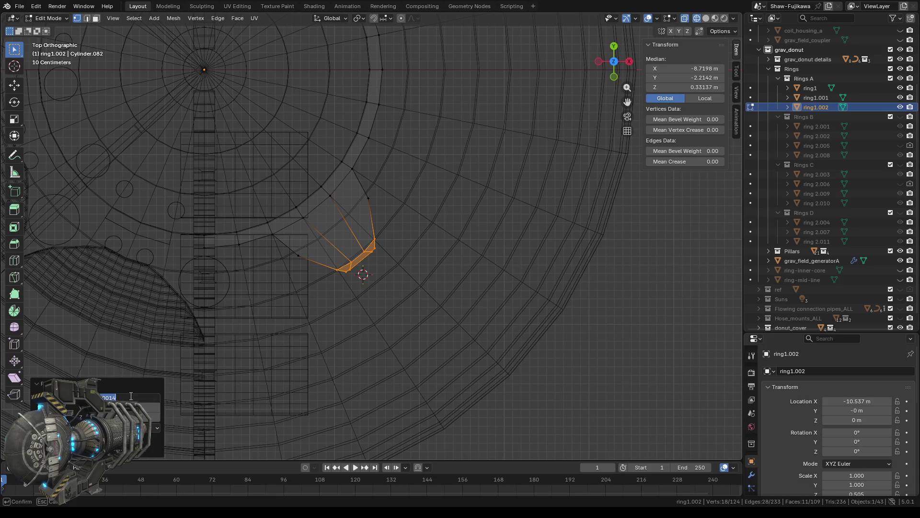
key(BackSpace)
text(0.6)
key(Return)
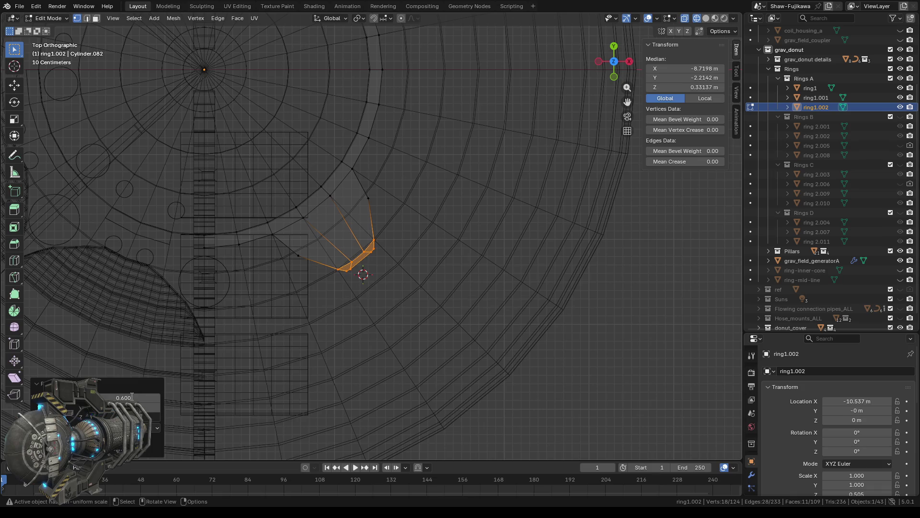
Select the tip corner vertices and scale them to 0.6 as well
scroll(431, 287, down, 4)
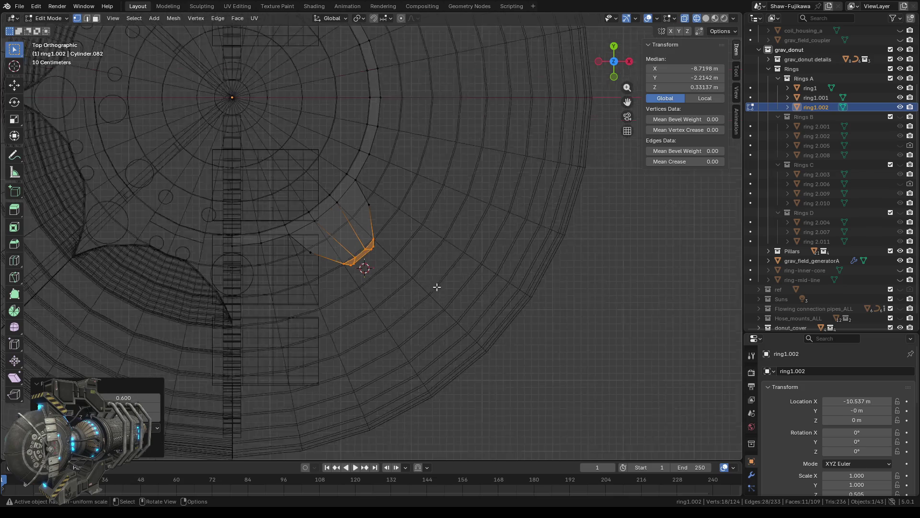
shift+middle_drag(404, 117, 408, 269)
scroll(406, 205, up, 3)
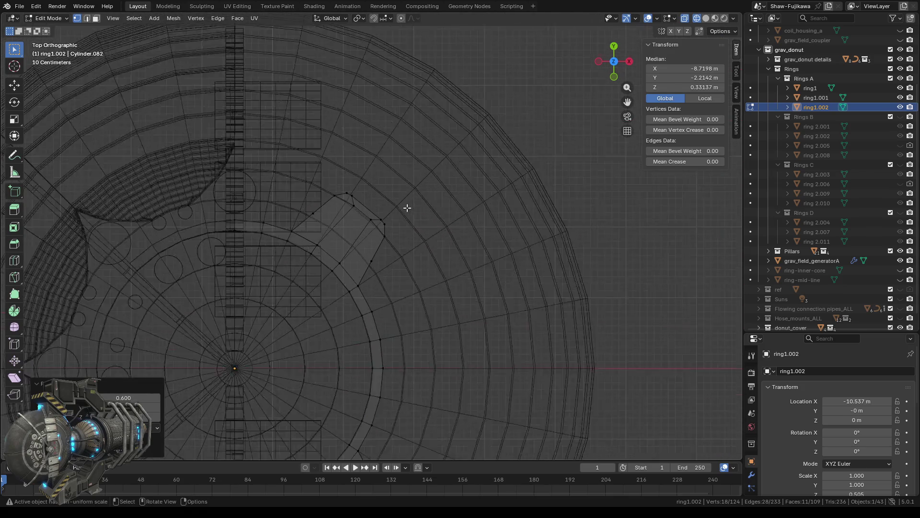
scroll(401, 215, up, 1)
scroll(400, 215, up, 1)
drag(312, 158, 359, 207)
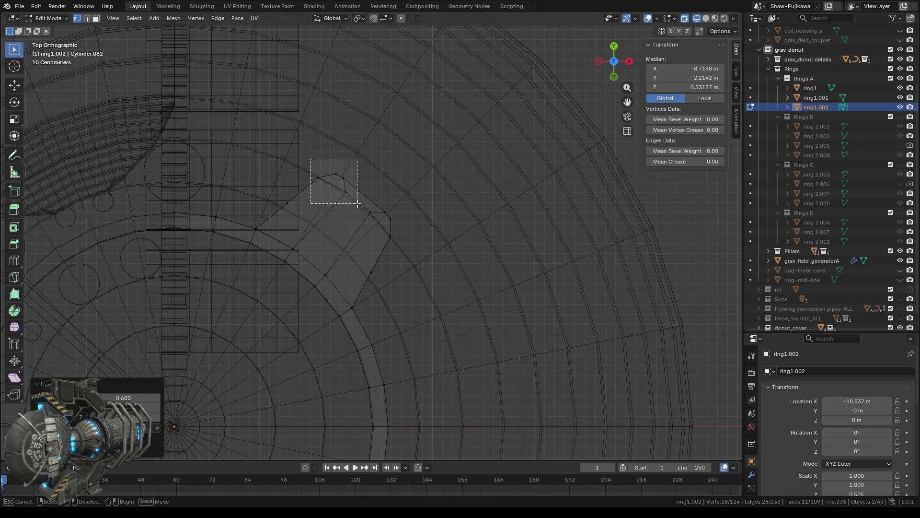
drag(336, 169, 414, 248)
mouse_move(469, 309)
middle_down()
mouse_move(481, 323)
mouse_move(448, 284)
mouse_move(453, 308)
mouse_move(476, 308)
middle_up()
click(615, 65)
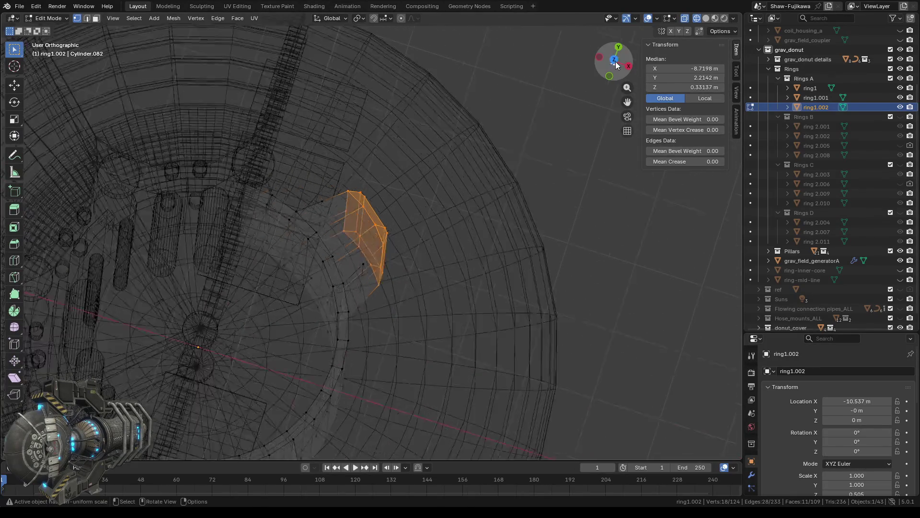
click(615, 65)
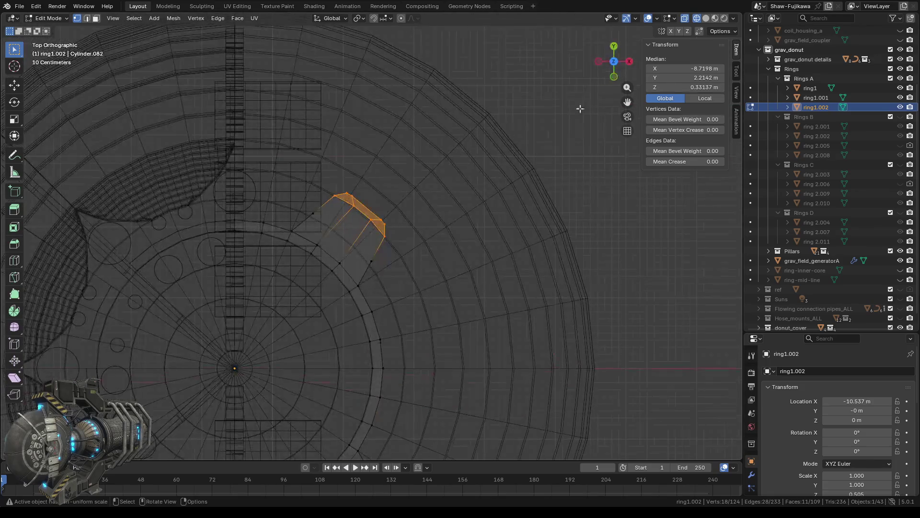
key(s)
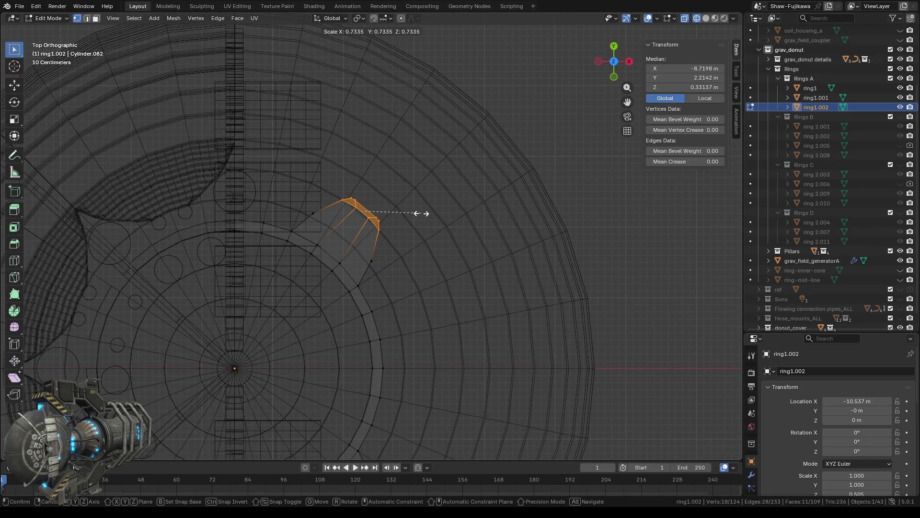
click(421, 214)
click(129, 396)
key(BackSpace)
text(0.6)
key(Return)
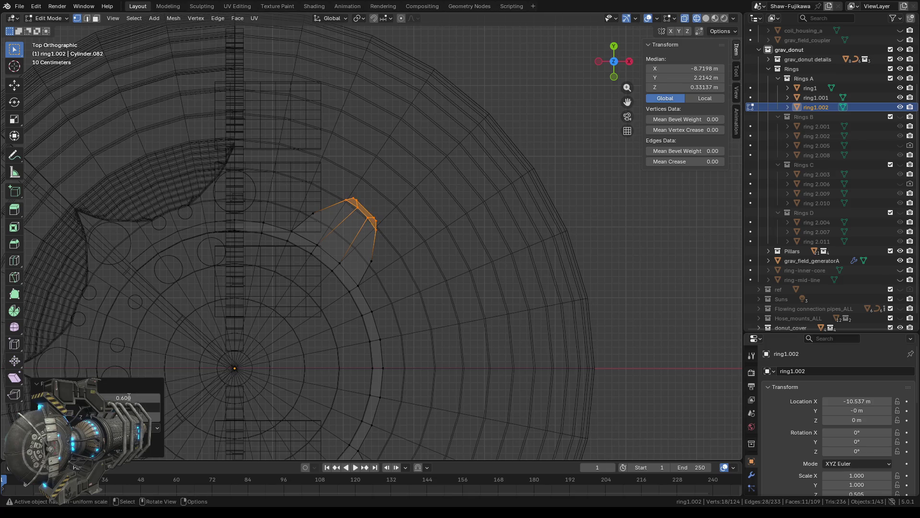
key(Tab)
Inspect the tapered tab in perspective and switch to the Move tool
scroll(414, 226, down, 5)
scroll(431, 277, up, 1)
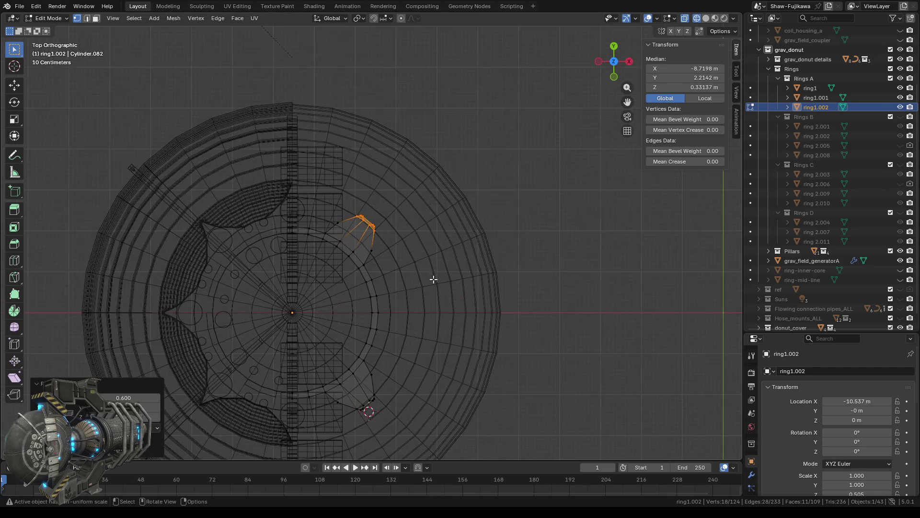
scroll(479, 318, up, 1)
mouse_move(479, 318)
middle_down()
mouse_move(438, 309)
mouse_move(425, 323)
middle_up()
scroll(446, 263, up, 2)
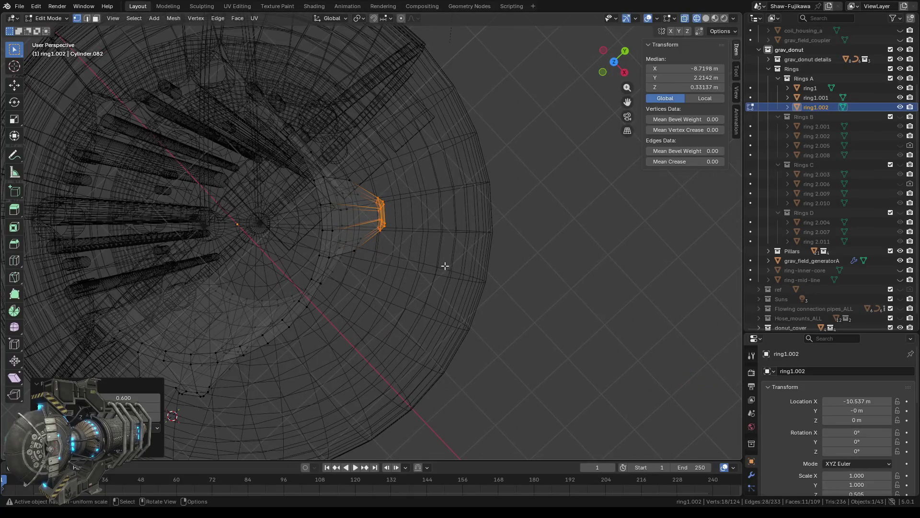
scroll(432, 243, up, 1)
scroll(416, 238, up, 1)
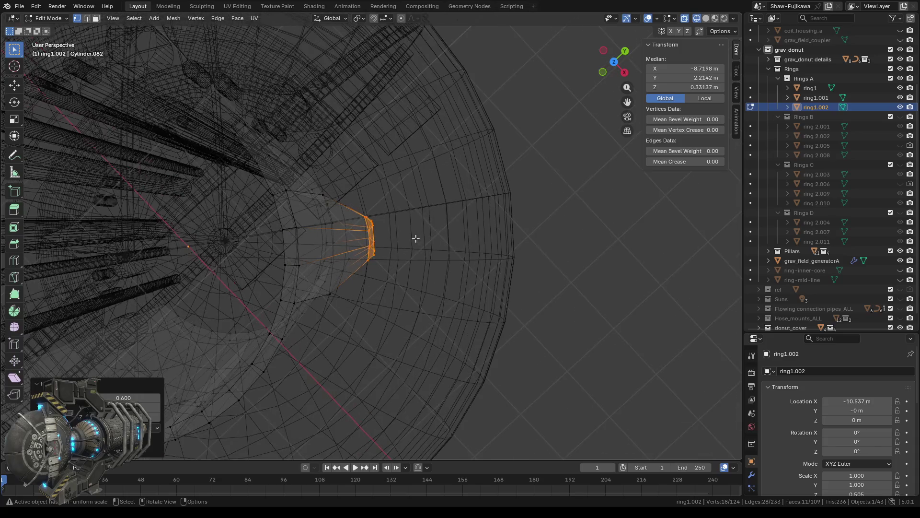
scroll(353, 270, up, 1)
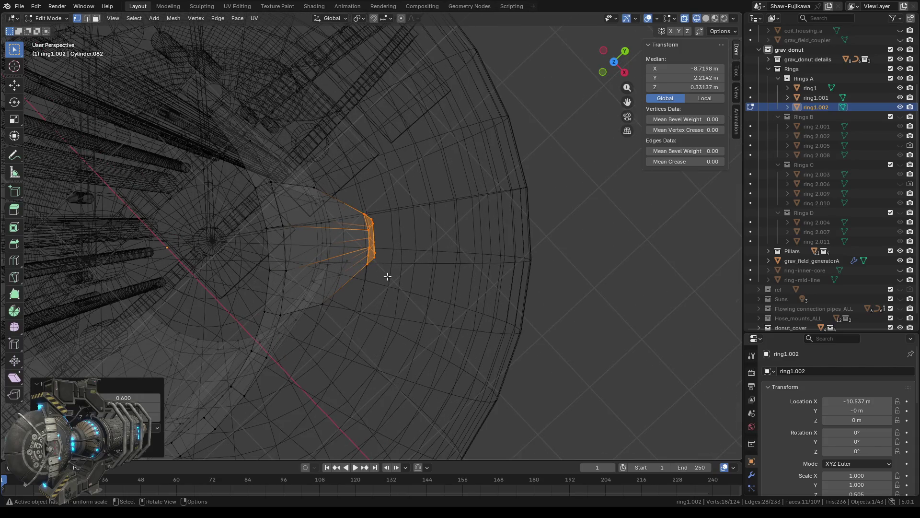
scroll(410, 321, down, 1)
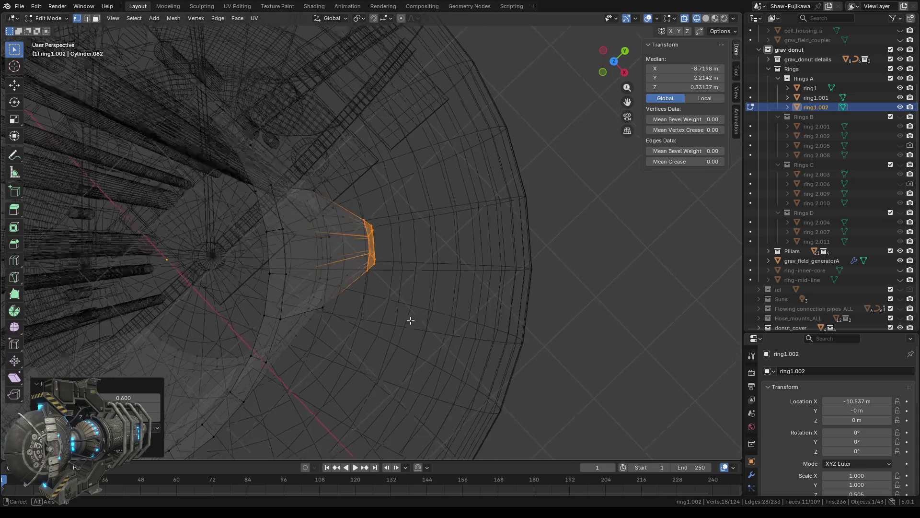
scroll(410, 318, down, 1)
scroll(409, 319, down, 4)
scroll(409, 316, up, 3)
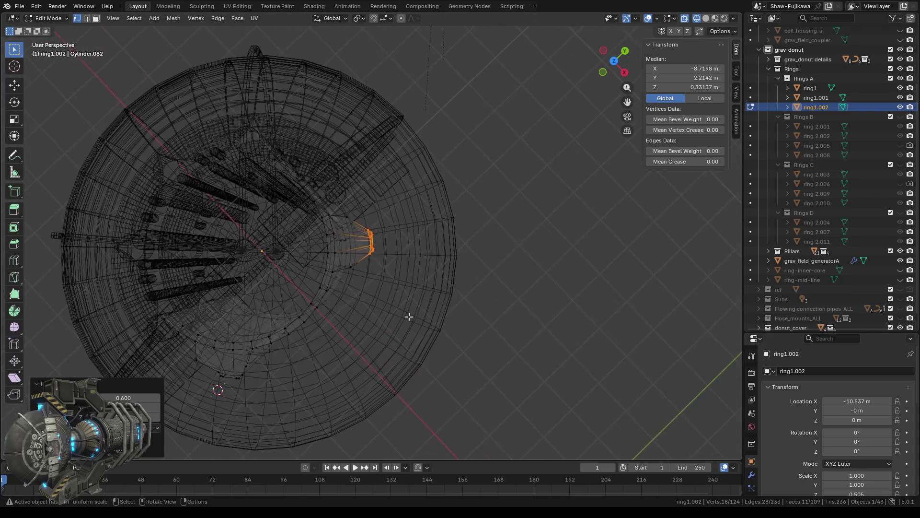
click(15, 86)
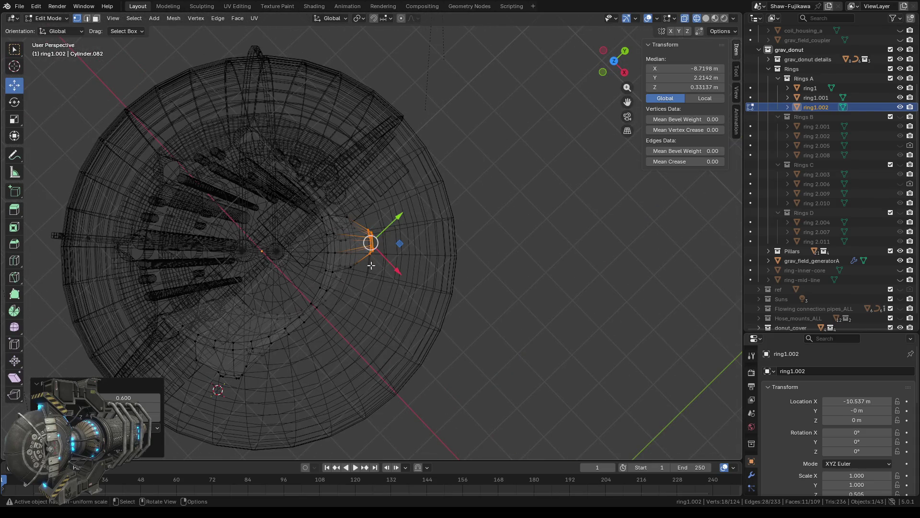
Set the transform orientation to Local, then to Normal
scroll(371, 265, up, 2)
click(50, 19)
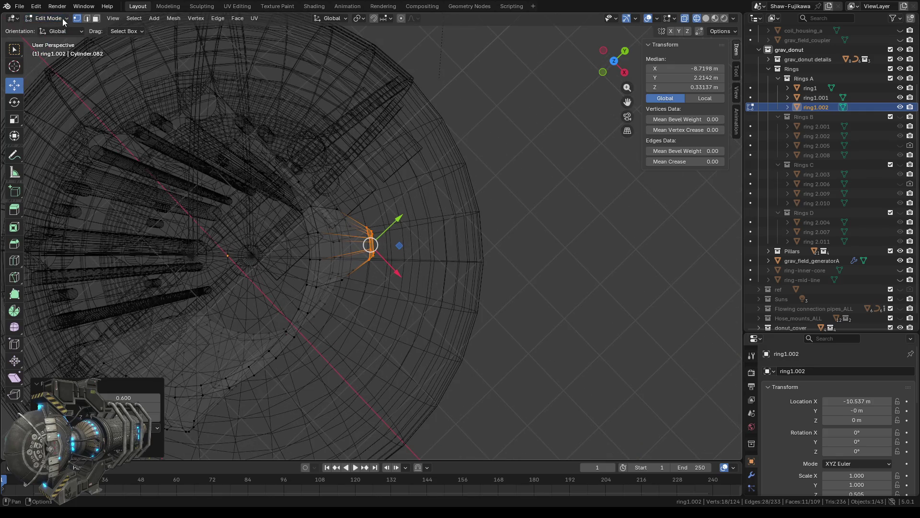
click(56, 31)
click(57, 65)
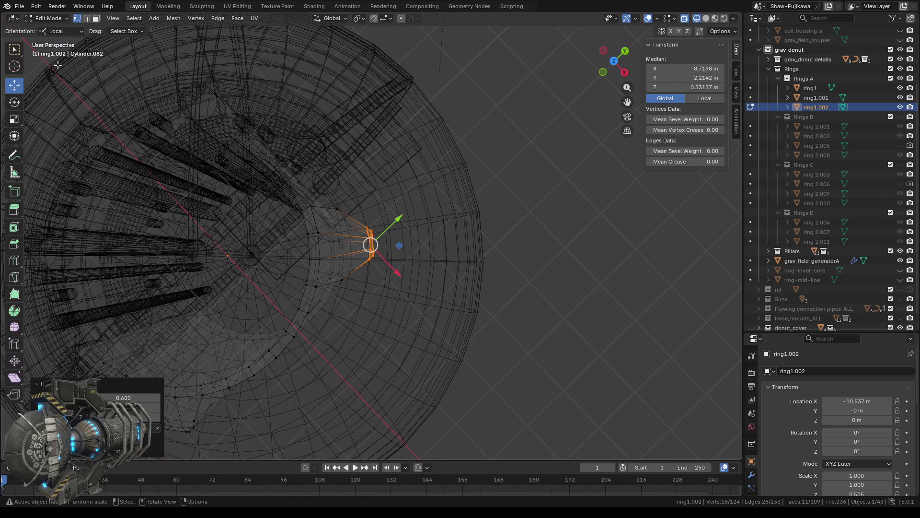
click(62, 31)
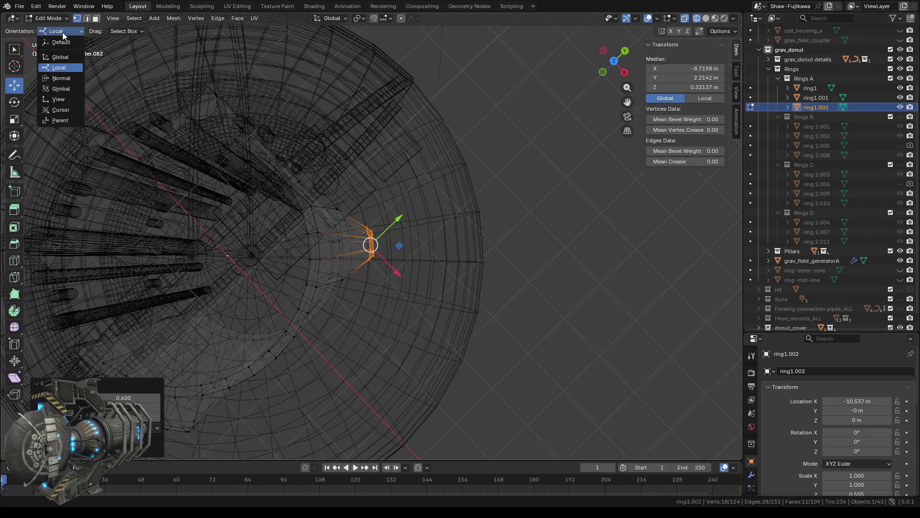
click(68, 75)
Select the mirrored notch tab on the opposite side with Select Mirror
scroll(514, 348, up, 2)
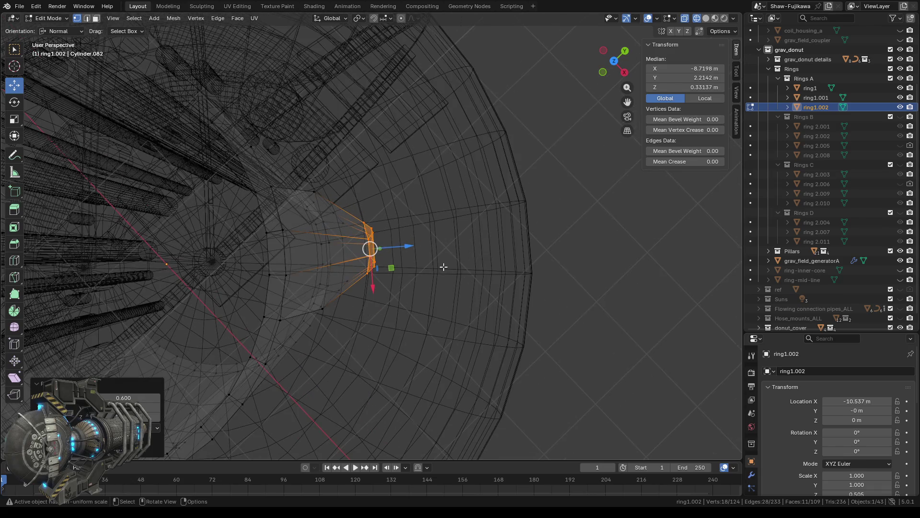
middle_drag(443, 267, 442, 273)
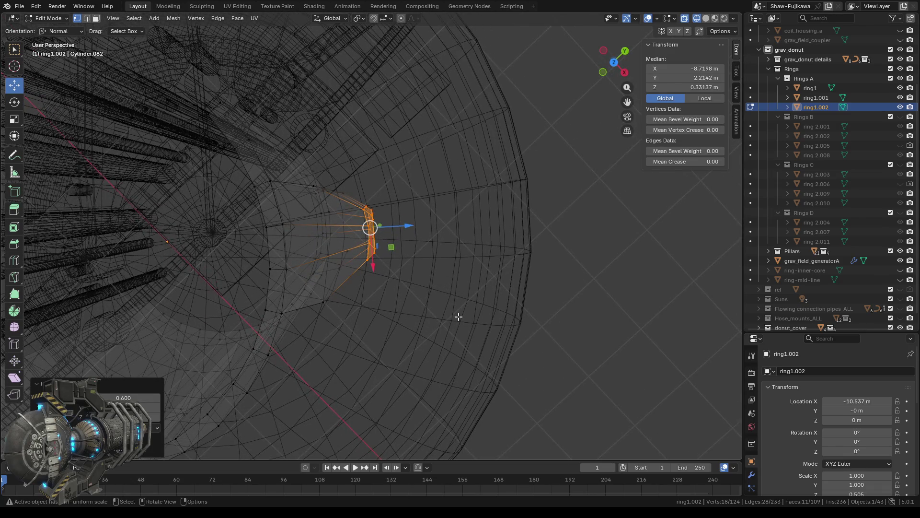
mouse_move(449, 314)
middle_down()
mouse_move(448, 268)
mouse_move(450, 285)
middle_up()
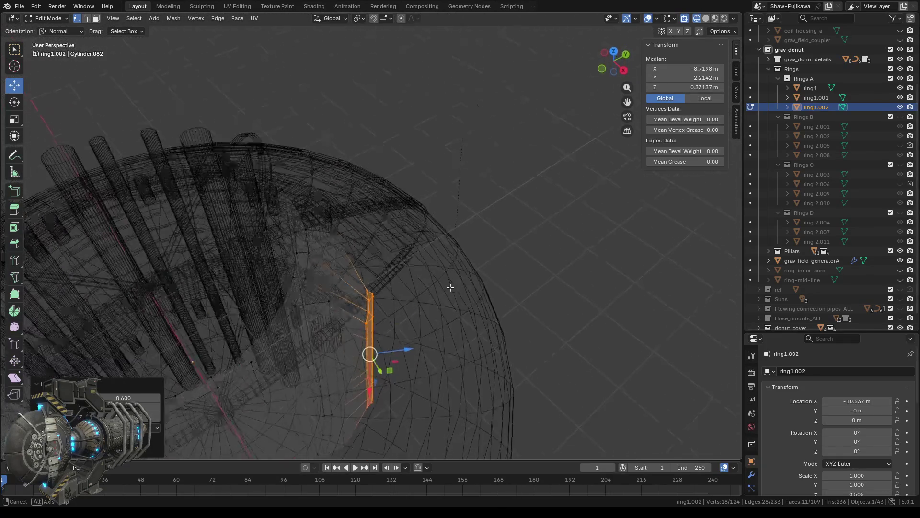
scroll(448, 363, up, 2)
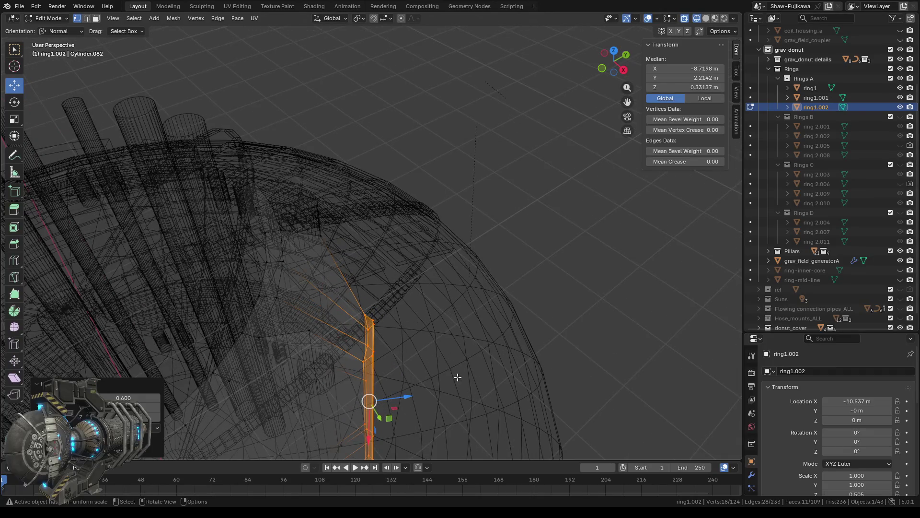
mouse_move(489, 386)
middle_down()
mouse_move(448, 201)
mouse_move(307, 191)
mouse_move(492, 248)
mouse_move(495, 278)
mouse_move(465, 247)
middle_up()
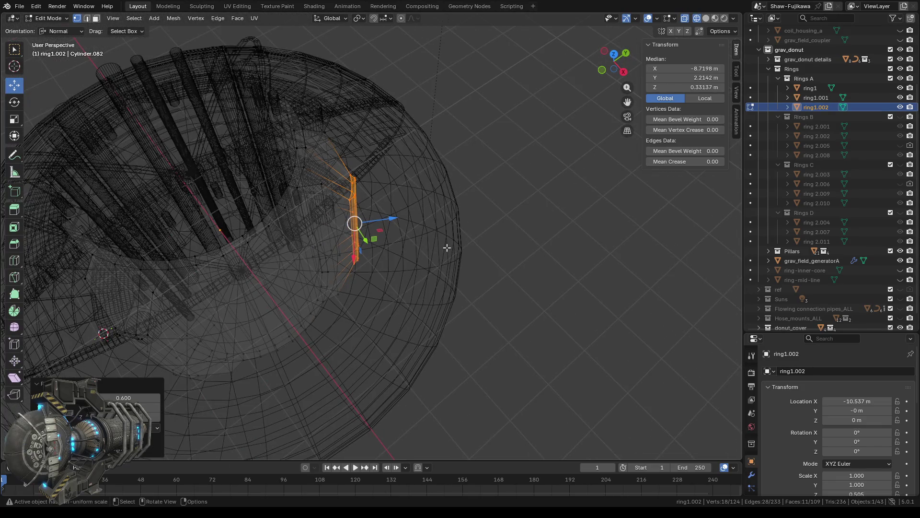
key(ctrl+shift+m)
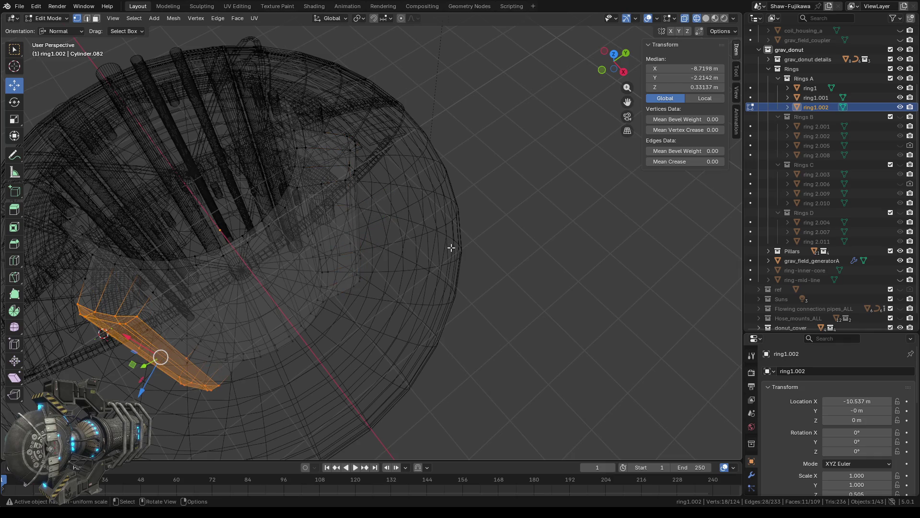
View the mirrored tab from the top, then switch to the Scale tool
scroll(357, 359, down, 2)
scroll(355, 351, down, 1)
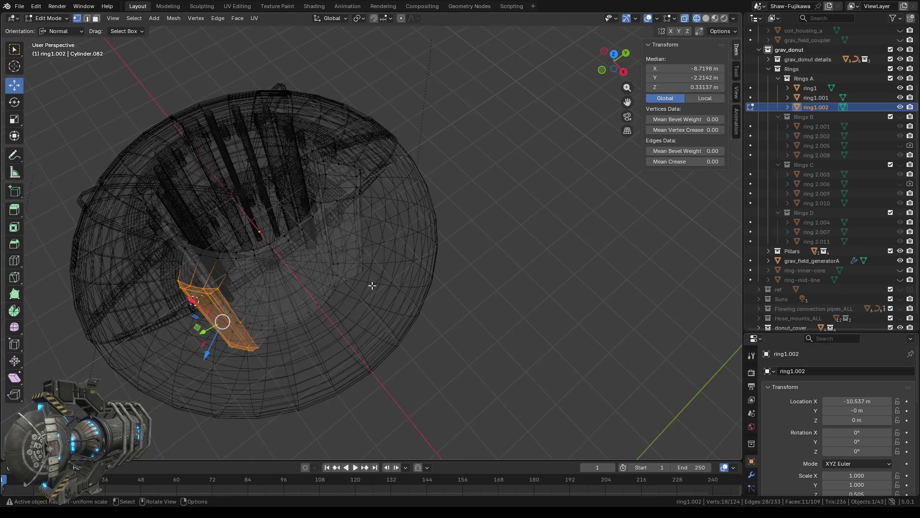
click(613, 56)
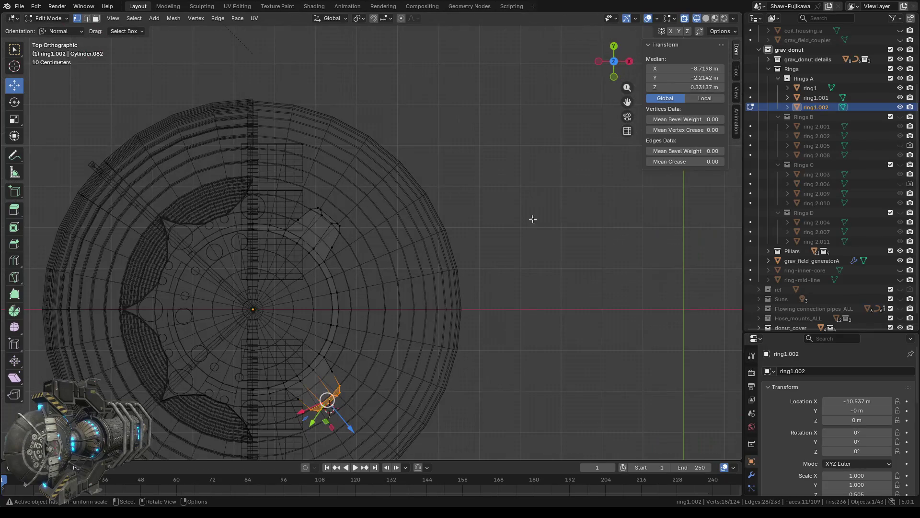
scroll(402, 382, up, 2)
scroll(411, 241, up, 1)
scroll(397, 253, up, 2)
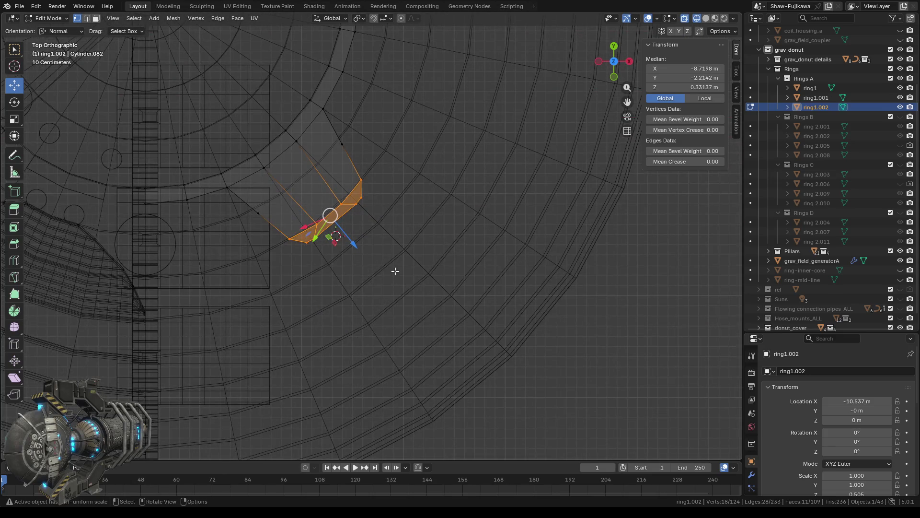
middle_drag(373, 312, 407, 275)
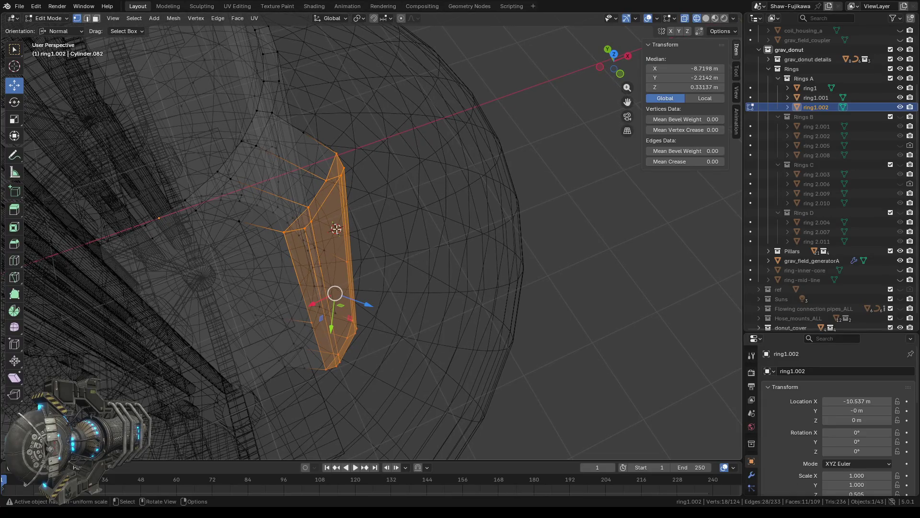
click(14, 120)
middle_drag(512, 389, 415, 393)
click(66, 31)
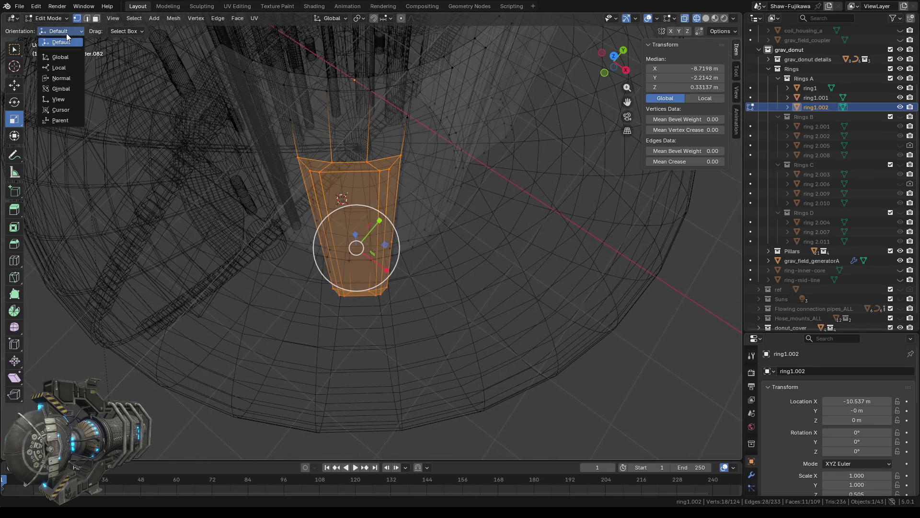
Try Normal, Gimbal, Cursor and Parent orientations, ending back on Default
click(61, 81)
mouse_move(332, 331)
middle_down()
mouse_move(406, 286)
mouse_move(313, 250)
middle_up()
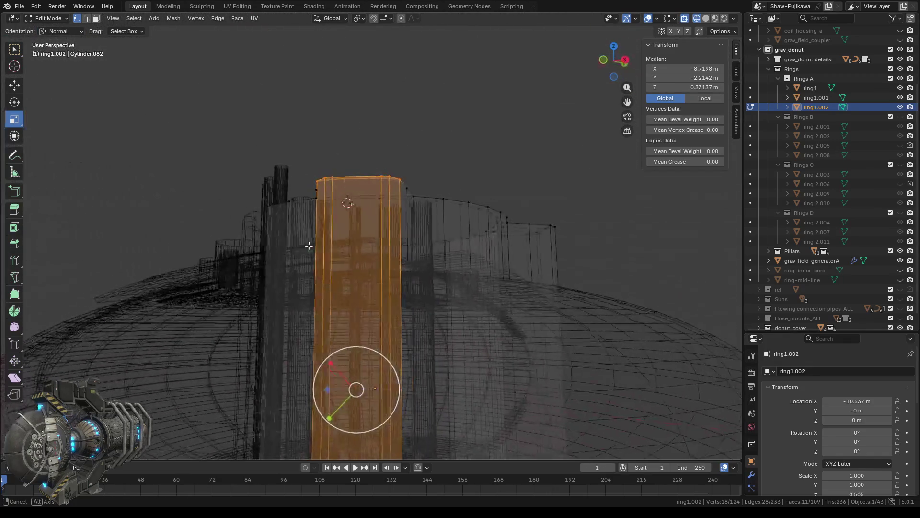
click(62, 31)
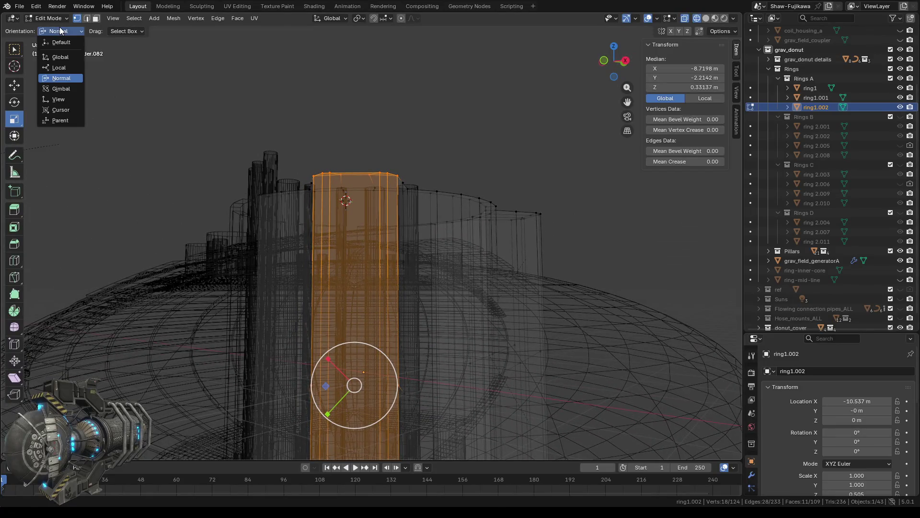
click(65, 88)
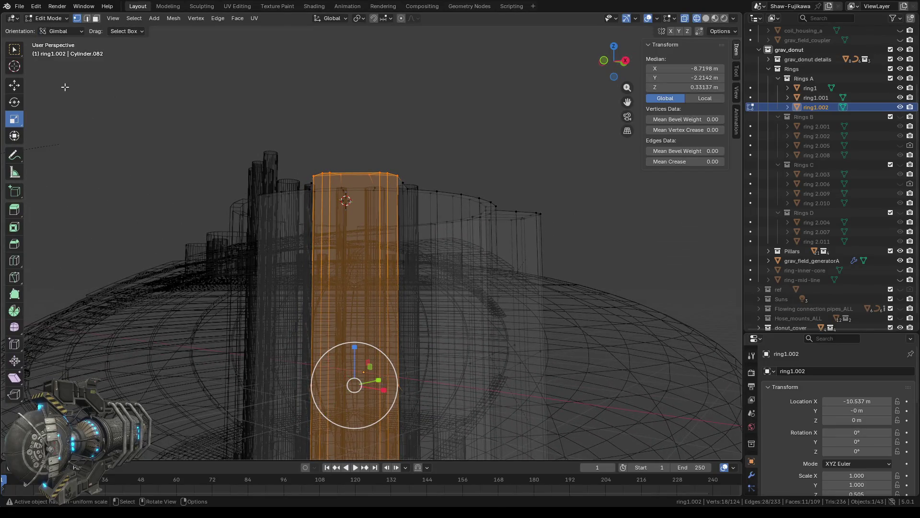
click(55, 30)
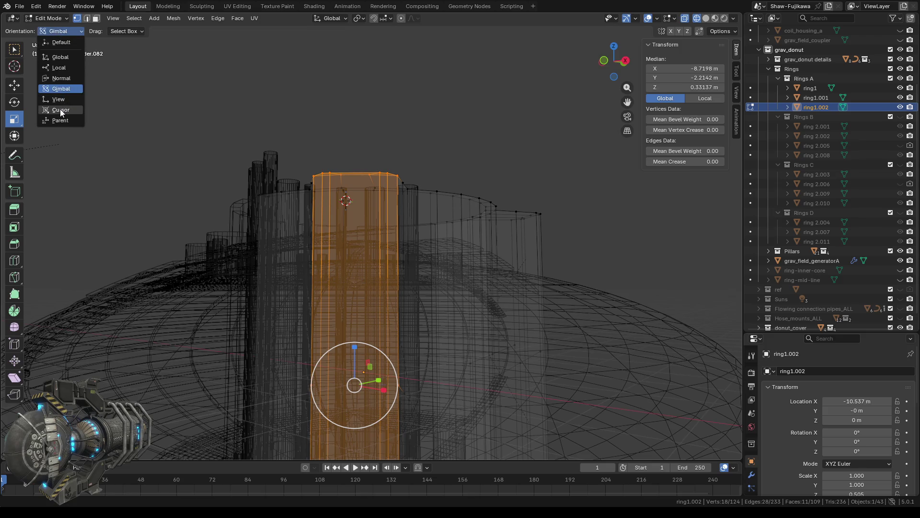
click(60, 110)
click(52, 31)
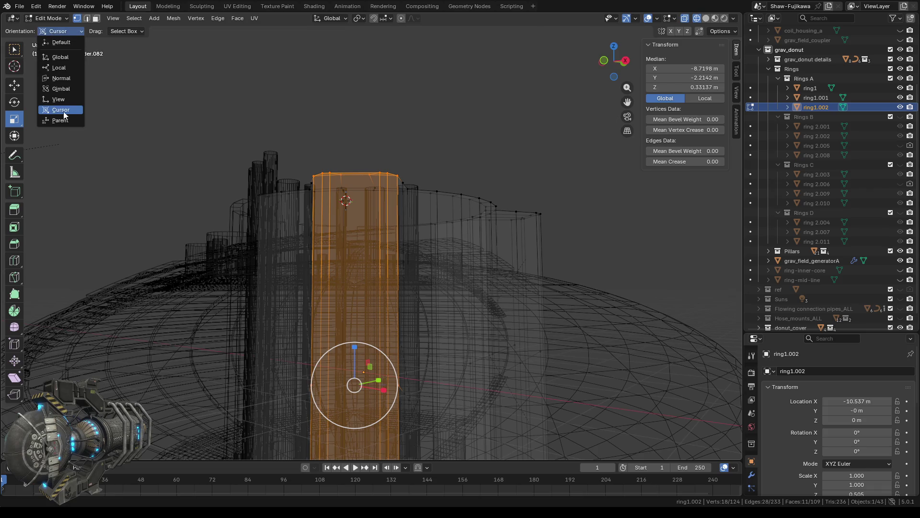
click(62, 121)
click(60, 34)
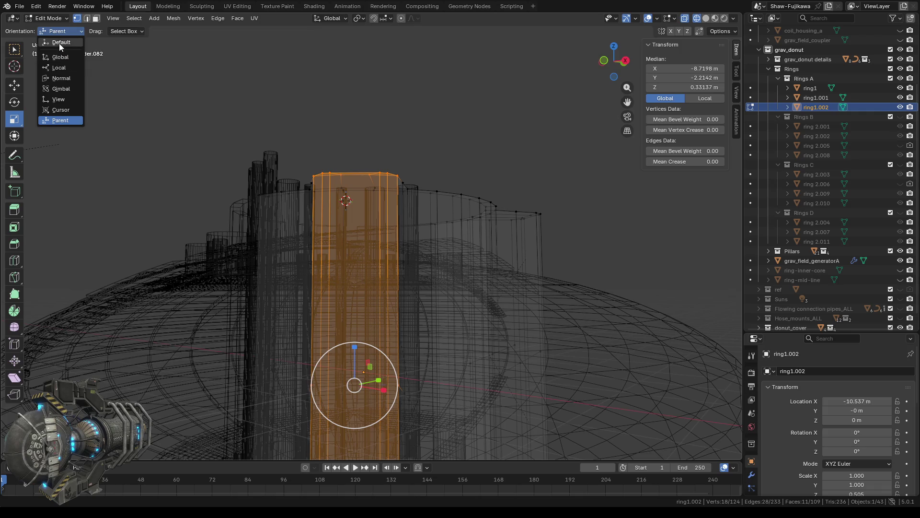
click(59, 43)
Settle on Local orientation after rechecking Normal, then view the ring from the top
click(63, 32)
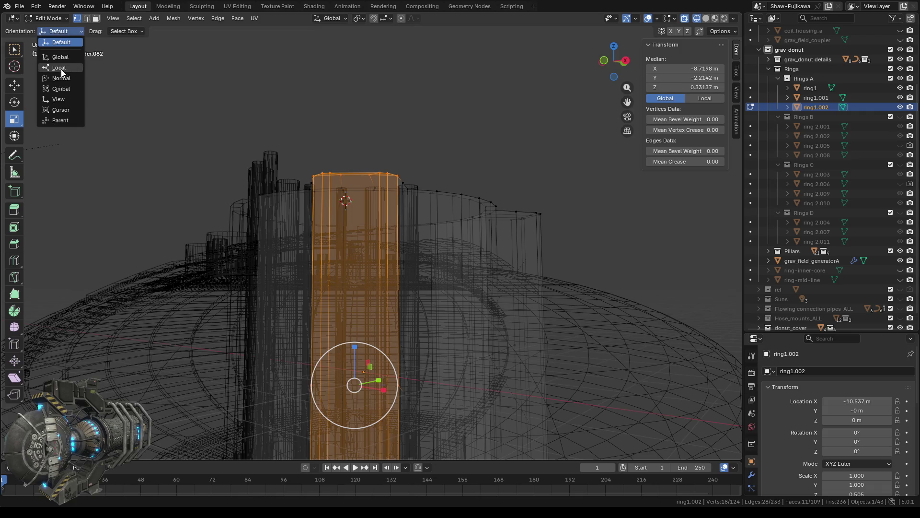
click(62, 69)
mouse_move(261, 259)
middle_down()
mouse_move(350, 367)
mouse_move(397, 353)
mouse_move(372, 358)
middle_up()
click(67, 32)
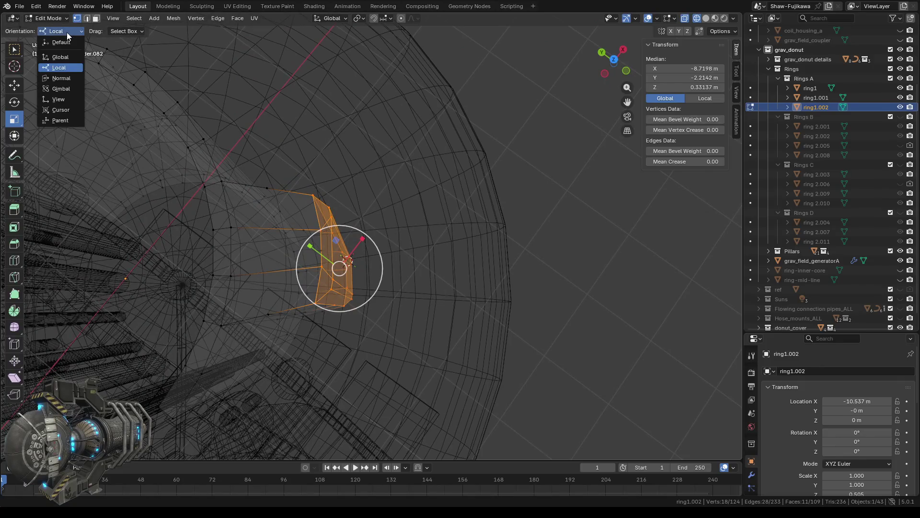
click(57, 77)
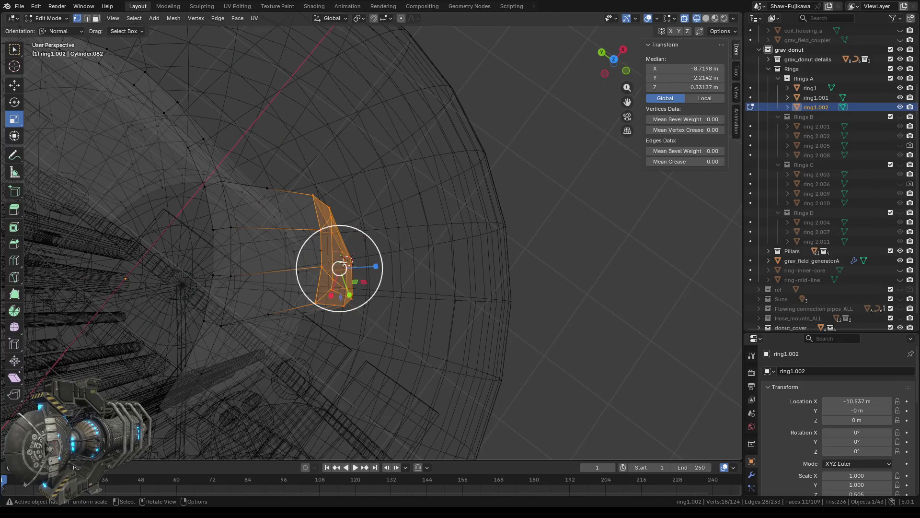
middle_drag(283, 218, 363, 278)
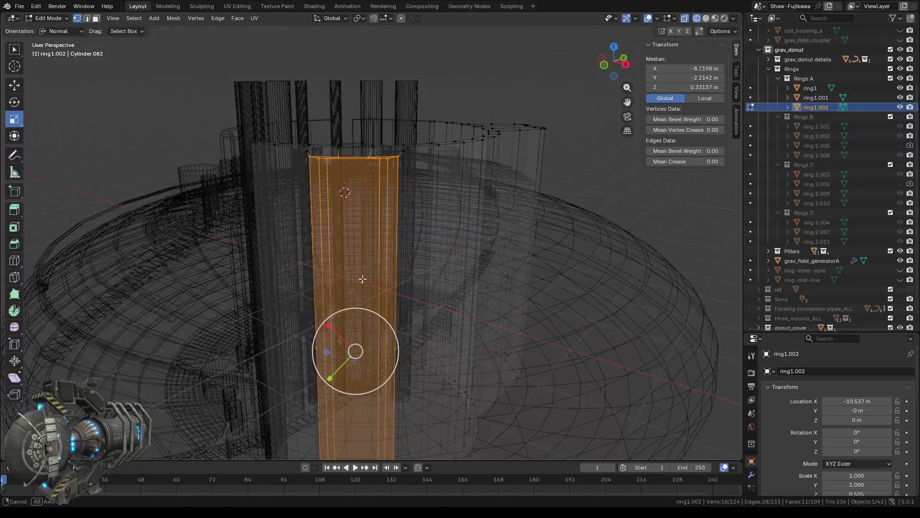
scroll(363, 278, down, 3)
mouse_move(445, 293)
middle_down()
mouse_move(437, 373)
mouse_move(443, 430)
mouse_move(421, 421)
middle_up()
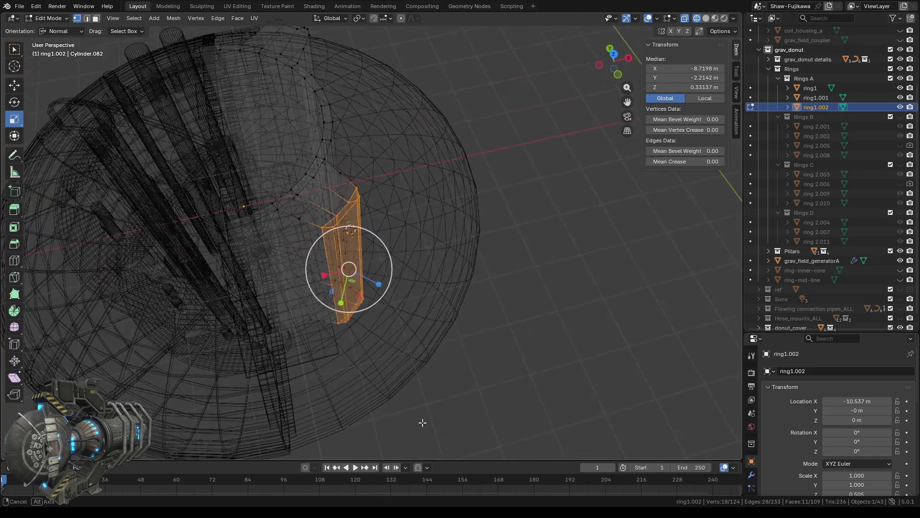
click(64, 33)
click(64, 70)
mouse_move(412, 326)
middle_down()
mouse_move(423, 335)
mouse_move(514, 296)
middle_up()
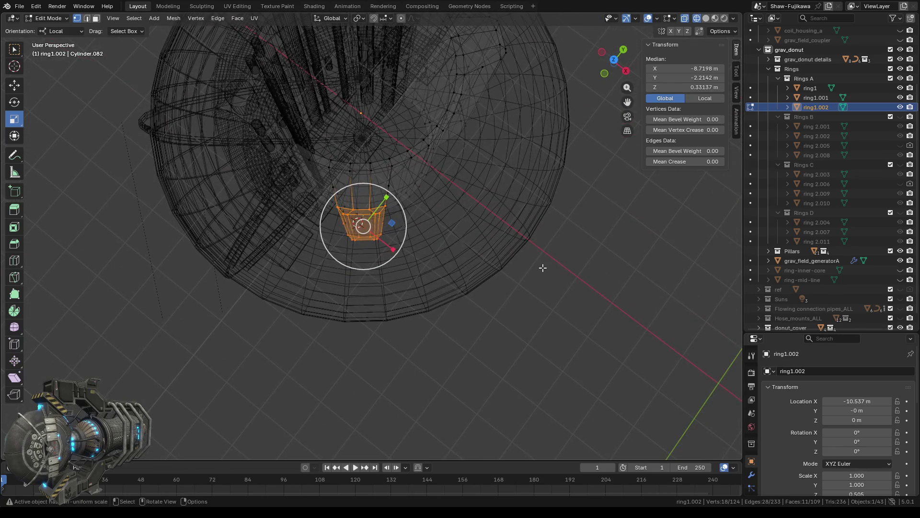
mouse_move(592, 221)
middle_down()
mouse_move(454, 308)
mouse_move(527, 248)
mouse_move(477, 253)
mouse_move(514, 230)
middle_up()
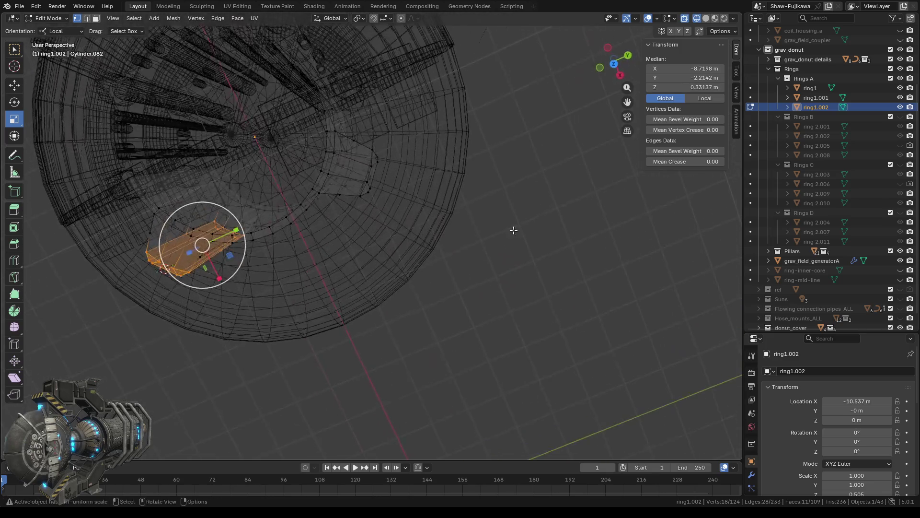
click(615, 66)
scroll(283, 191, up, 2)
Box-select the tab vertices and scale them to 0.623
key(b)
drag(257, 177, 282, 199)
key(b)
drag(339, 253, 297, 202)
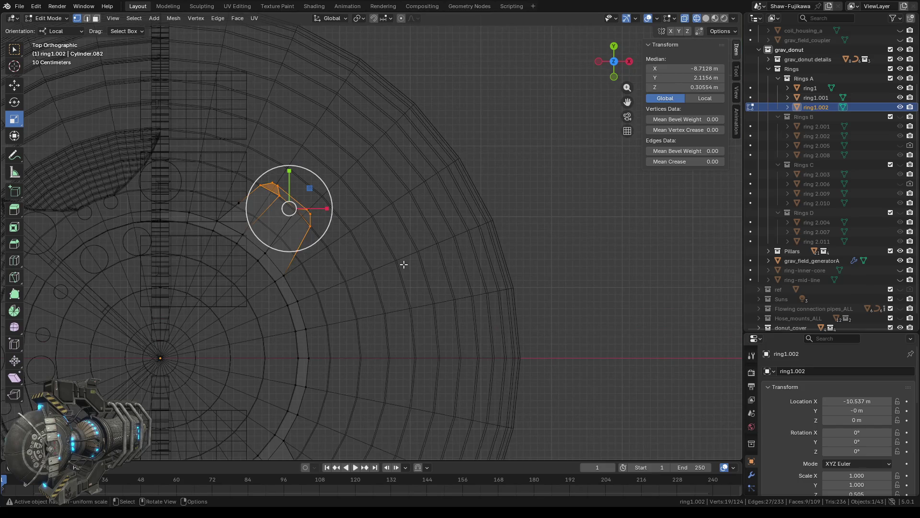
scroll(404, 264, down, 2)
mouse_move(401, 302)
middle_down()
mouse_move(402, 278)
mouse_move(412, 286)
mouse_move(408, 302)
mouse_move(377, 269)
middle_up()
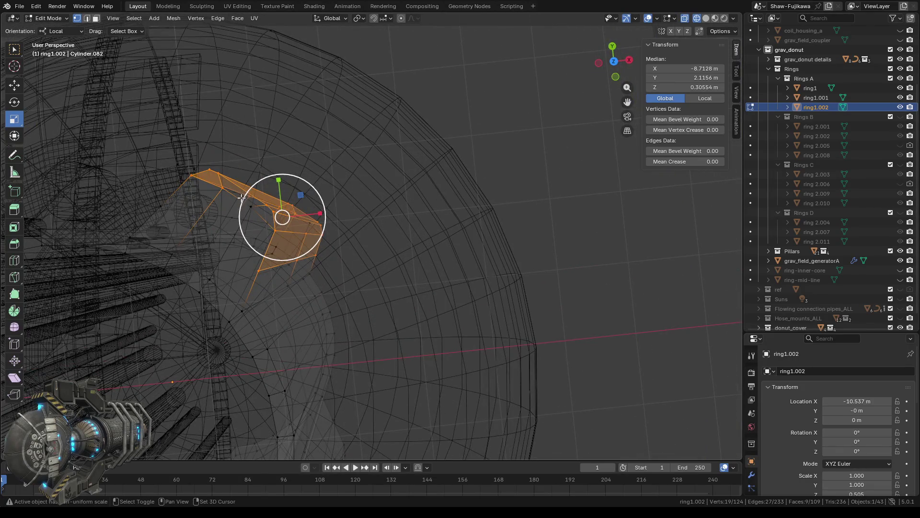
drag(242, 196, 254, 208)
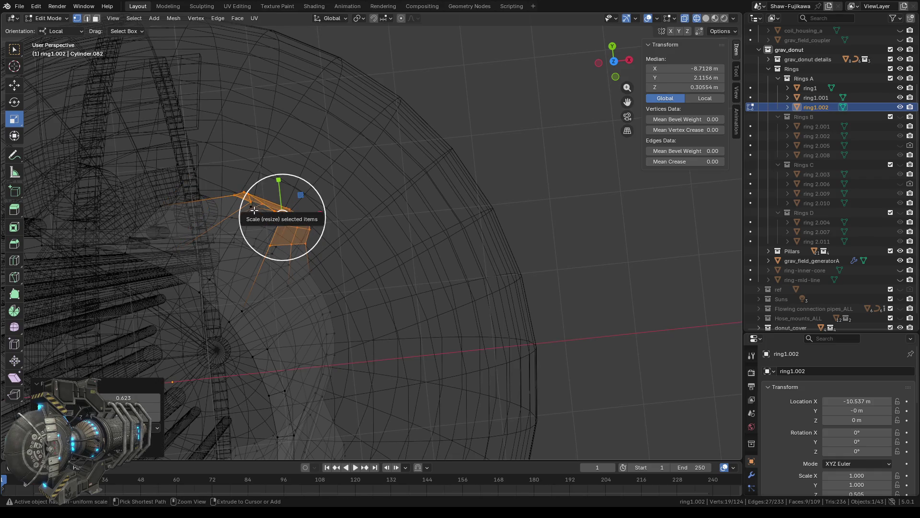
Add neighbouring tab faces and two more vertices to the selection, then view from the top
shift+click(254, 210)
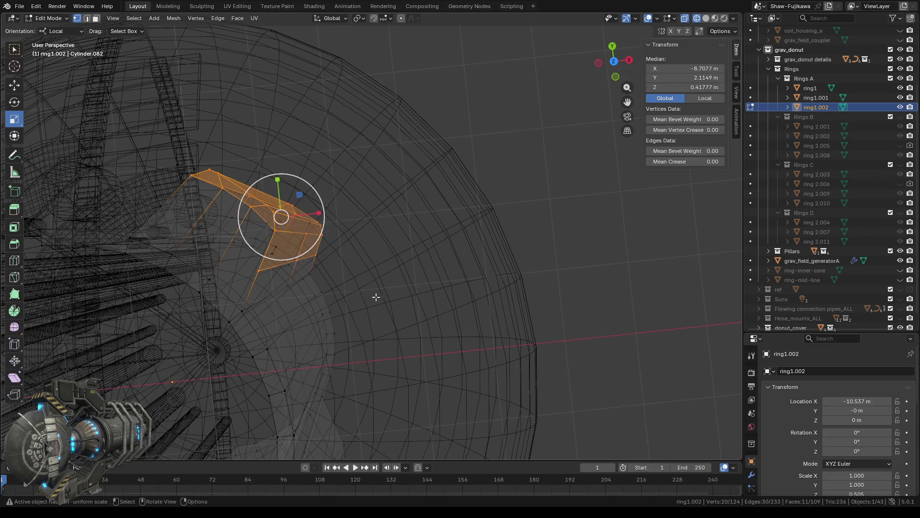
middle_drag(421, 297, 381, 273)
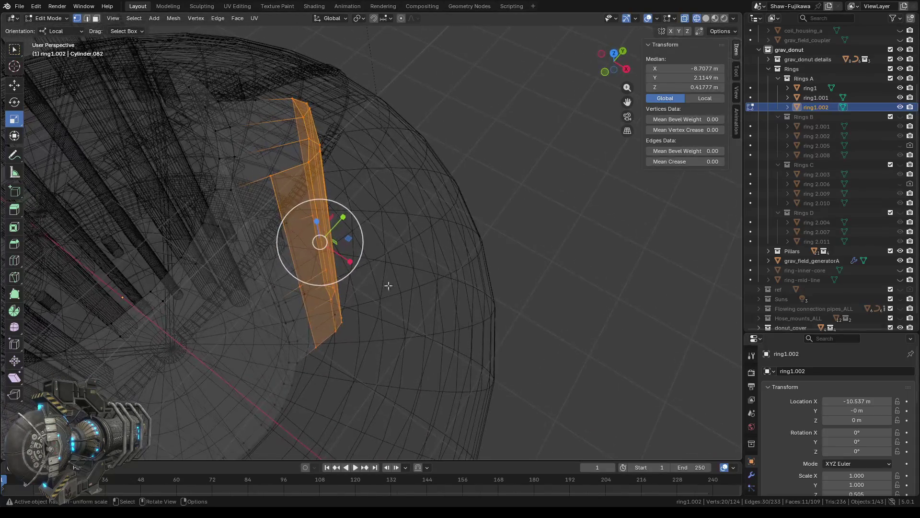
drag(324, 304, 344, 321)
mouse_move(372, 353)
middle_down()
mouse_move(455, 331)
mouse_move(390, 335)
mouse_move(403, 349)
mouse_move(418, 339)
mouse_move(425, 361)
mouse_move(436, 331)
mouse_move(477, 322)
mouse_move(277, 287)
mouse_move(473, 335)
mouse_move(401, 325)
middle_up()
shift+click(277, 286)
mouse_move(428, 286)
middle_down()
mouse_move(318, 274)
mouse_move(390, 382)
mouse_move(259, 338)
mouse_move(318, 374)
middle_up()
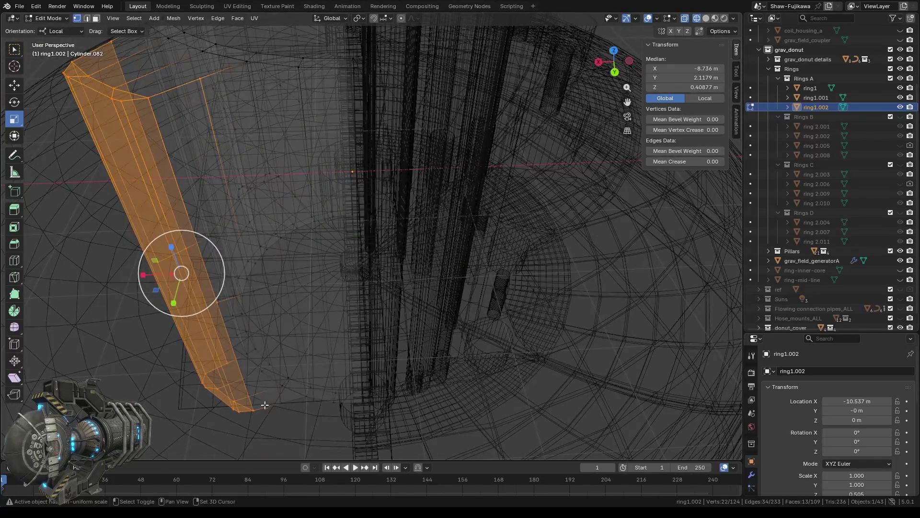
shift+click(281, 403)
scroll(308, 433, down, 5)
mouse_move(232, 349)
middle_down()
mouse_move(345, 384)
mouse_move(372, 380)
mouse_move(367, 366)
middle_up()
mouse_move(499, 382)
middle_down()
mouse_move(403, 386)
mouse_move(455, 300)
middle_up()
click(615, 56)
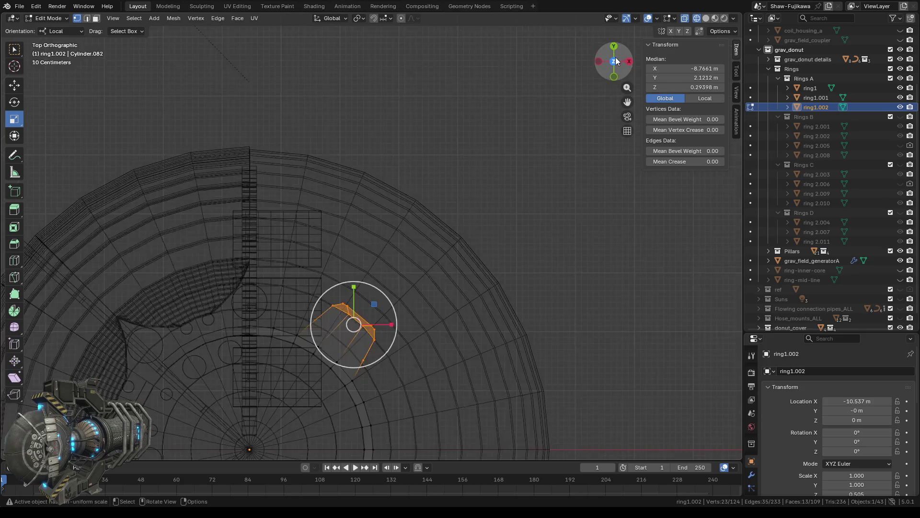
Try Normal, then Default transform orientation while centering the selected tab
click(58, 32)
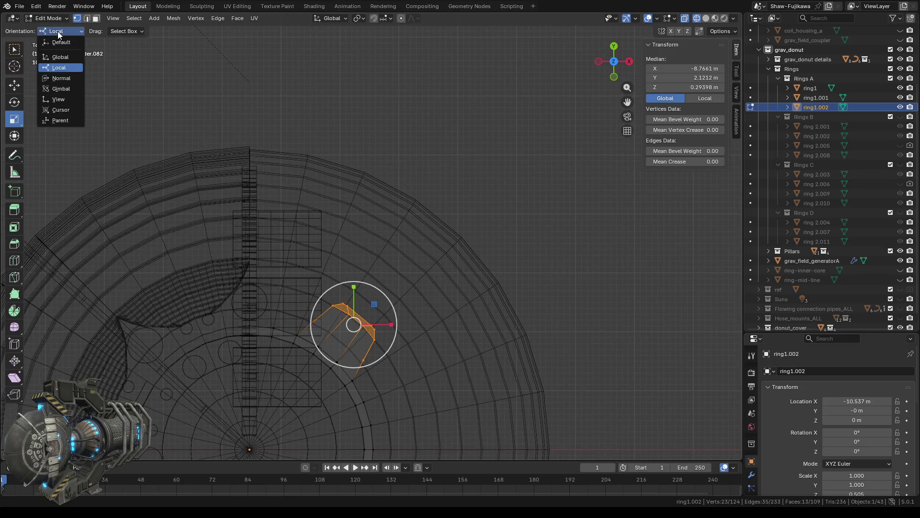
click(56, 78)
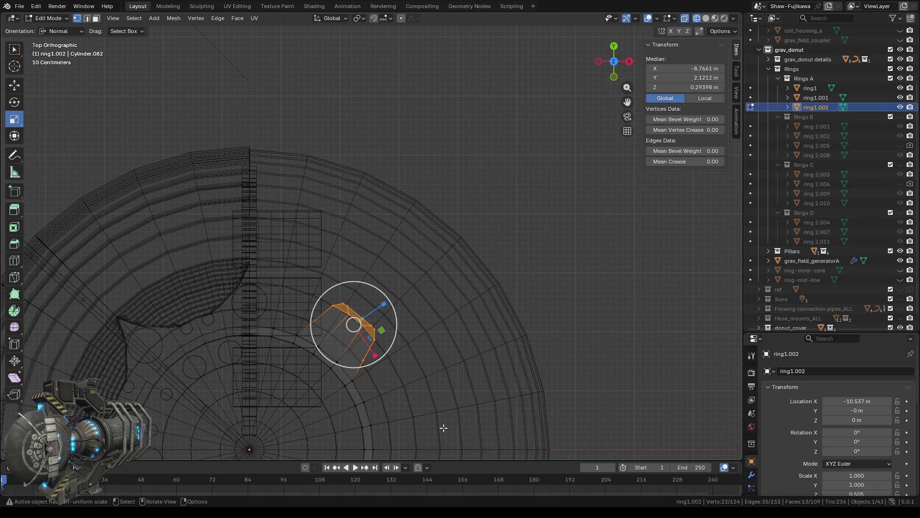
scroll(443, 427, up, 4)
shift+middle_drag(442, 425, 495, 231)
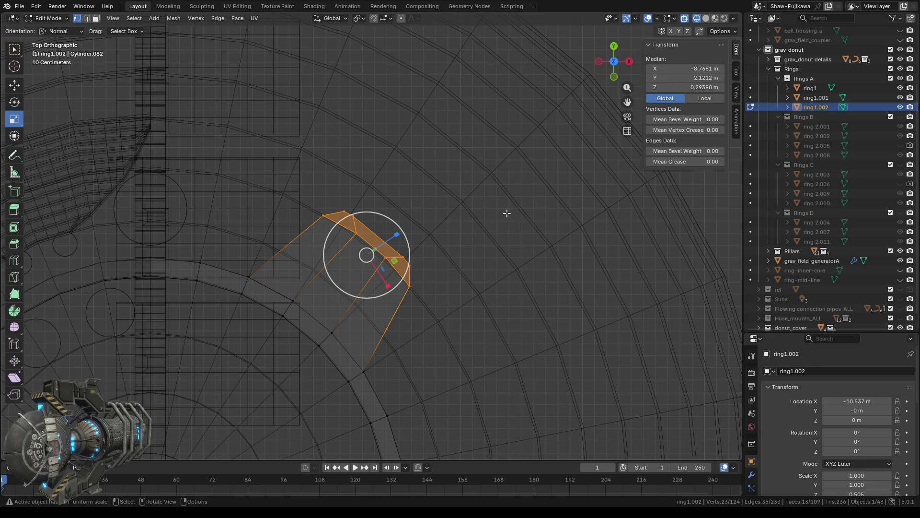
scroll(439, 247, down, 3)
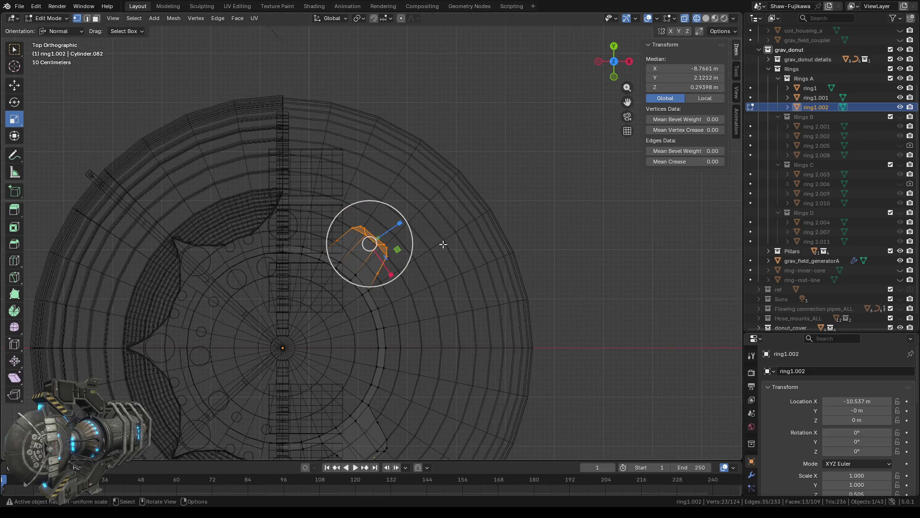
scroll(443, 244, up, 2)
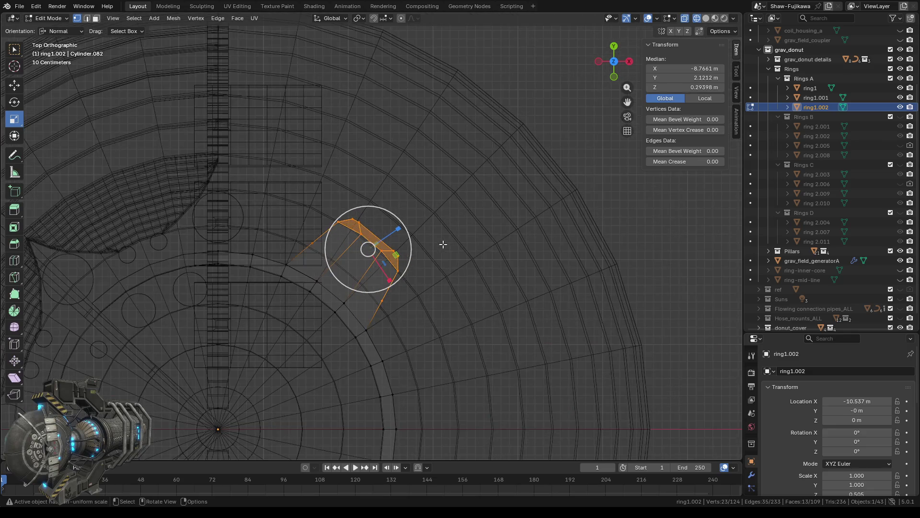
click(52, 30)
click(61, 42)
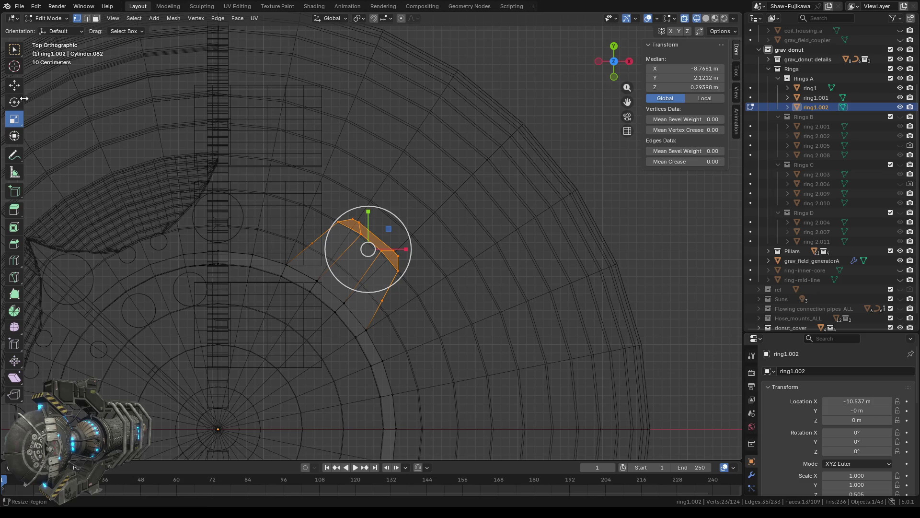
Switch to the Move tool with Normal transform orientation
click(14, 87)
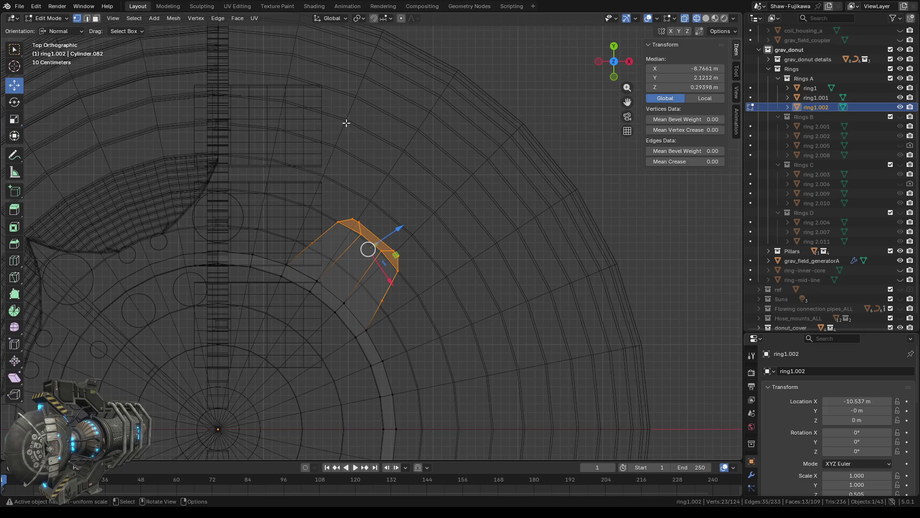
click(65, 31)
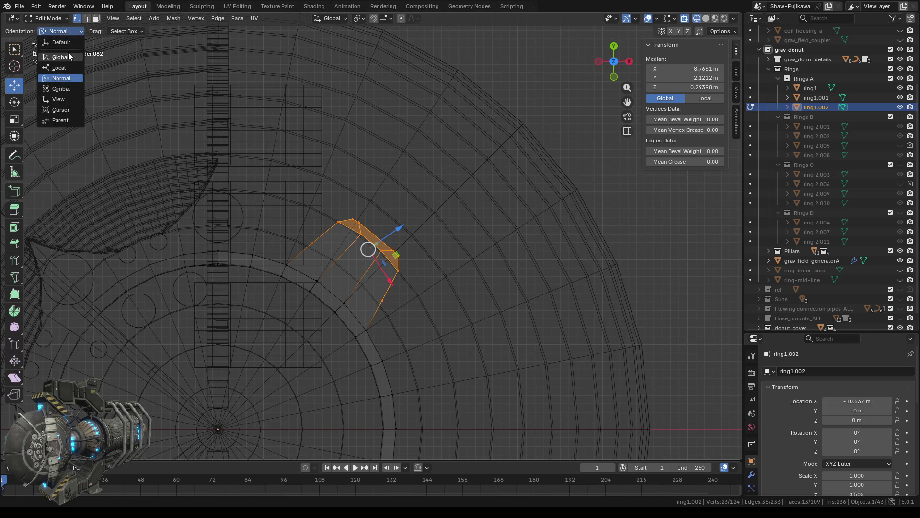
click(60, 67)
click(62, 31)
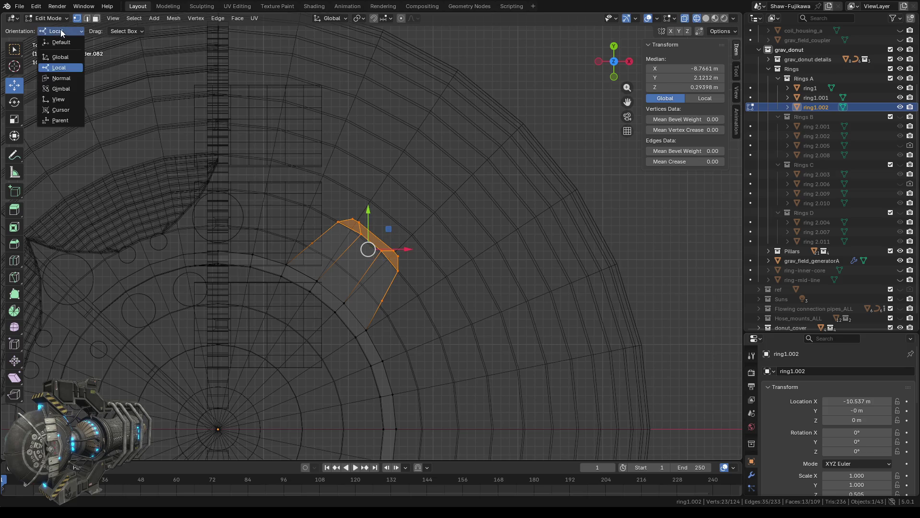
click(67, 78)
Deselect the tab's upper vertices, lower face and a stray vertex, then pick the Scale tool
mouse_move(498, 303)
middle_down()
mouse_move(336, 273)
mouse_move(335, 311)
middle_up()
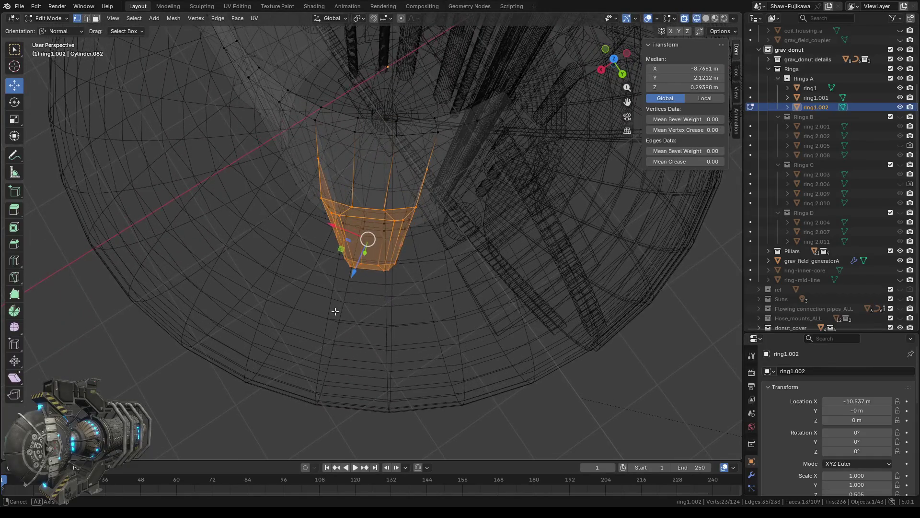
ctrl+drag(297, 144, 332, 178)
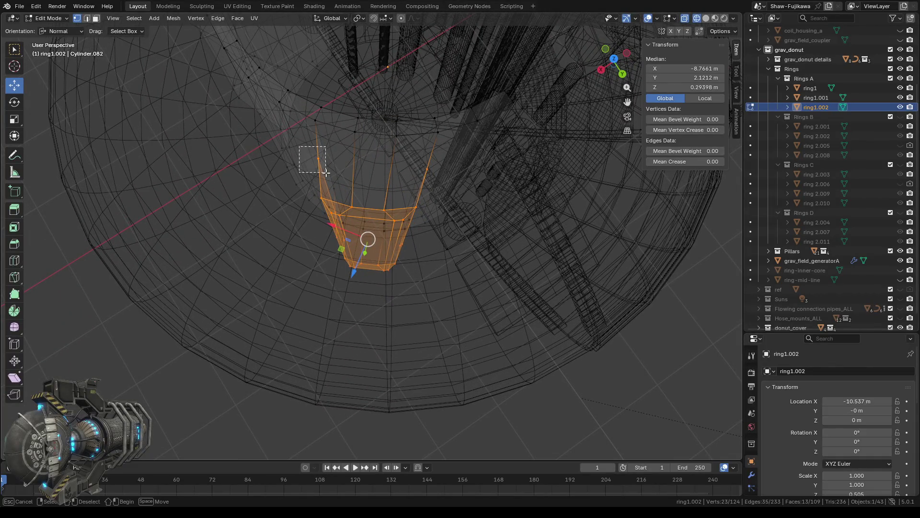
ctrl+drag(415, 162, 436, 185)
middle_drag(409, 335, 406, 331)
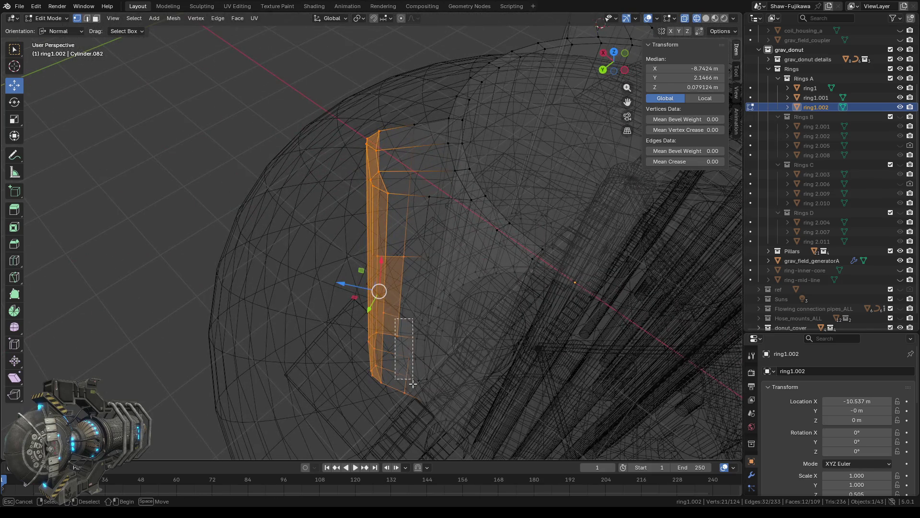
ctrl+drag(392, 314, 414, 406)
mouse_move(391, 400)
middle_down()
mouse_move(422, 453)
mouse_move(425, 427)
middle_up()
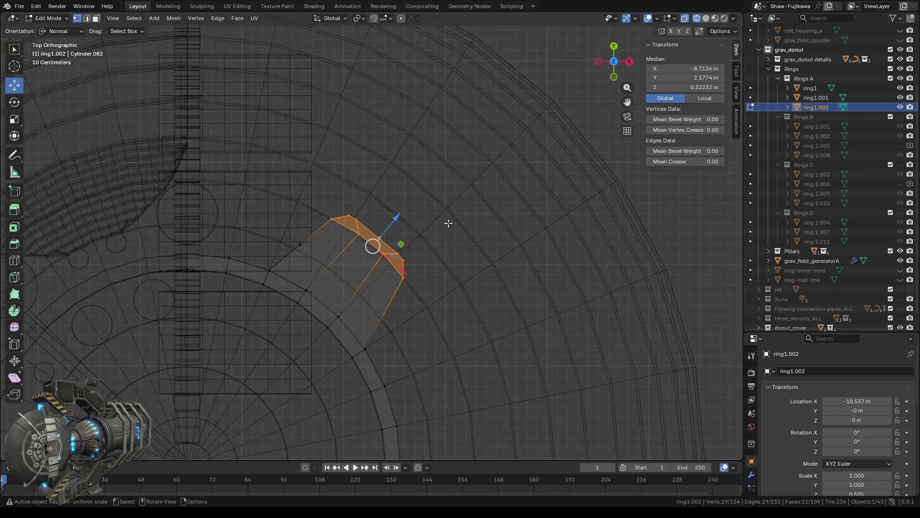
scroll(448, 220, up, 5)
scroll(449, 223, down, 3)
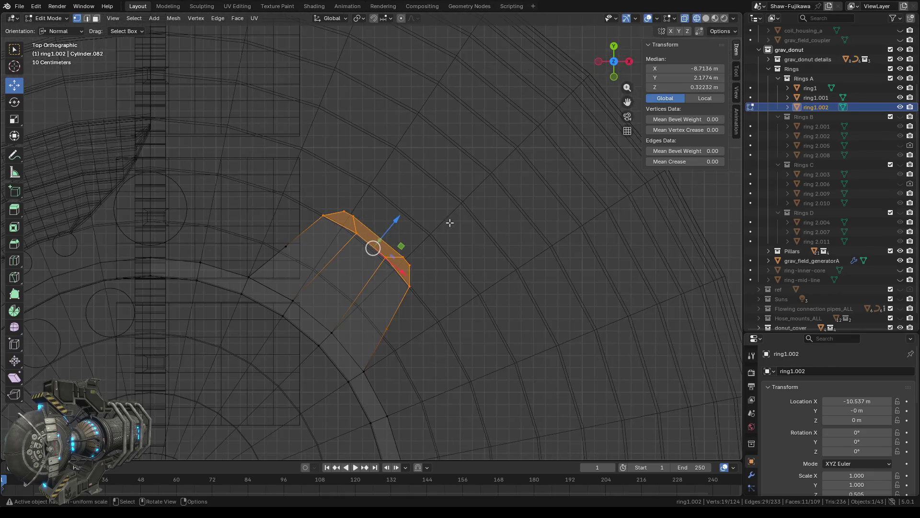
ctrl+drag(372, 316, 402, 359)
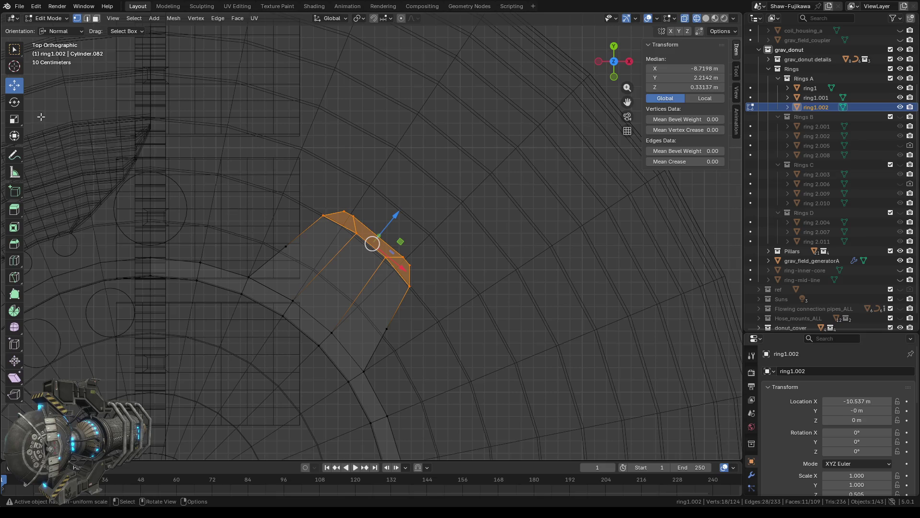
click(16, 120)
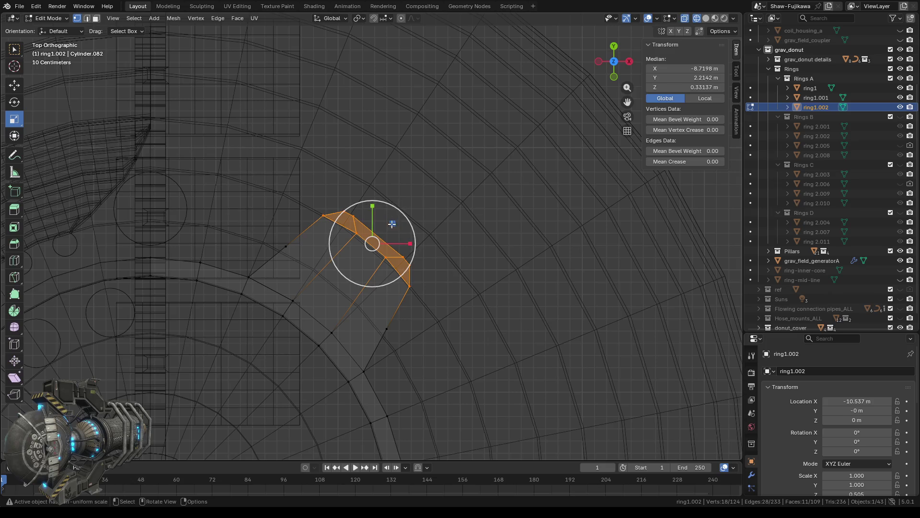
Scale the selected tab tip faces toward their centre with a scale factor of 0.6
drag(392, 223, 386, 230)
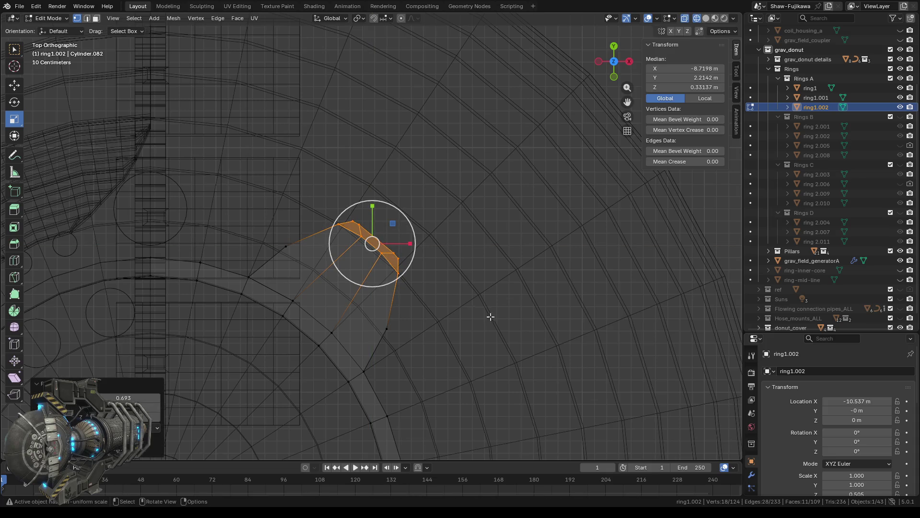
scroll(470, 295, down, 1)
mouse_move(508, 319)
middle_down()
mouse_move(373, 233)
mouse_move(510, 318)
middle_up()
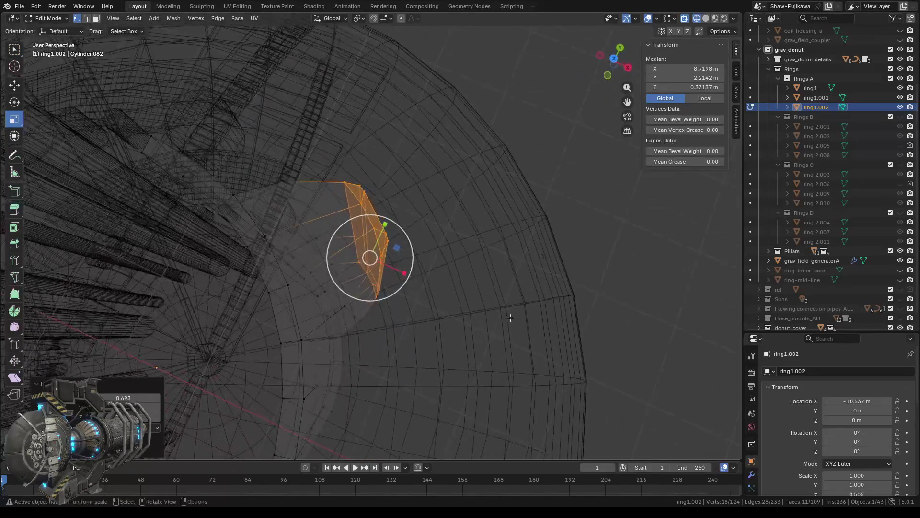
click(131, 397)
key(BackSpace)
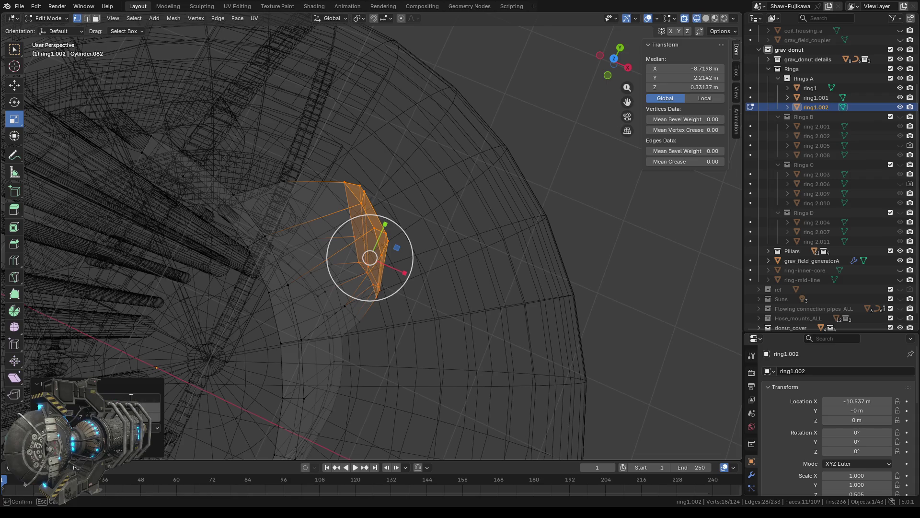
text(0.6)
key(Return)
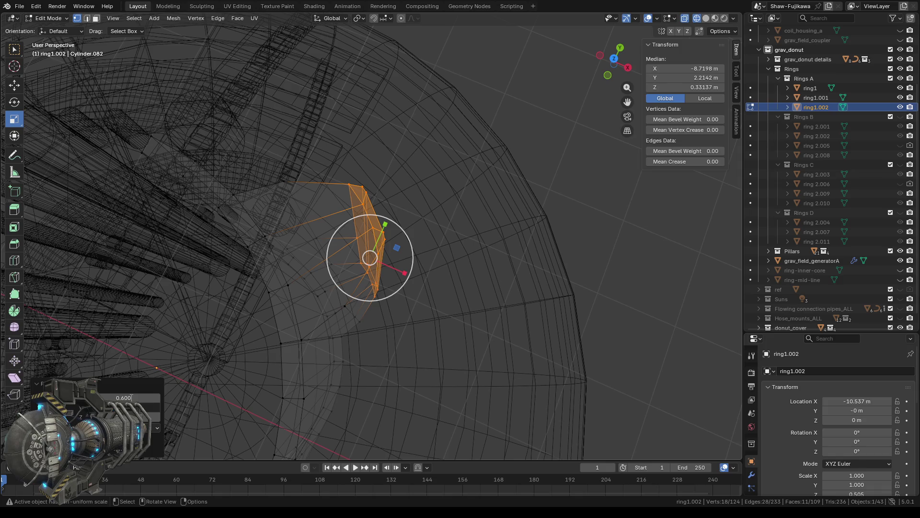
Switch to top orthographic view and box-select the tab tip vertices again
mouse_move(412, 312)
middle_down()
mouse_move(420, 321)
mouse_move(432, 312)
middle_up()
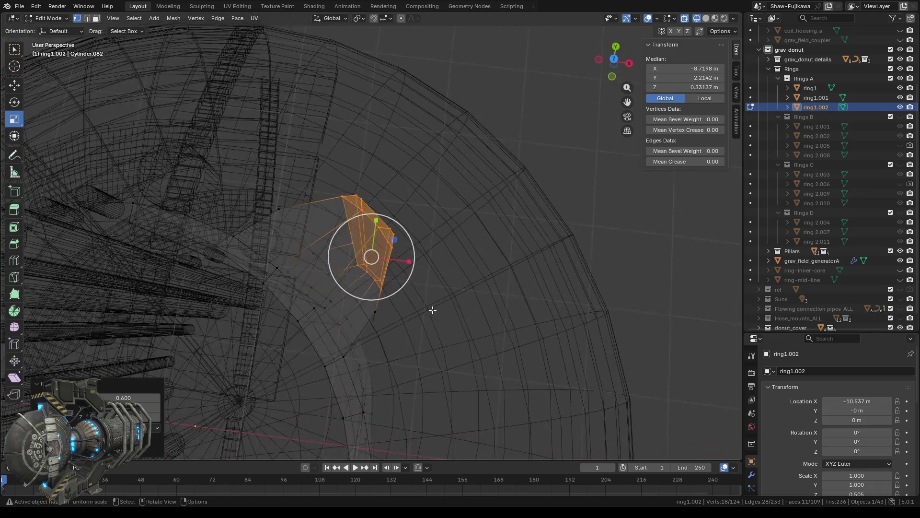
click(616, 61)
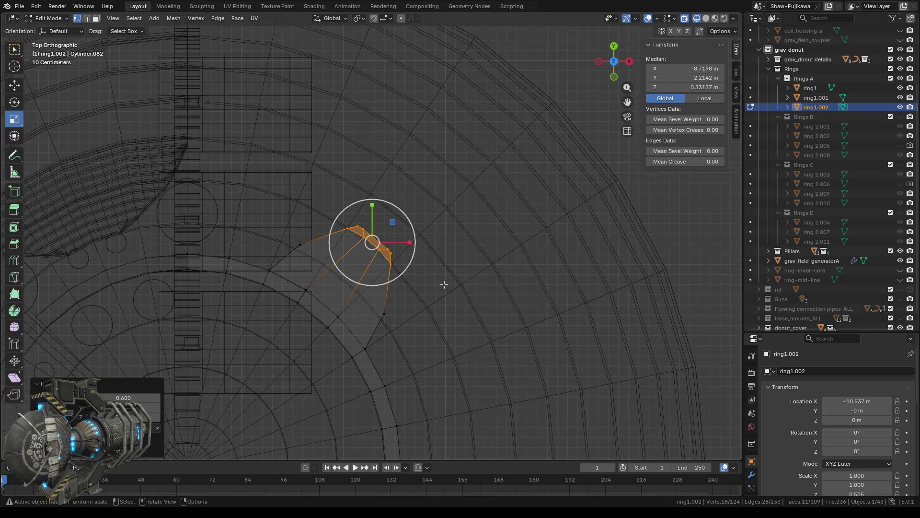
shift+middle_drag(463, 359, 417, 161)
shift+scroll(333, 302, down, 3)
scroll(312, 314, up, 3)
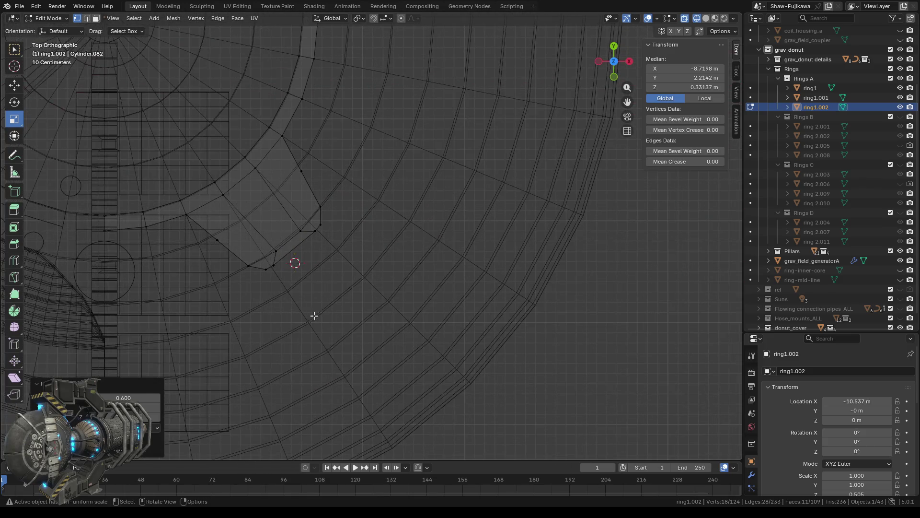
drag(297, 195, 339, 240)
drag(242, 245, 276, 282)
mouse_move(323, 335)
middle_down()
mouse_move(335, 327)
mouse_move(361, 341)
middle_up()
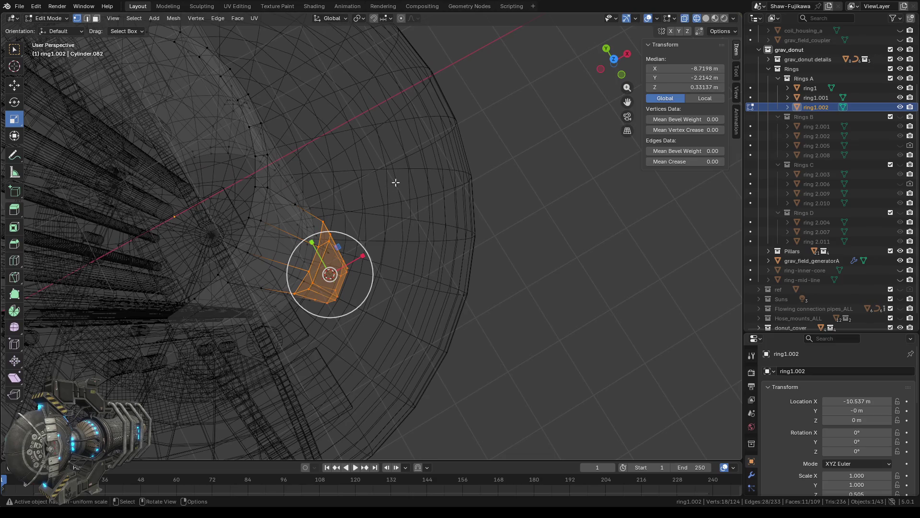
Set transform orientation to Normal and frame the tab in top view
click(61, 31)
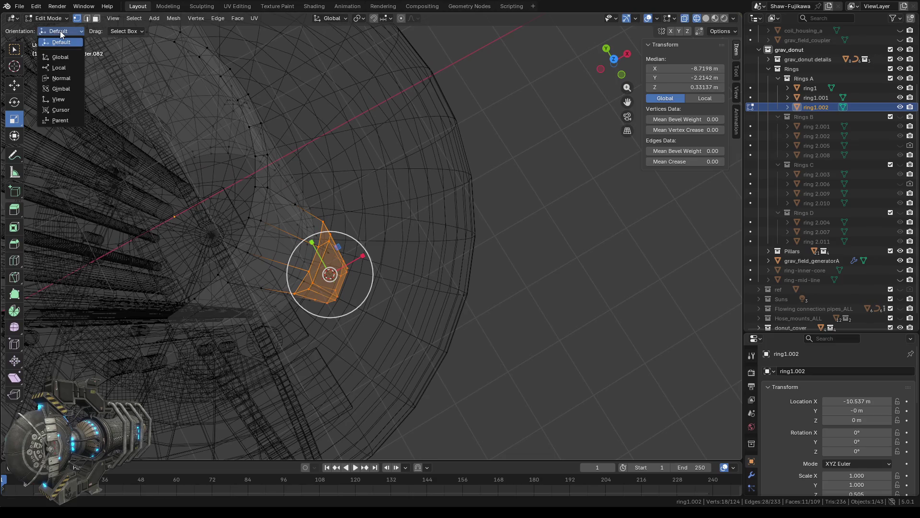
click(63, 77)
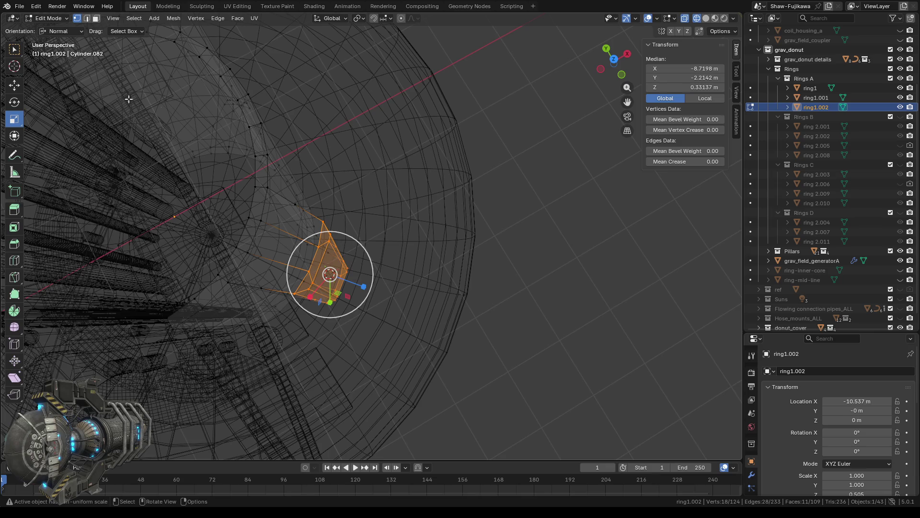
click(613, 57)
scroll(340, 319, up, 4)
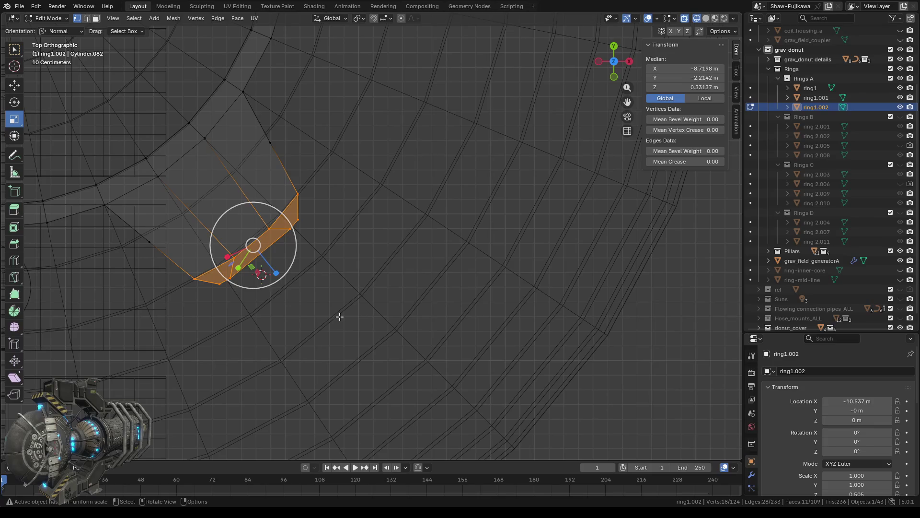
shift+middle_drag(318, 314, 445, 277)
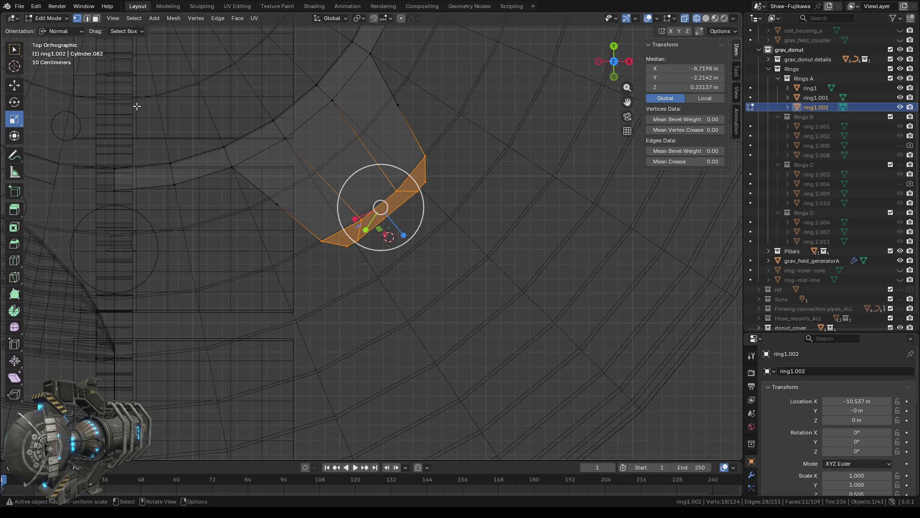
Switch orientation to Gimbal and rescale the tip faces with a factor of 0.6
click(66, 32)
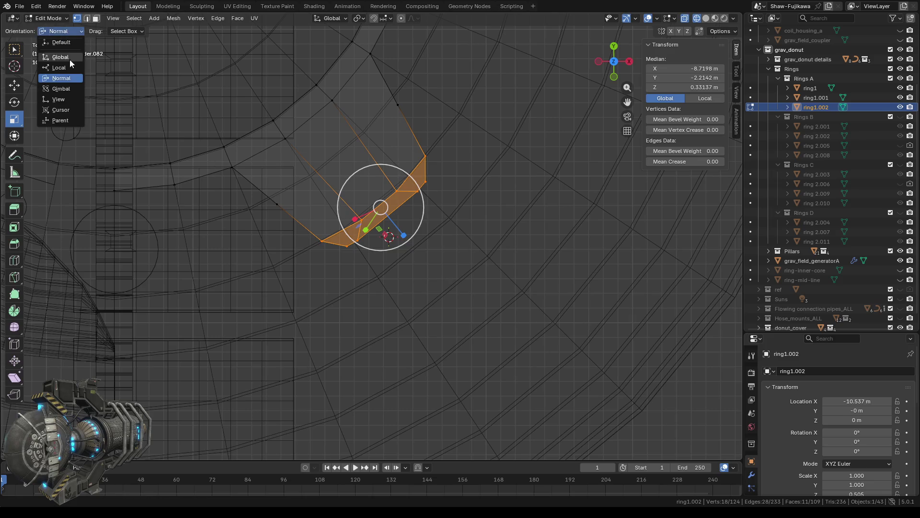
click(66, 88)
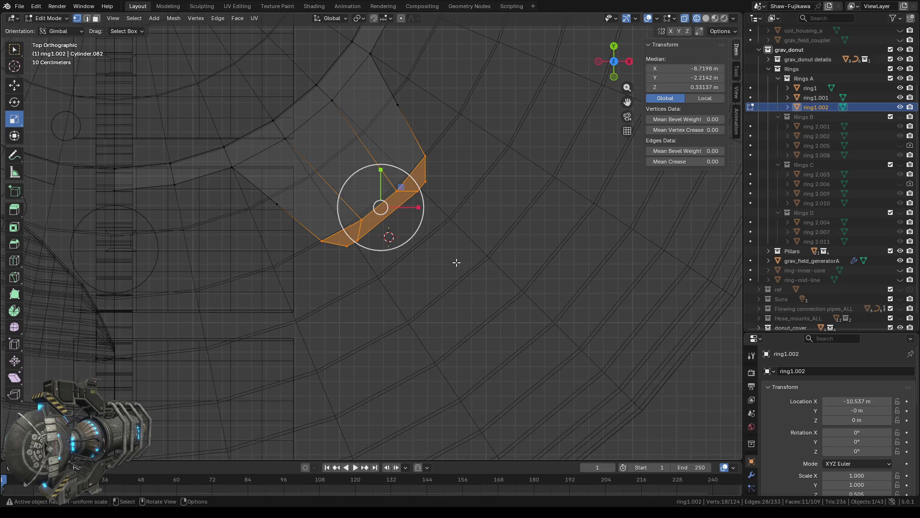
drag(401, 187, 387, 196)
click(135, 397)
key(BackSpace)
text(0.6)
key(Return)
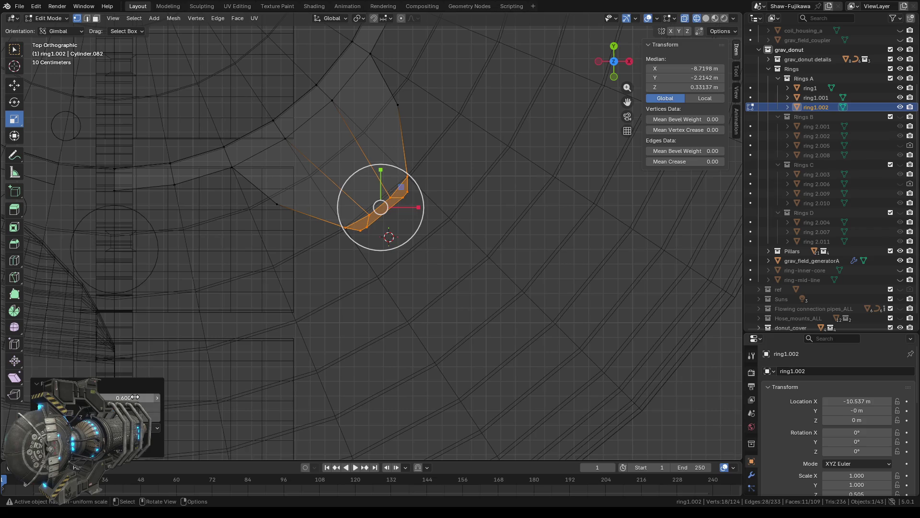
Reset transform orientation to Default and pick the Move tool
click(69, 30)
click(62, 42)
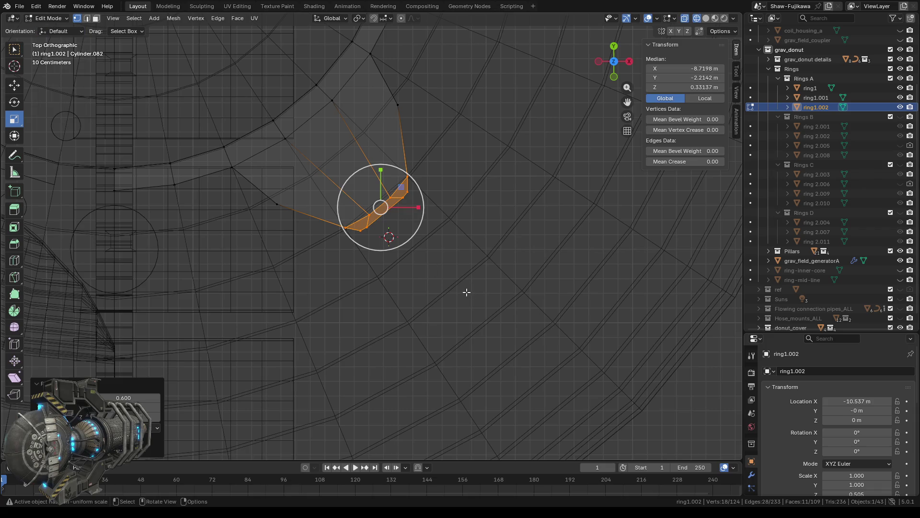
click(14, 87)
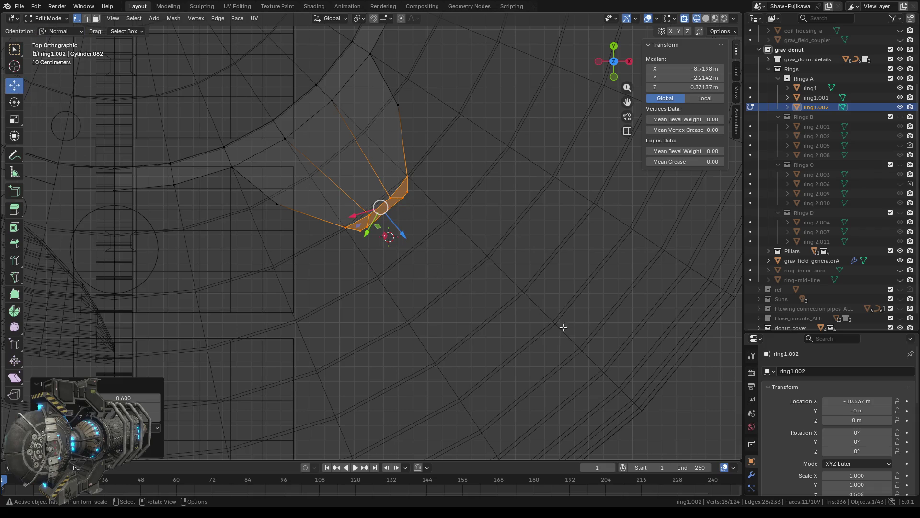
Cycle the transform orientation through Local and Gimbal, ending on Cursor
scroll(551, 321, down, 5)
scroll(455, 275, up, 1)
scroll(417, 240, up, 2)
scroll(421, 216, up, 2)
click(59, 31)
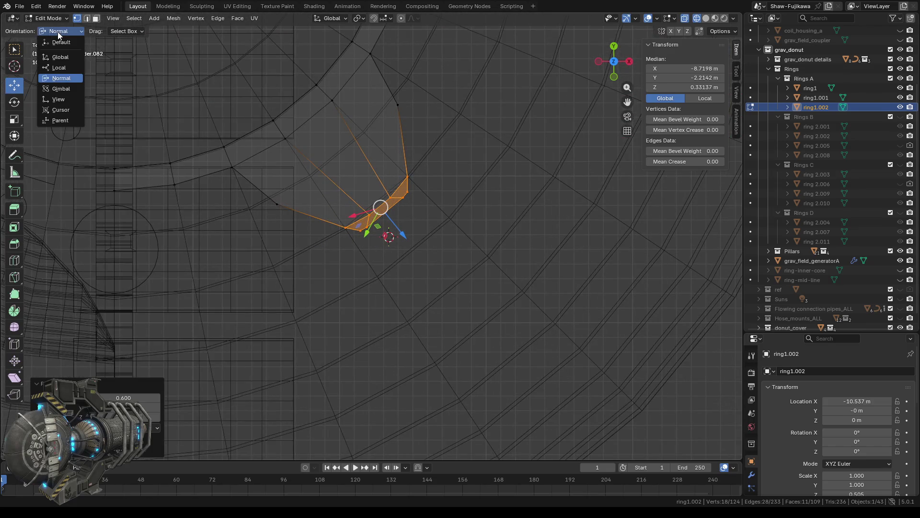
click(64, 67)
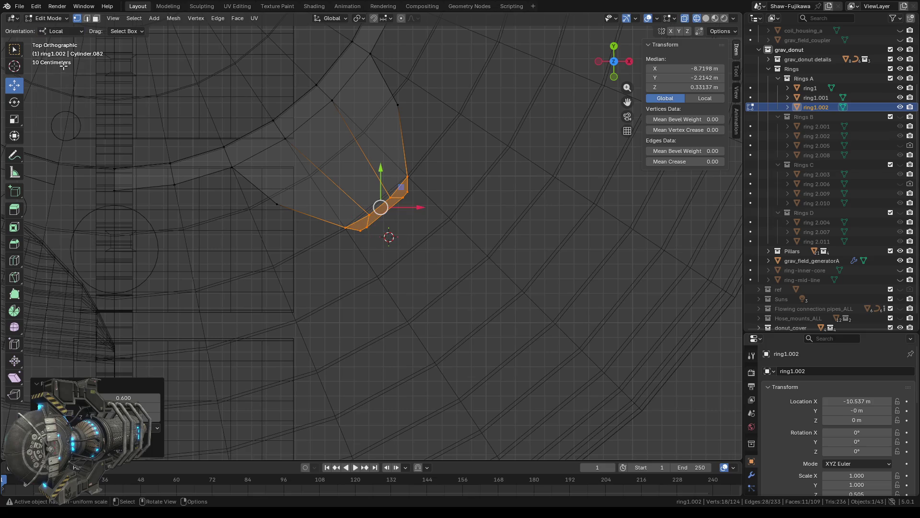
click(54, 32)
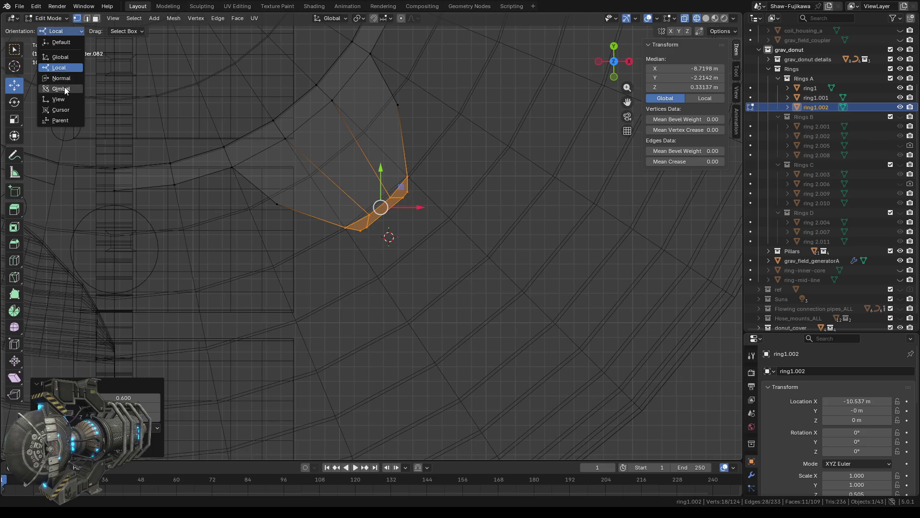
click(64, 88)
click(54, 31)
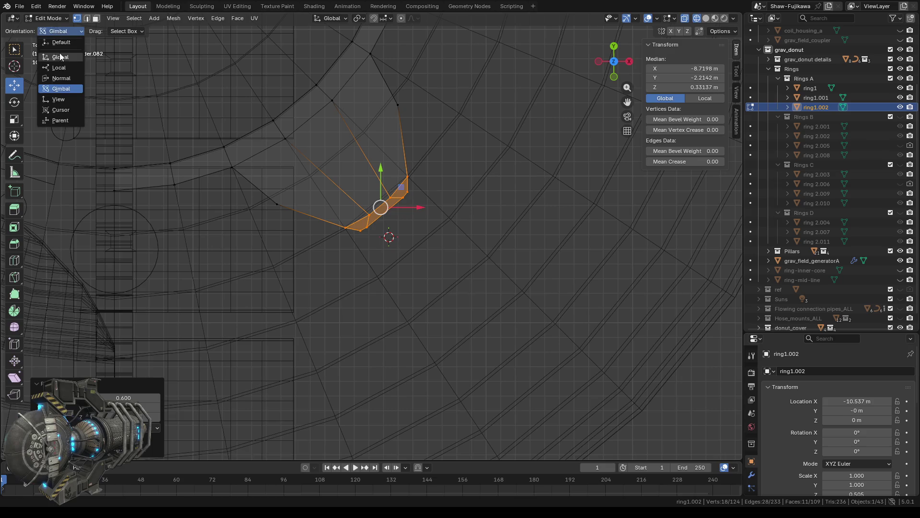
click(58, 108)
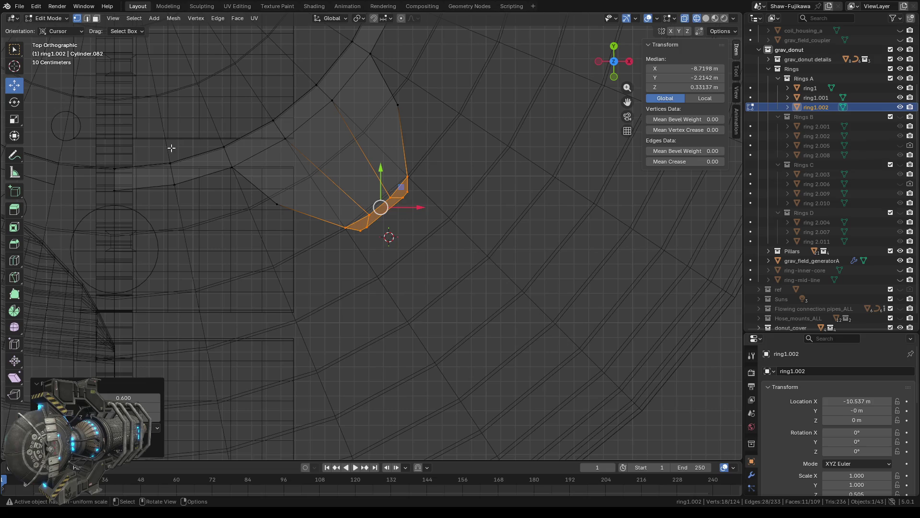
Snap the 3D cursor to the selected tab vertices and open the Drag selection options
right_click(453, 282)
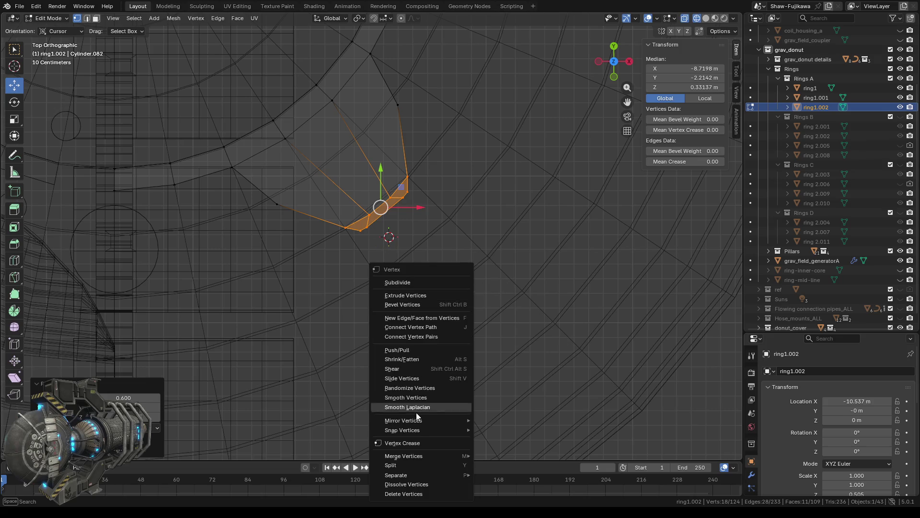
mouse_move(410, 429)
click(528, 400)
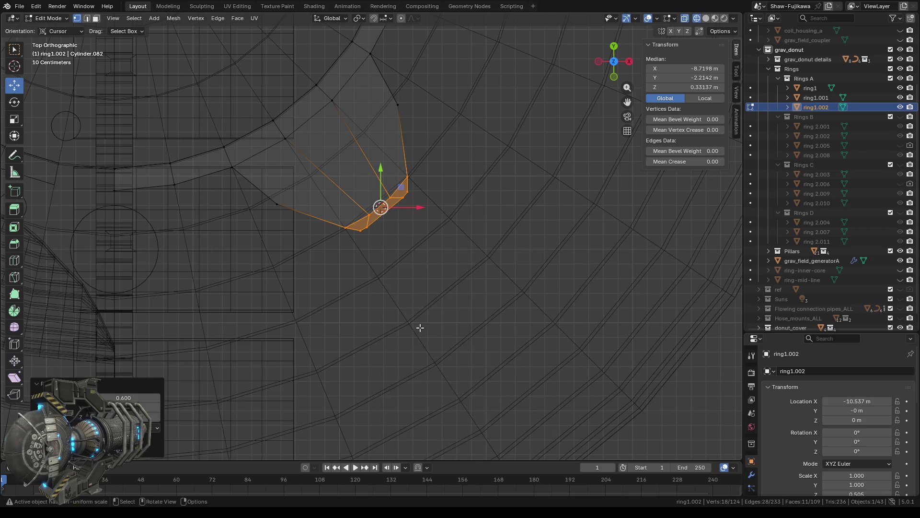
click(122, 32)
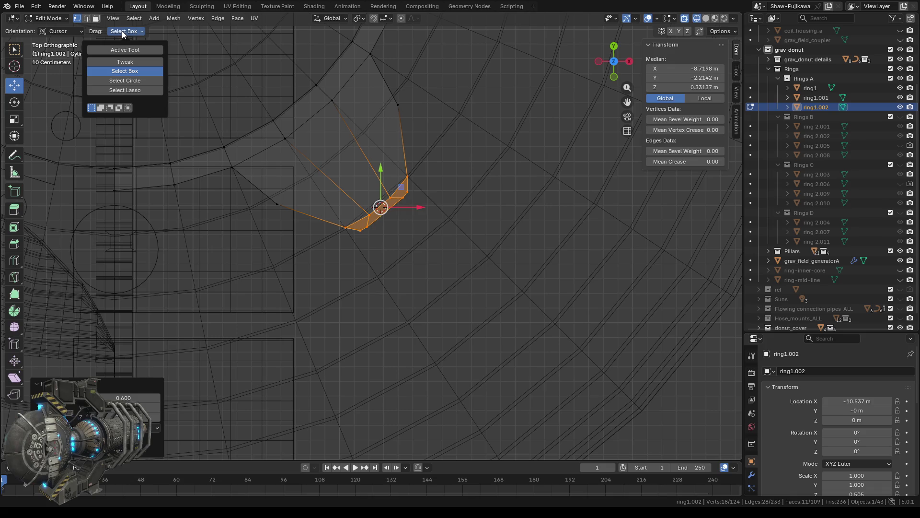
Keep box selection, then try a small move of the tab vertices and undo it
click(124, 31)
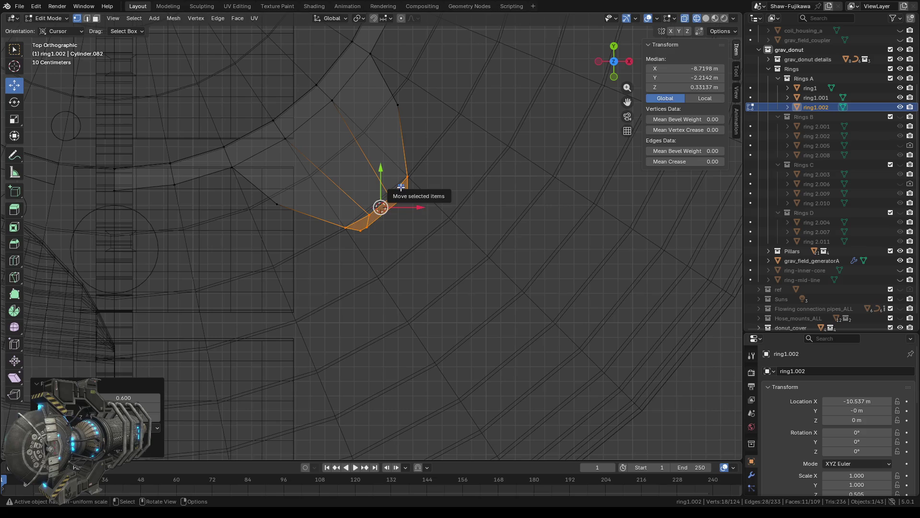
mouse_move(401, 186)
mouse_down()
mouse_move(383, 164)
mouse_move(393, 182)
mouse_up()
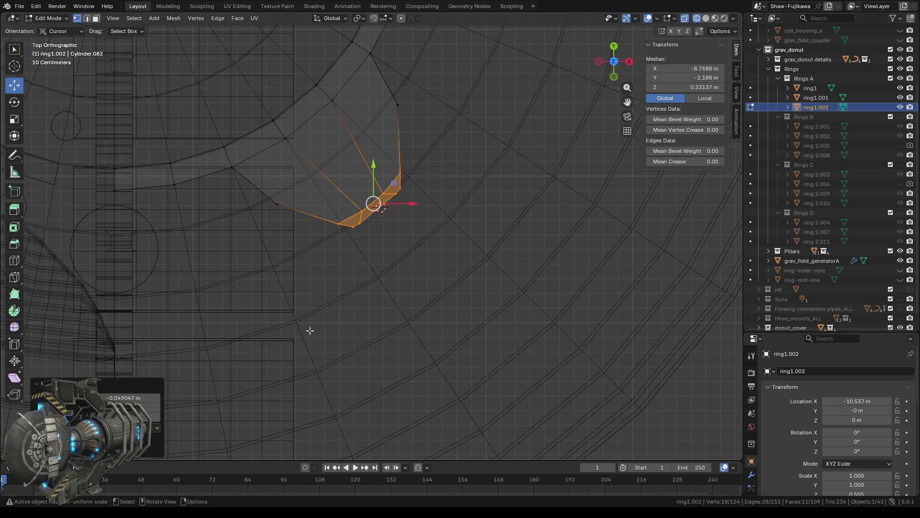
key(ctrl+z)
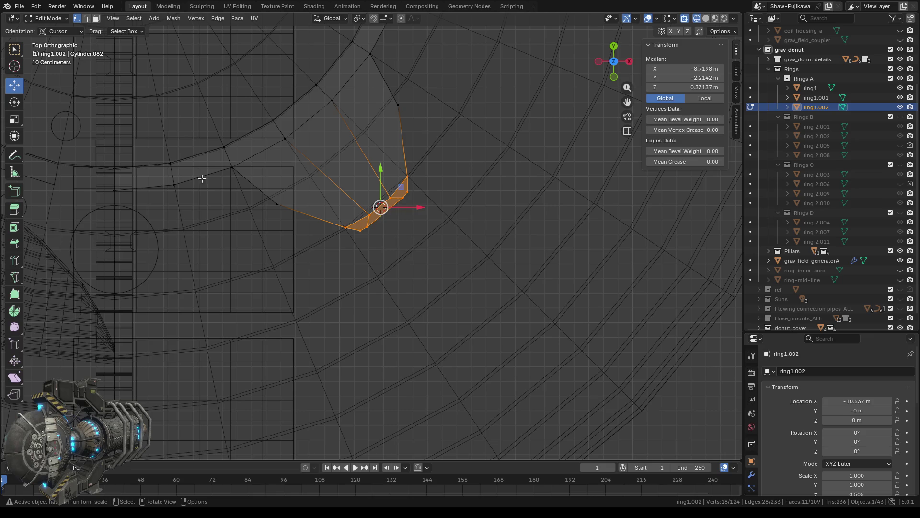
Pick the Transform tool and try Global, Local and Gimbal orientations
click(20, 139)
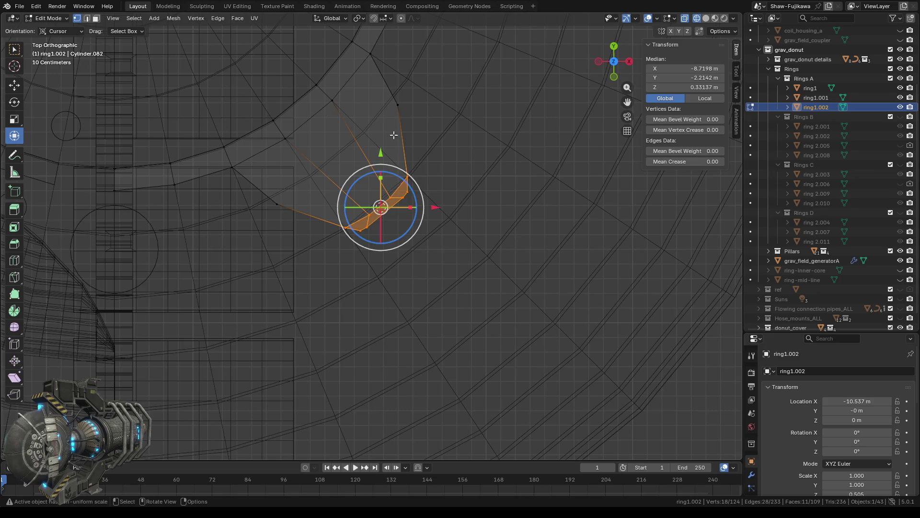
click(63, 30)
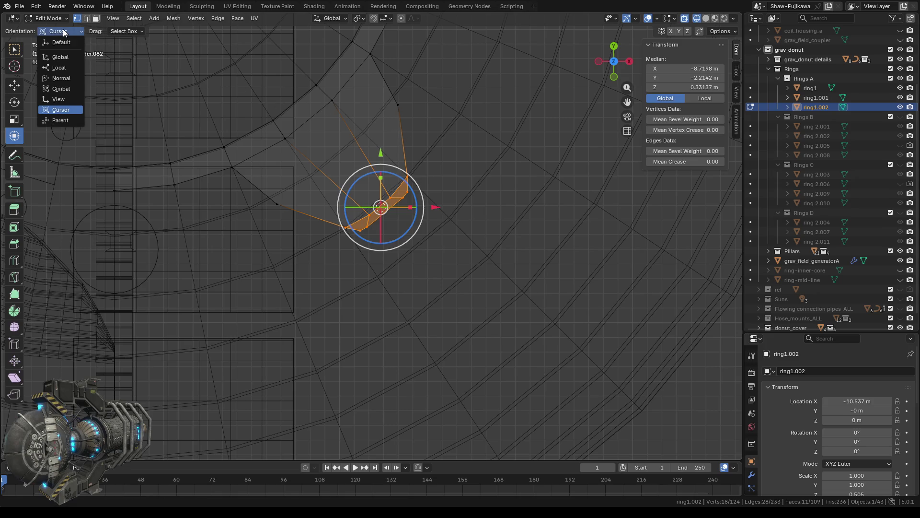
click(63, 57)
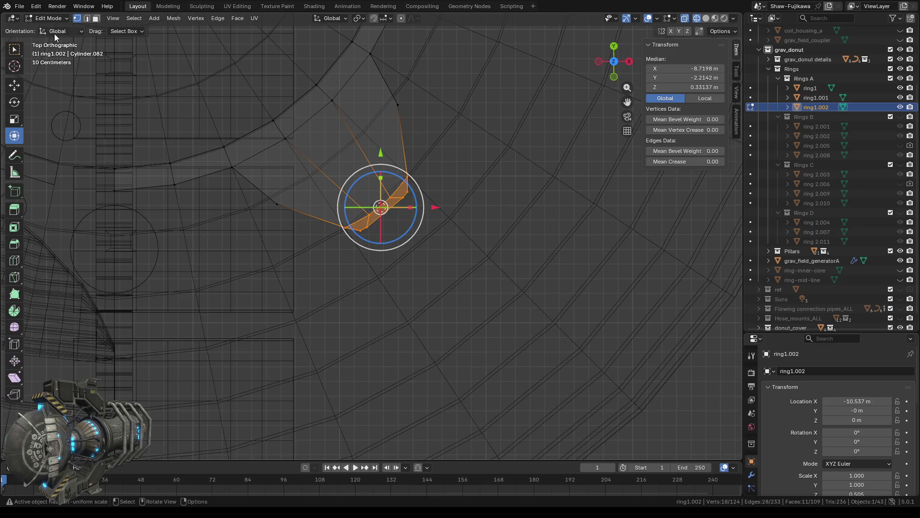
click(55, 32)
click(58, 67)
click(50, 29)
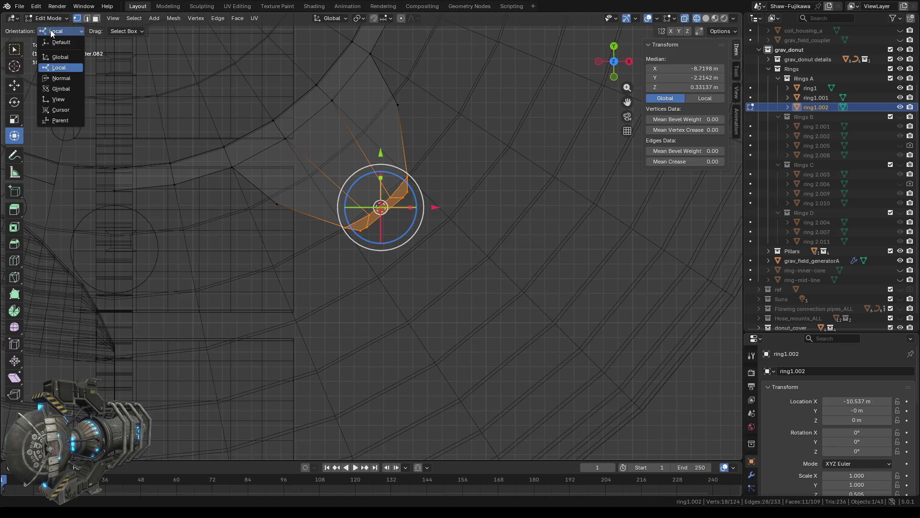
click(63, 88)
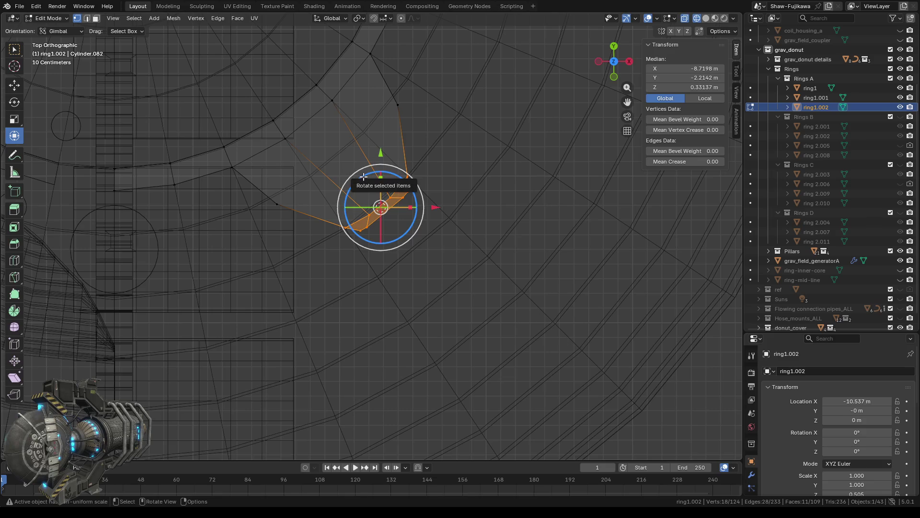
Undo a trial 12-degree rotation of the tab and set orientation back to Default
drag(362, 176, 360, 180)
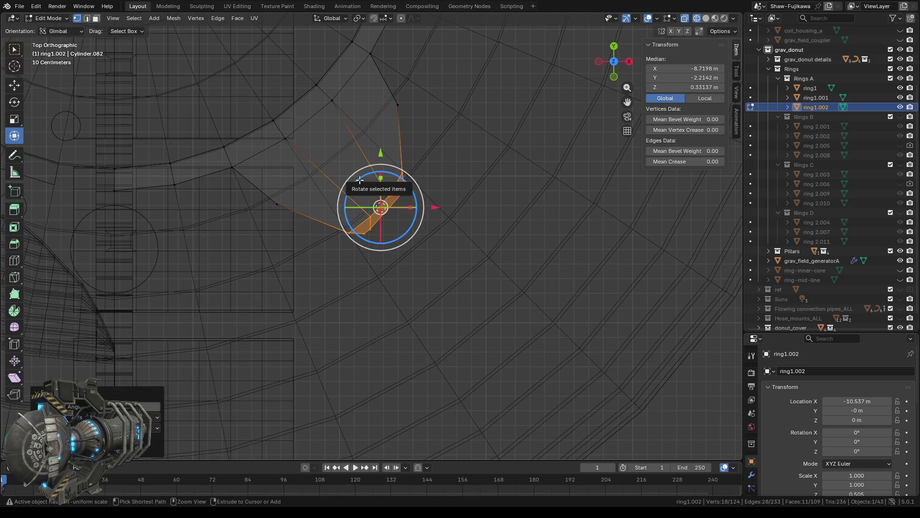
key(ctrl+z)
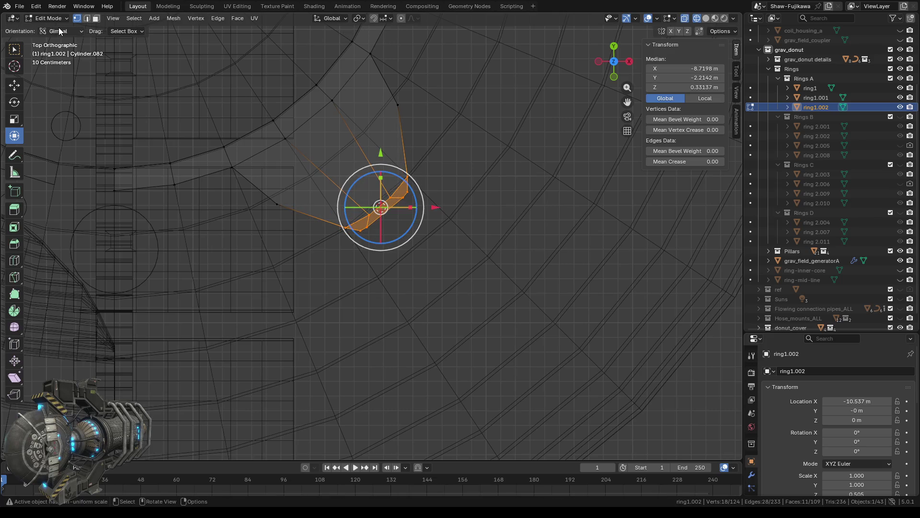
click(58, 31)
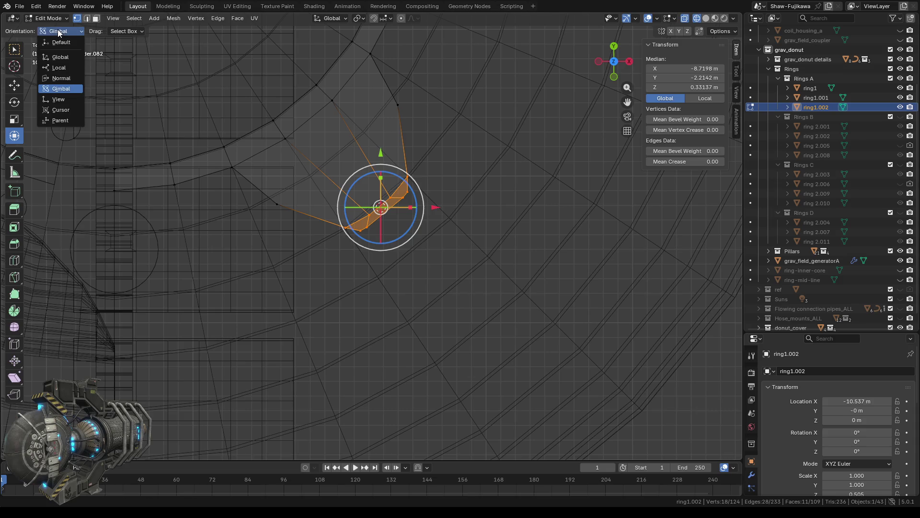
click(60, 42)
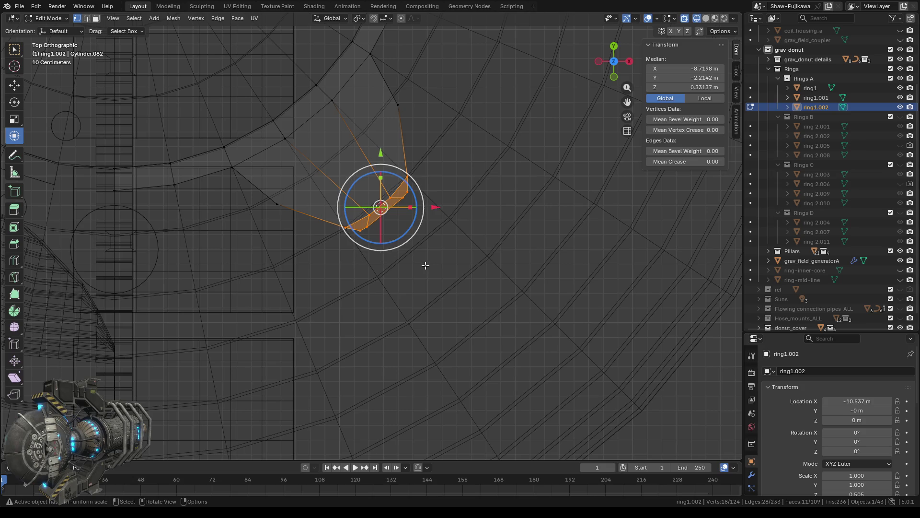
Deselect all of the ring's geometry, orbit around it, and return to top view
scroll(425, 265, down, 5)
scroll(425, 266, up, 5)
click(447, 281)
scroll(444, 284, down, 3)
scroll(444, 285, down, 2)
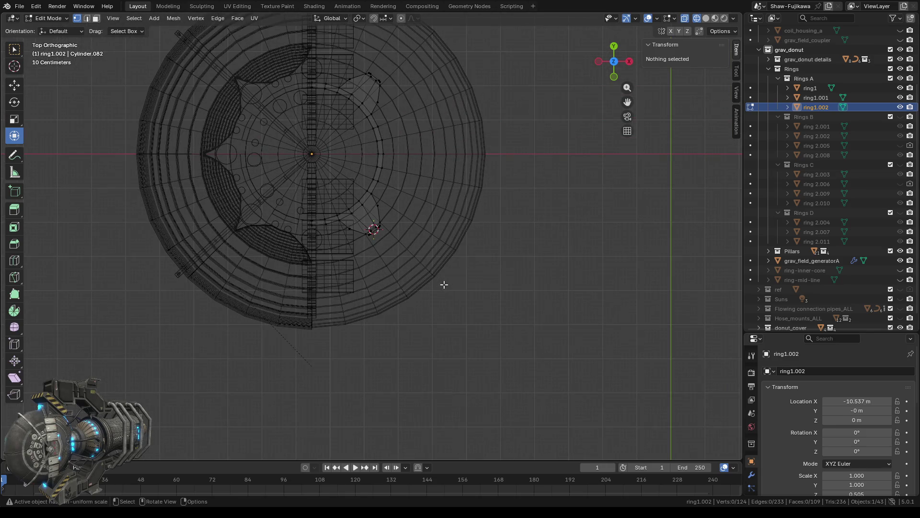
scroll(444, 283, up, 2)
mouse_move(487, 290)
middle_down()
mouse_move(460, 229)
mouse_move(485, 225)
mouse_move(456, 273)
mouse_move(497, 163)
mouse_move(404, 332)
mouse_move(430, 232)
mouse_move(419, 269)
mouse_move(425, 254)
middle_up()
middle_drag(393, 356, 459, 270)
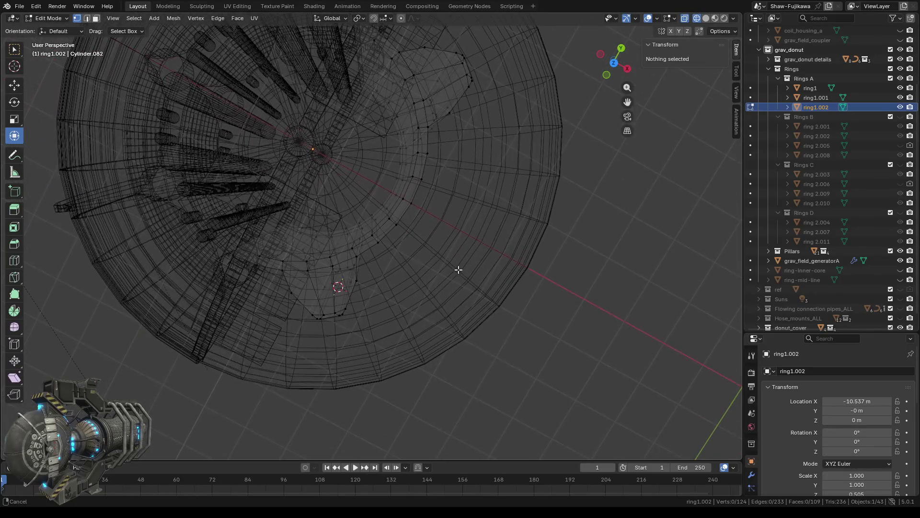
click(614, 63)
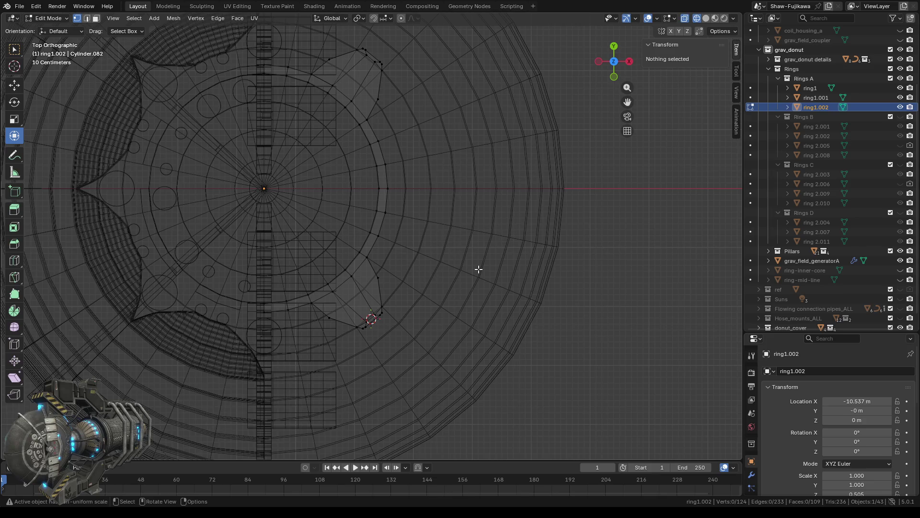
scroll(424, 288, up, 2)
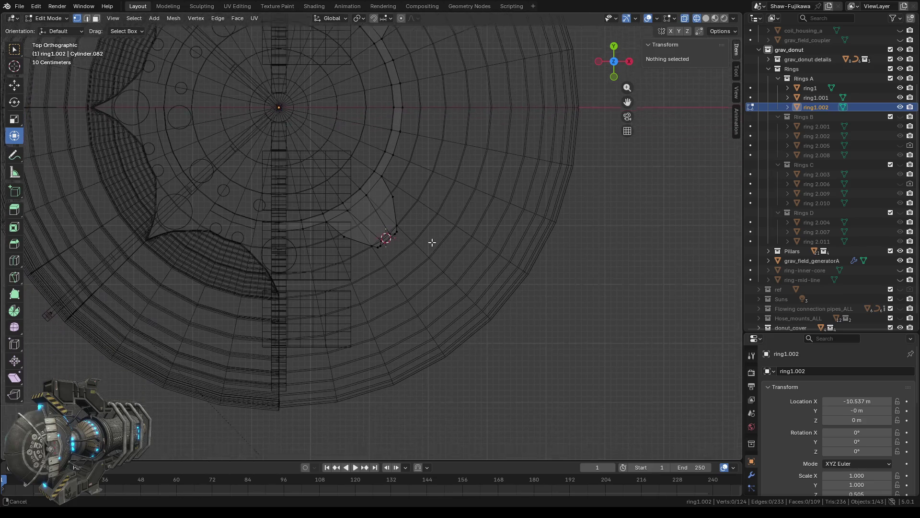
scroll(431, 242, up, 1)
mouse_move(475, 273)
shift+middle_down()
mouse_move(427, 284)
mouse_move(439, 275)
mouse_move(442, 301)
shift+middle_up()
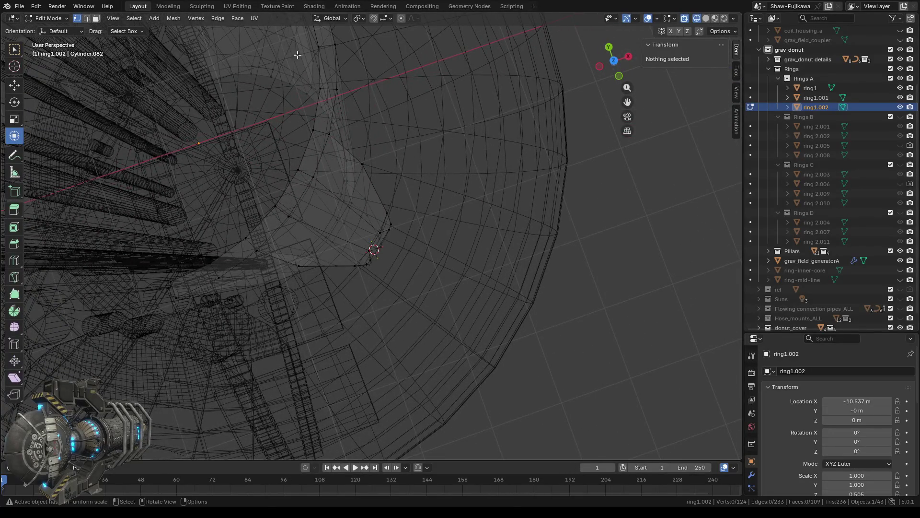
click(615, 62)
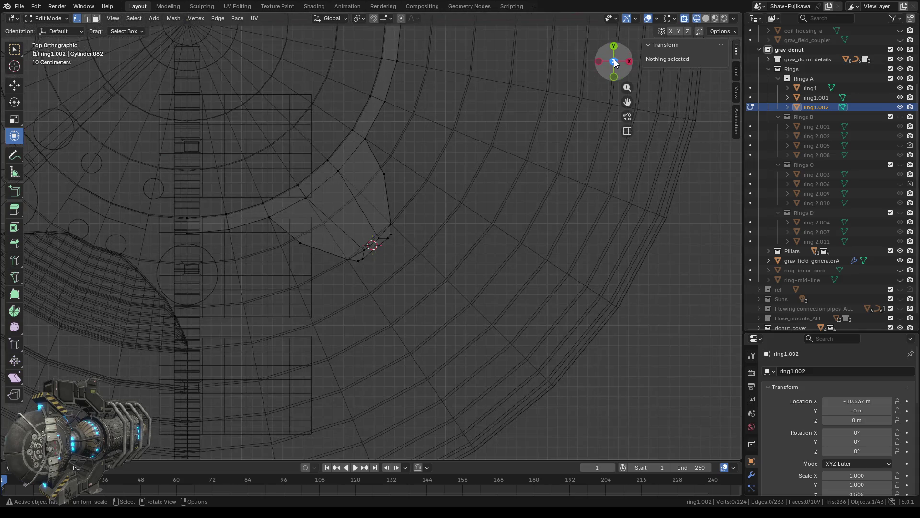
Switch to Solid shading and hide grav_field_generatorA in the outliner
click(706, 19)
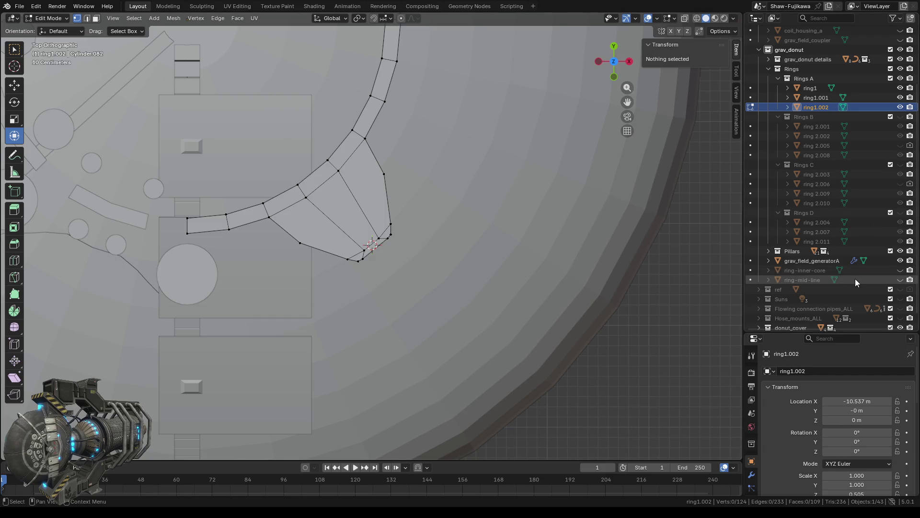
click(900, 260)
scroll(428, 259, down, 2)
scroll(428, 259, down, 2)
scroll(428, 259, down, 1)
scroll(428, 259, up, 1)
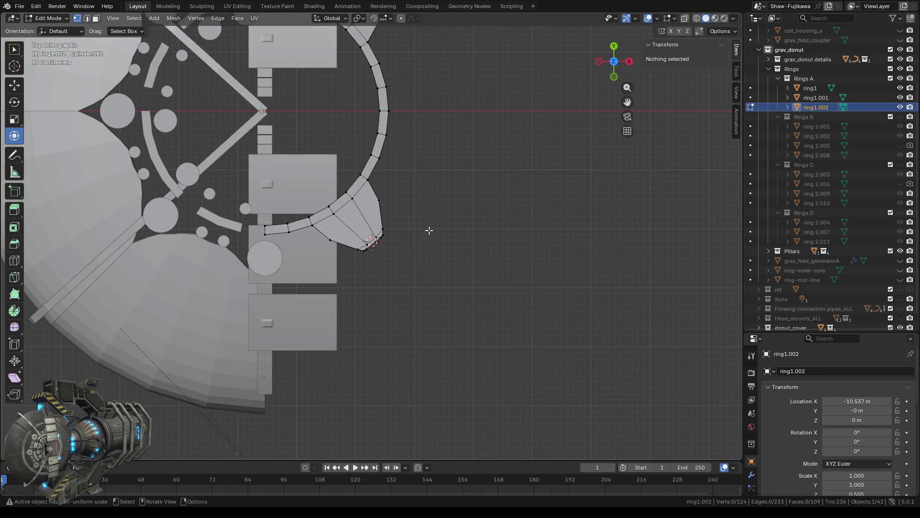
Return to Object Mode and add a mesh cylinder at the lower tab tip cursor
click(154, 19)
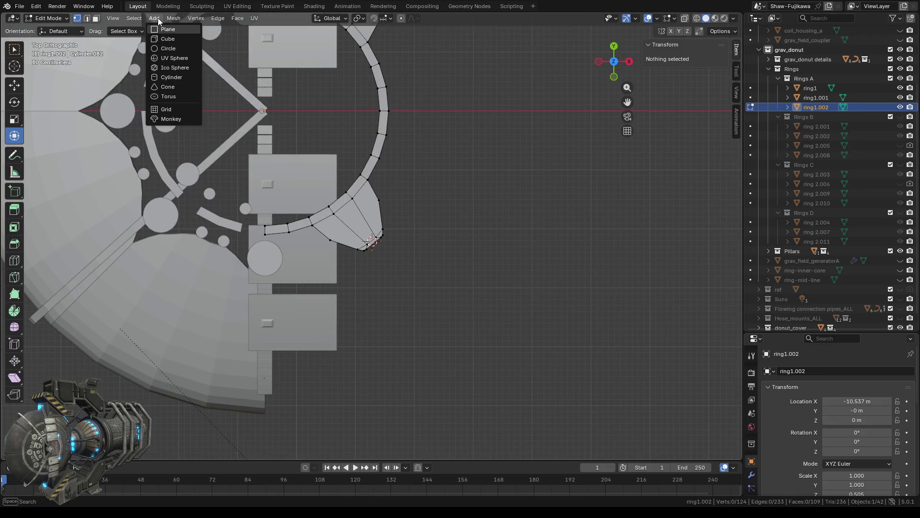
key(Tab)
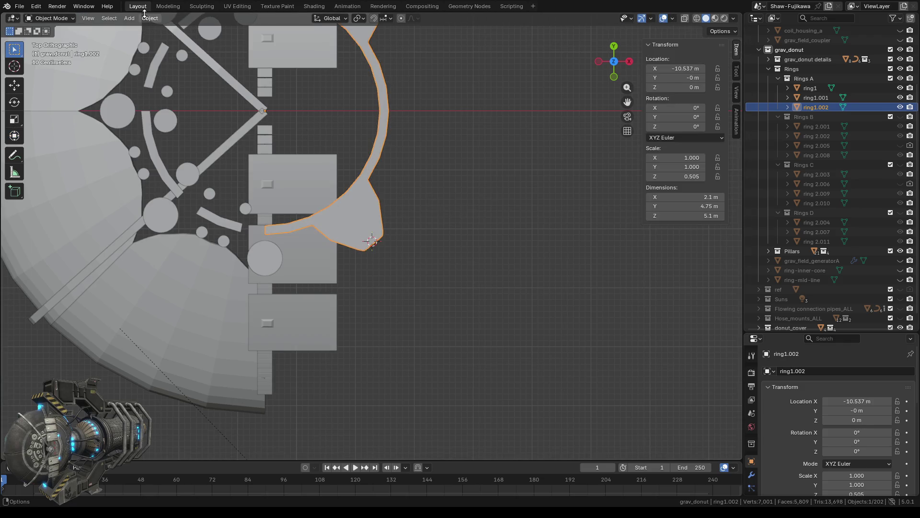
click(134, 18)
mouse_move(142, 29)
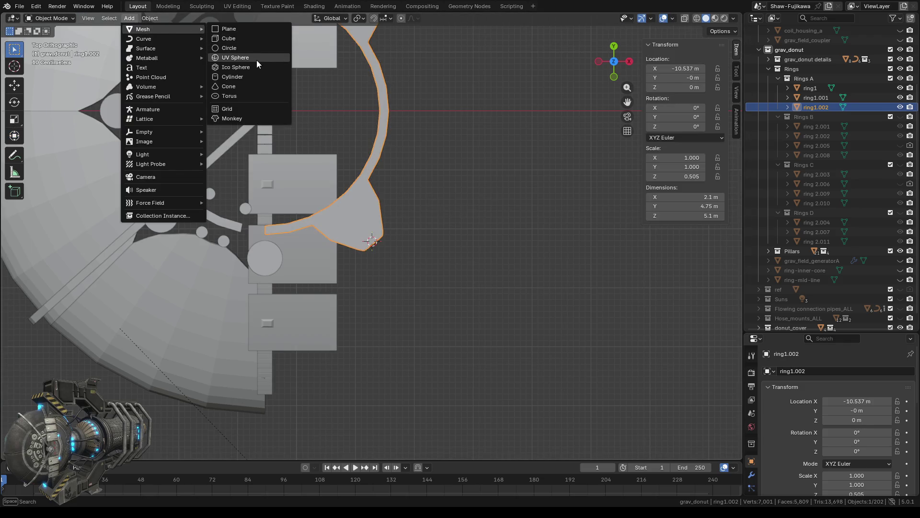
click(230, 77)
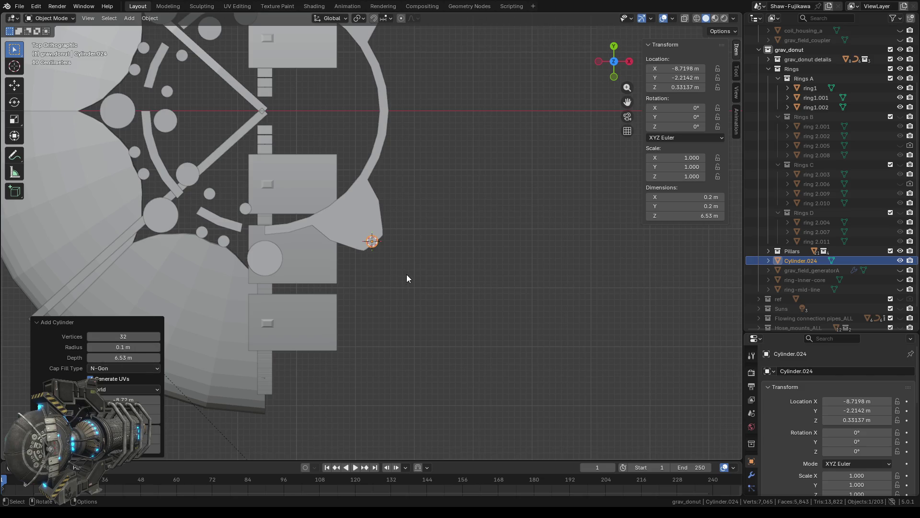
Set the new cylinder's radius to 0.25 m in the Add Cylinder panel
scroll(407, 275, up, 6)
drag(102, 348, 135, 348)
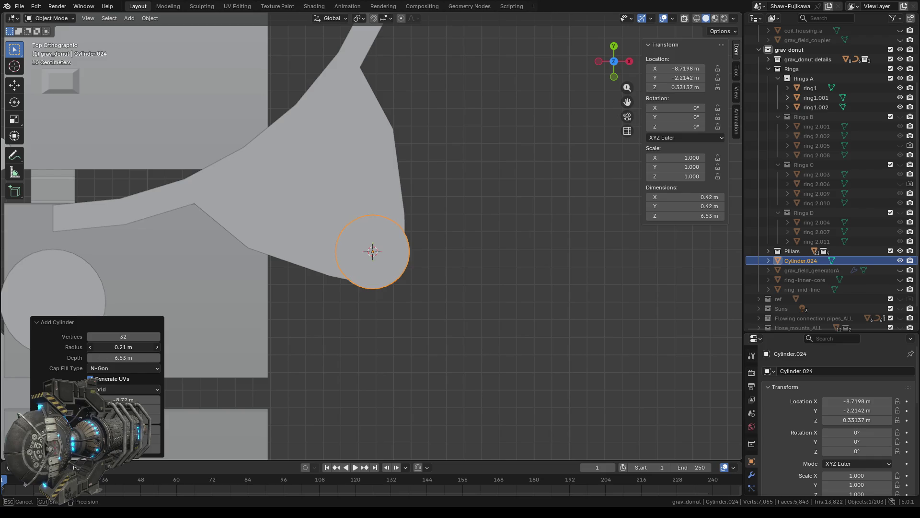
click(123, 348)
key(BackSpace)
key(Return)
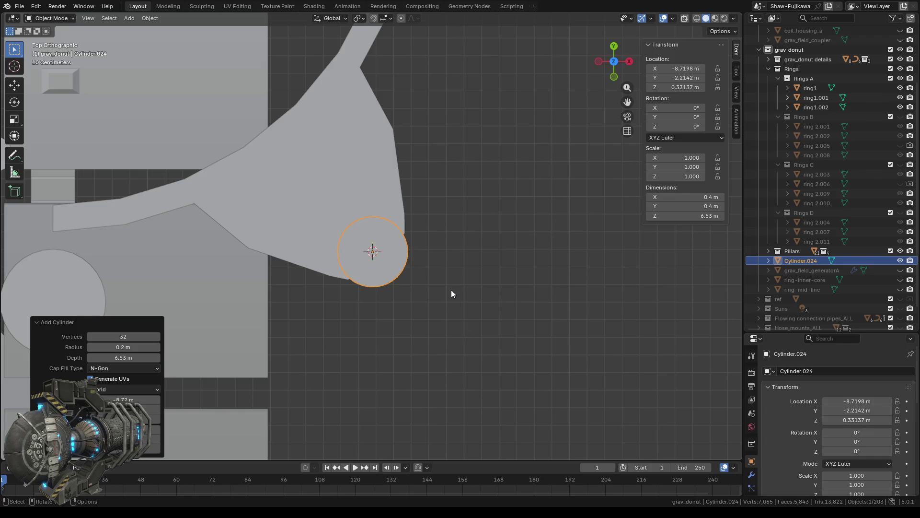
click(131, 348)
key(BackSpace)
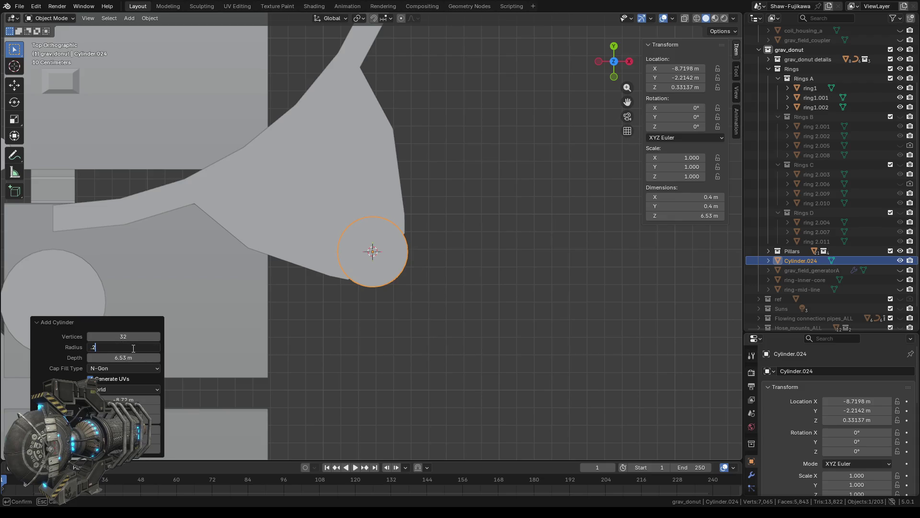
text(5)
key(Return)
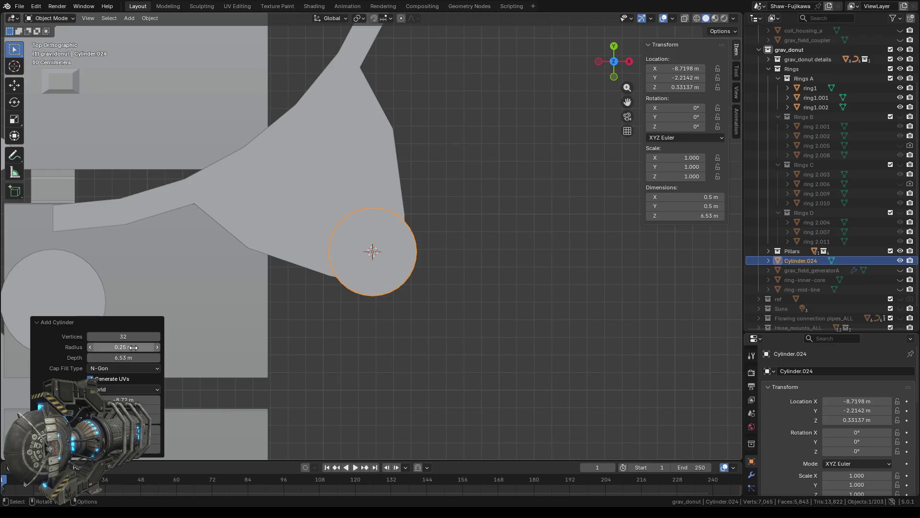
Bring the upper notch tab into view and enter Edit Mode
scroll(459, 237, down, 6)
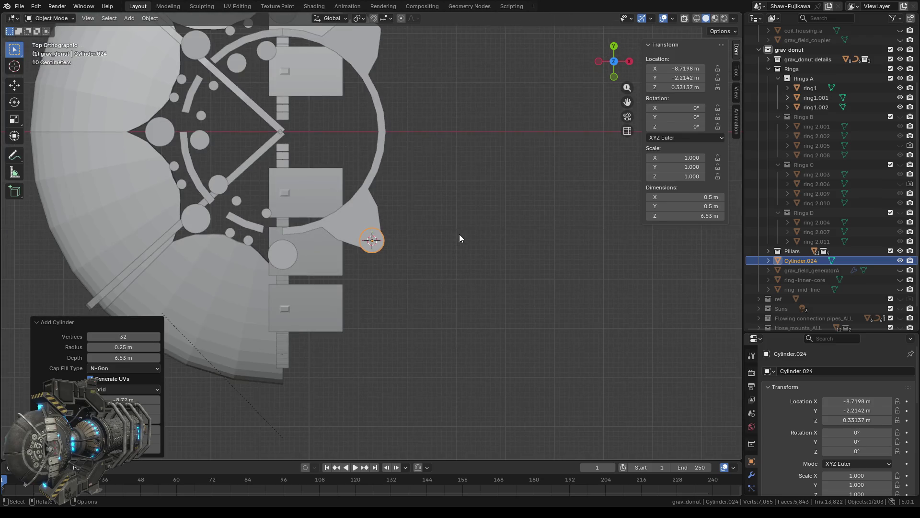
shift+middle_drag(433, 97, 410, 267)
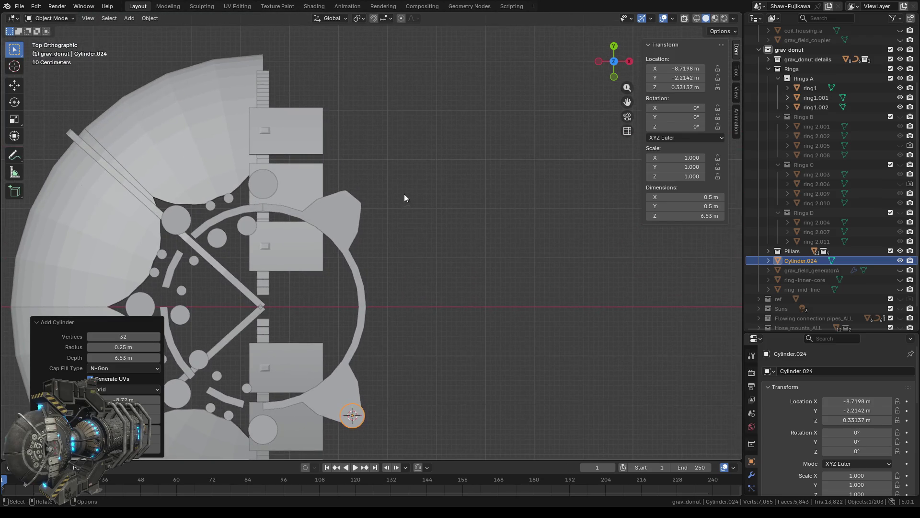
scroll(404, 194, up, 2)
key(Tab)
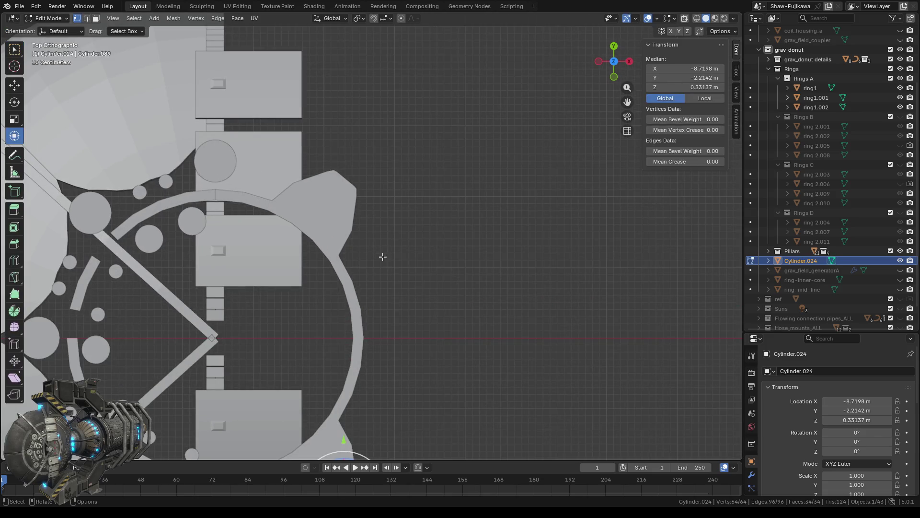
Edit ring1.002 in wireframe view and box-select the upper tab tip vertices
key(Tab)
click(331, 217)
key(Tab)
scroll(378, 151, up, 2)
click(696, 18)
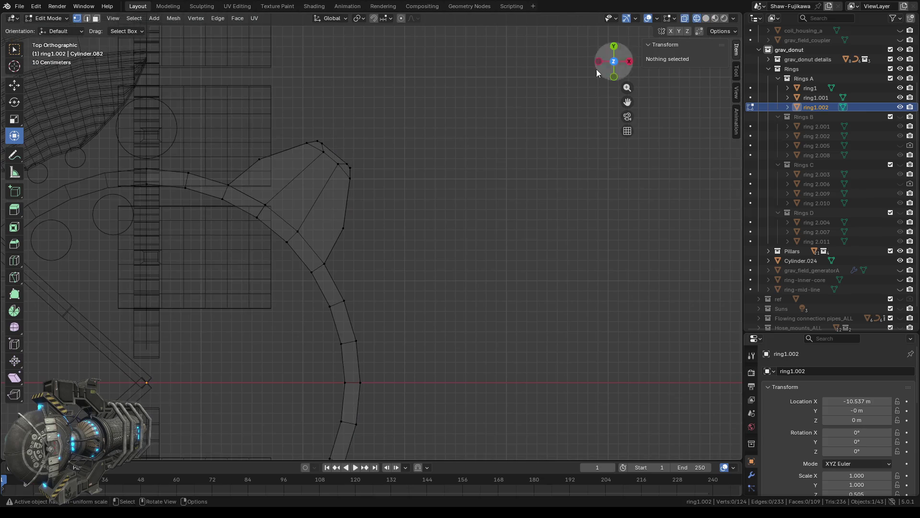
drag(300, 128, 376, 192)
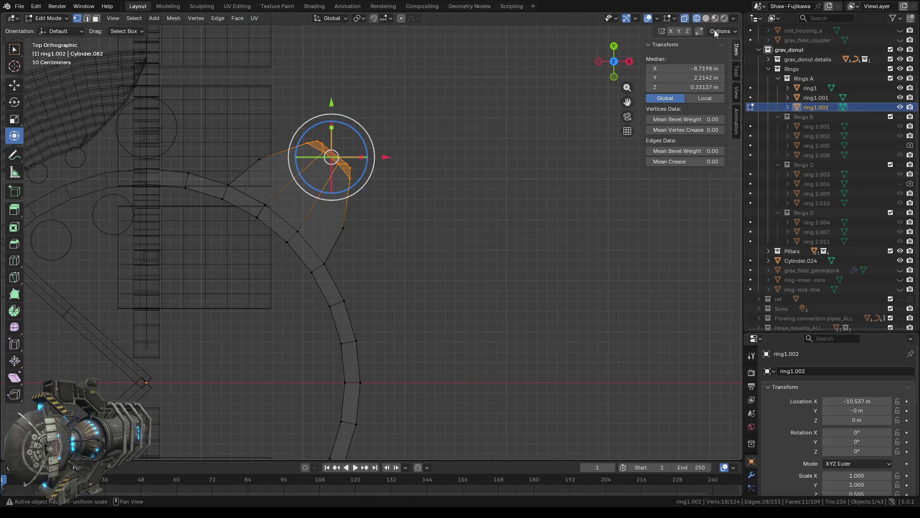
key(w)
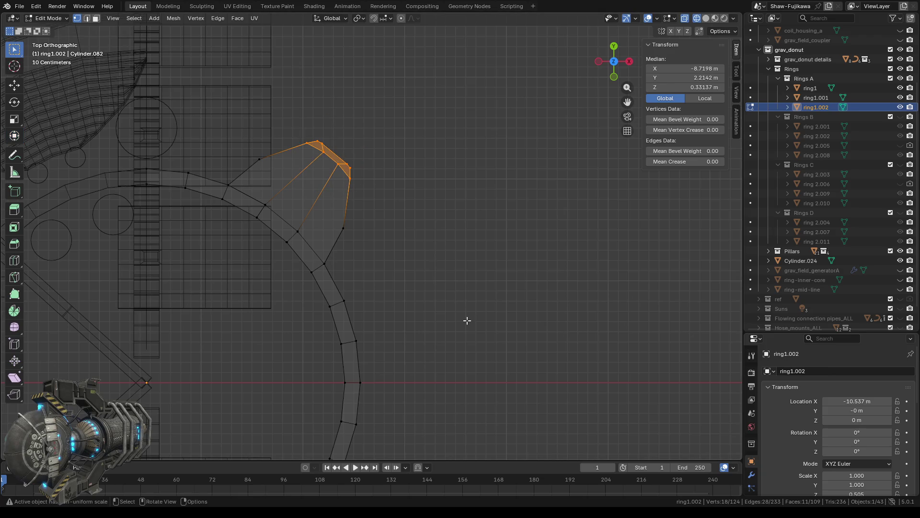
Snap the 3D cursor to the selected upper tab tip vertices
middle_drag(466, 320, 436, 283)
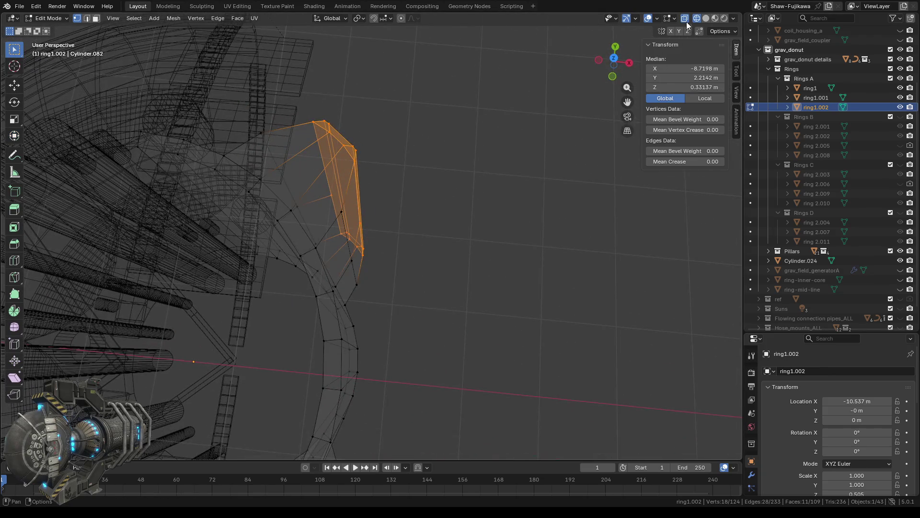
click(614, 59)
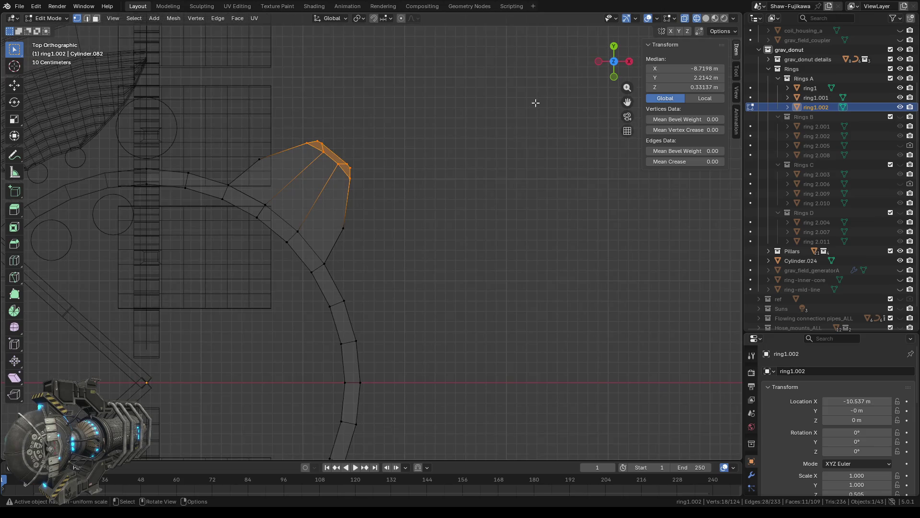
right_click(426, 202)
mouse_move(386, 348)
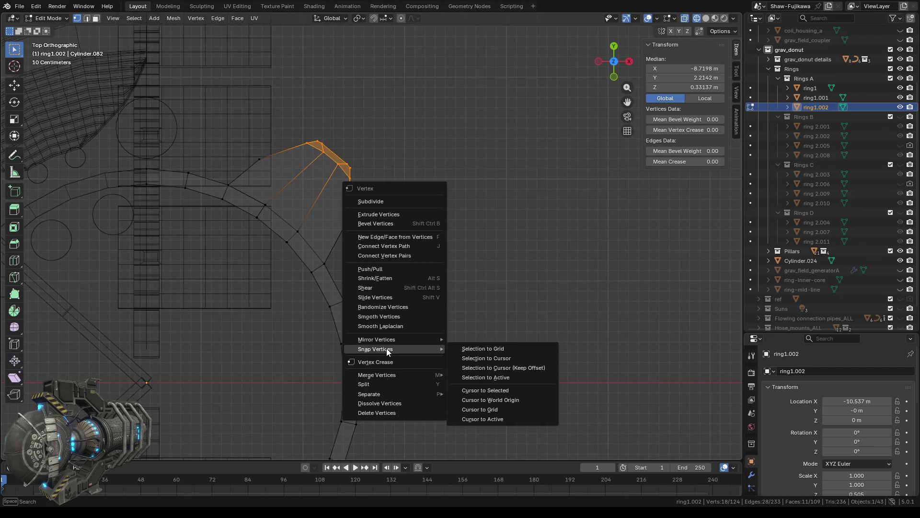
click(501, 389)
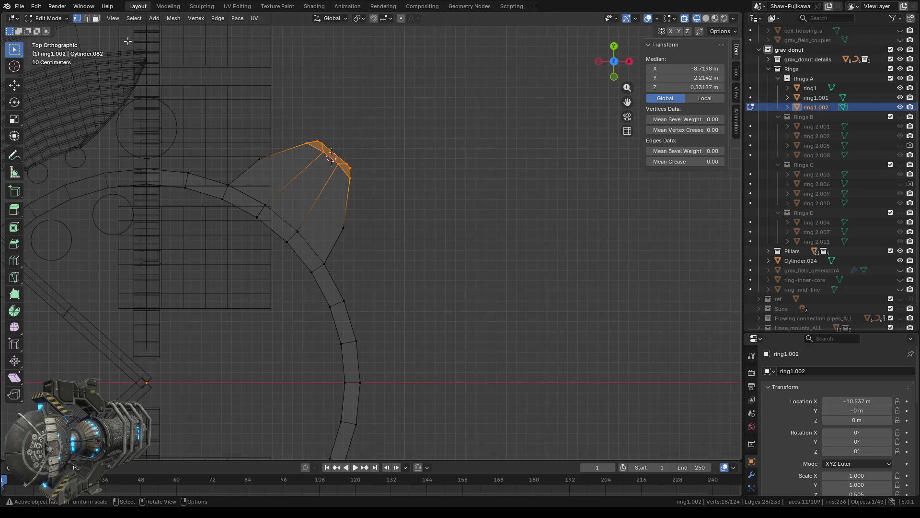
In Object Mode, add a cylinder at the cursor, then deselect it
key(Tab)
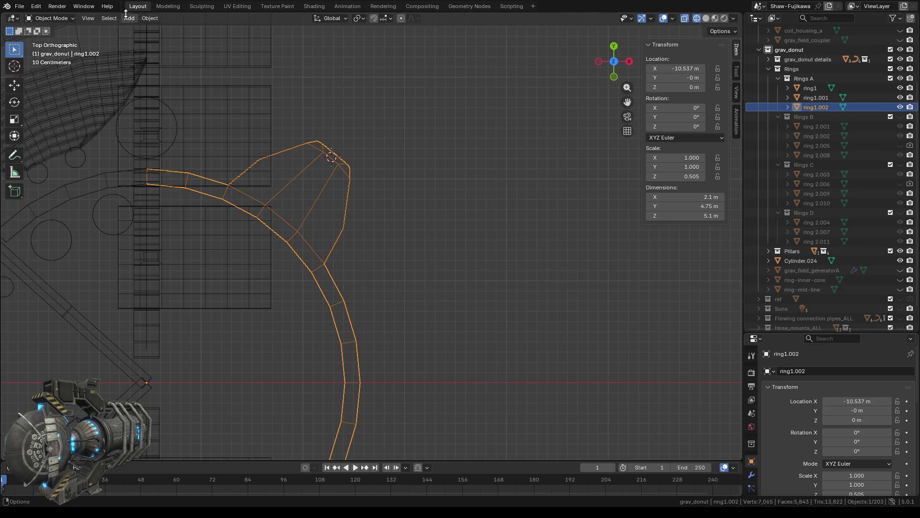
click(129, 18)
mouse_move(158, 29)
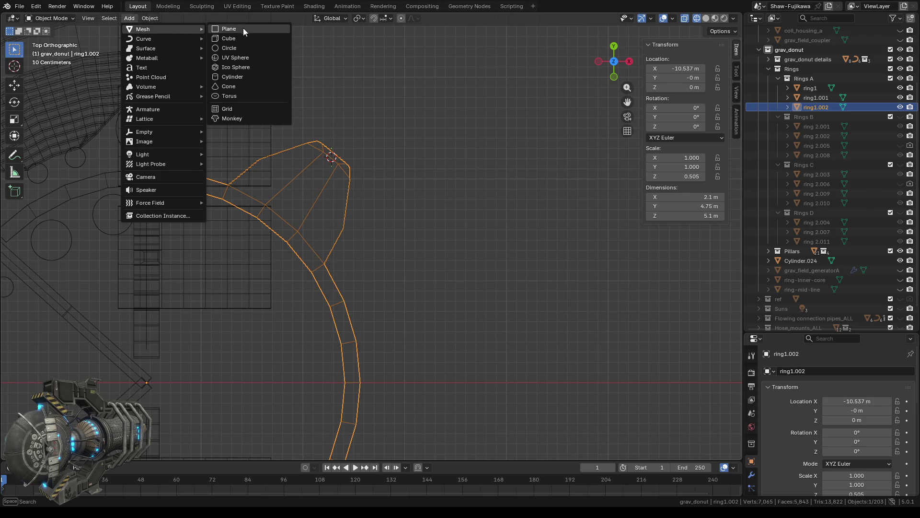
click(241, 73)
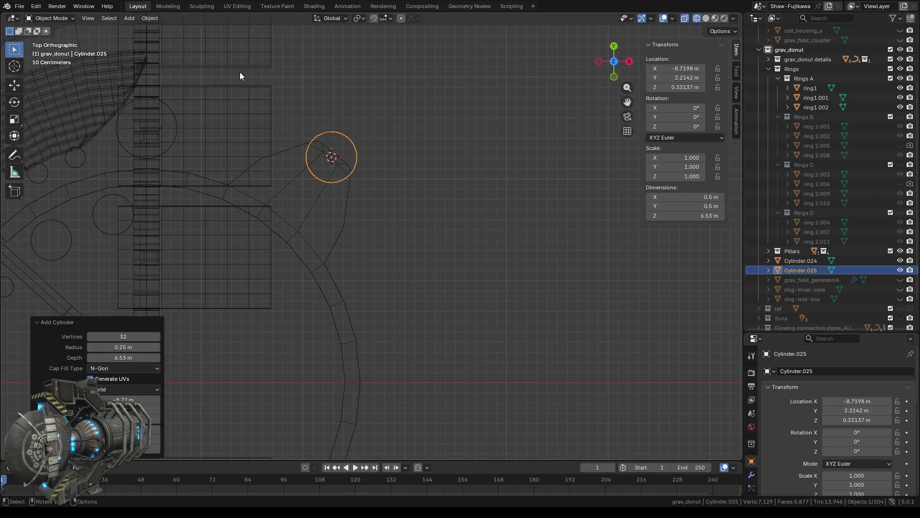
click(430, 174)
scroll(381, 226, down, 4)
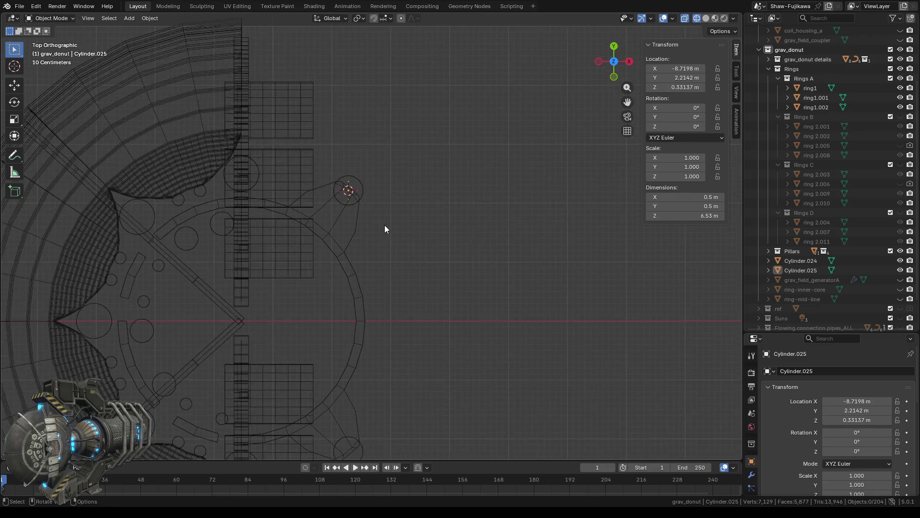
Select Cylinder.025 in Solid shading and drag its Z dimension down to 4.43 m
scroll(384, 228, up, 4)
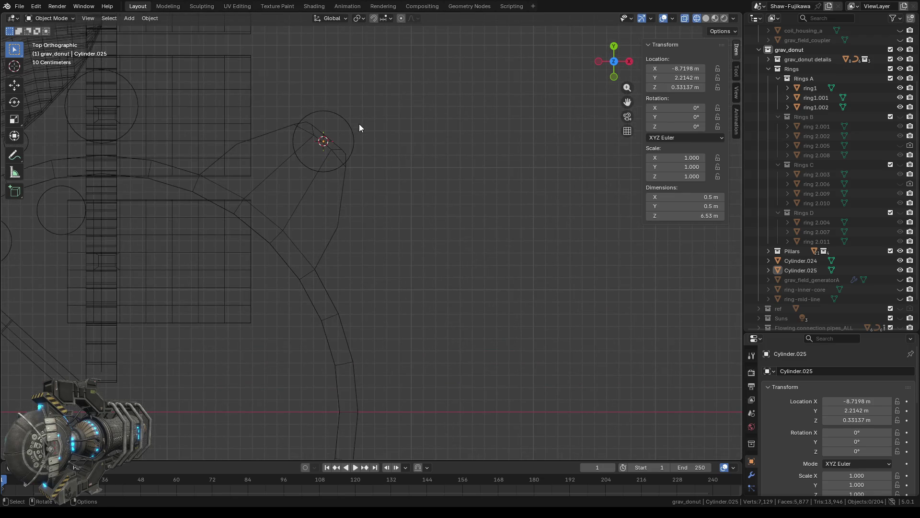
click(334, 121)
click(709, 19)
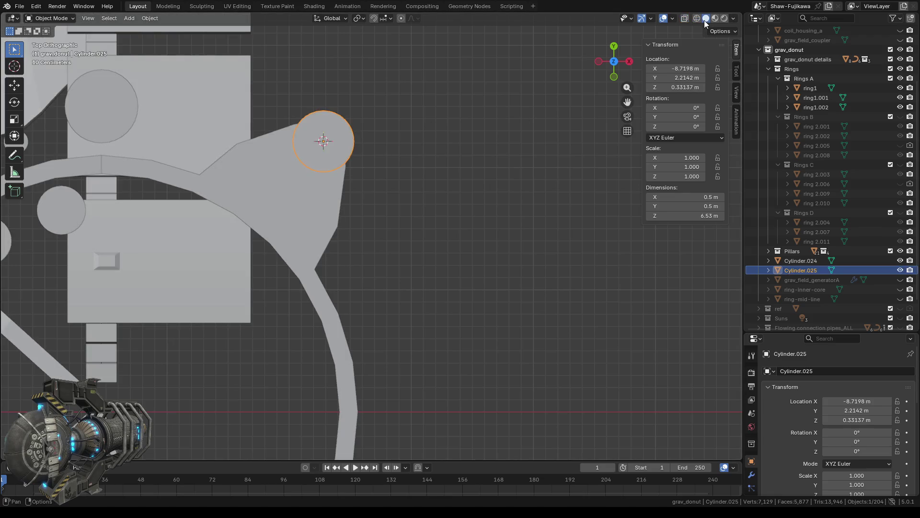
mouse_move(457, 280)
middle_down()
mouse_move(461, 217)
mouse_move(419, 296)
middle_up()
scroll(461, 217, down, 5)
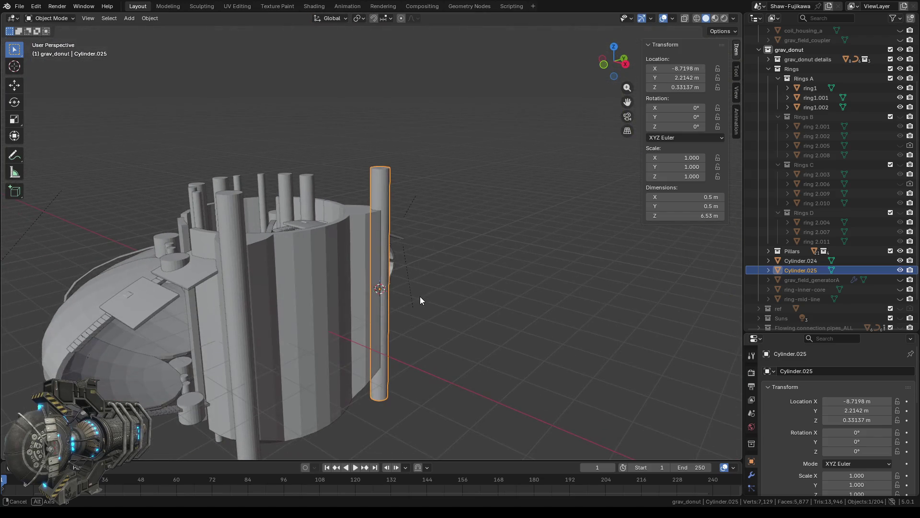
drag(690, 215, 670, 216)
mouse_move(488, 372)
middle_down()
mouse_move(423, 318)
mouse_move(470, 328)
mouse_move(456, 402)
mouse_move(437, 398)
mouse_move(467, 377)
middle_up()
scroll(474, 306, up, 4)
mouse_move(520, 273)
middle_down()
mouse_move(377, 299)
mouse_move(320, 298)
mouse_move(345, 311)
mouse_move(258, 317)
mouse_move(245, 291)
mouse_move(306, 251)
mouse_move(397, 279)
mouse_move(330, 313)
middle_up()
mouse_move(402, 327)
middle_down()
mouse_move(429, 308)
mouse_move(432, 294)
mouse_move(374, 304)
mouse_move(431, 293)
mouse_move(430, 356)
mouse_move(440, 309)
middle_up()
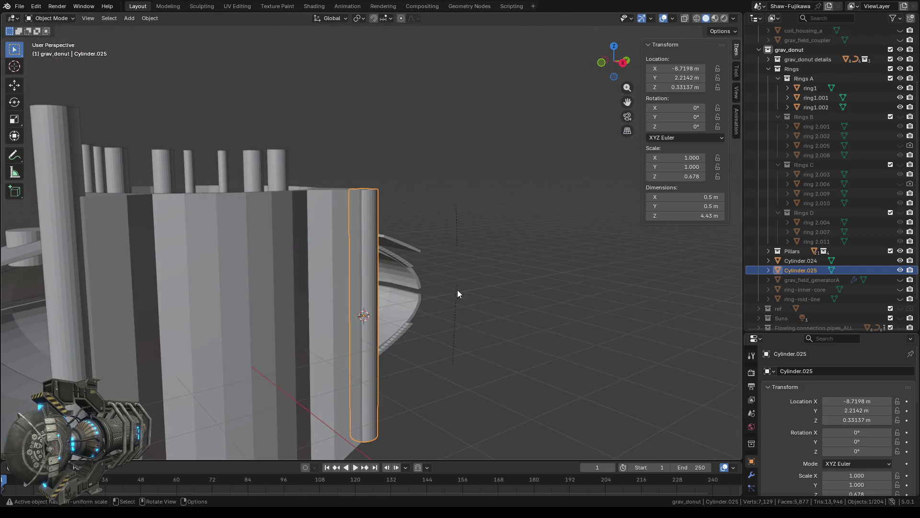
mouse_move(450, 353)
middle_down()
mouse_move(437, 183)
mouse_move(422, 248)
mouse_move(407, 256)
mouse_move(412, 181)
mouse_move(407, 275)
mouse_move(414, 247)
middle_up()
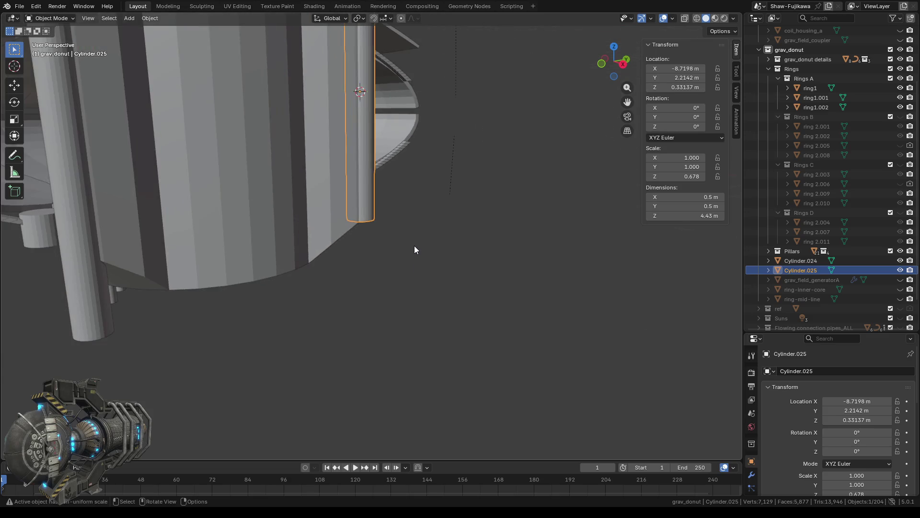
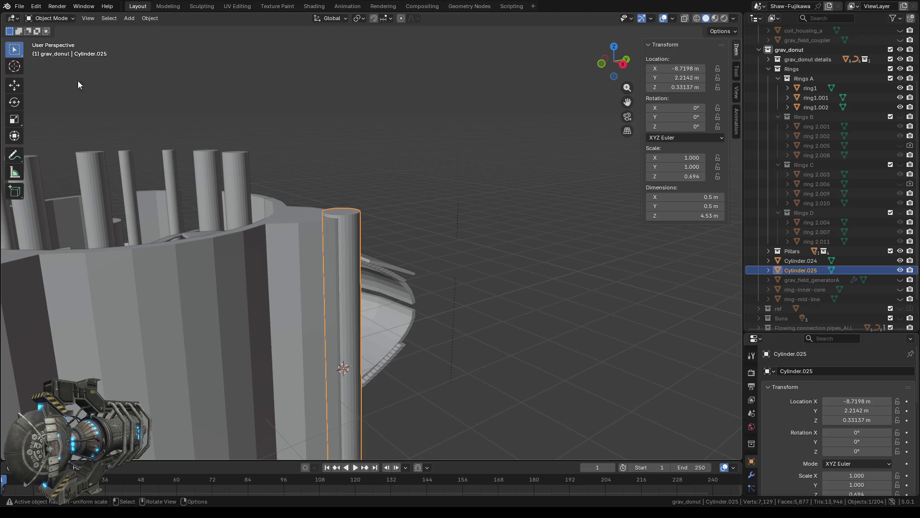
Lower Cylinder.025 slightly along Z to 0.27881 m
click(14, 85)
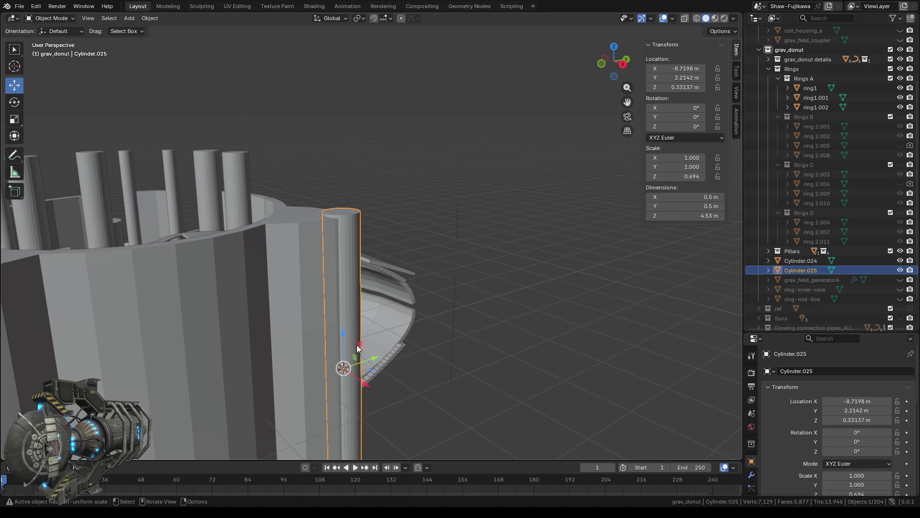
drag(343, 333, 344, 339)
mouse_move(478, 400)
shift+middle_down()
mouse_move(481, 119)
mouse_move(382, 243)
mouse_move(380, 262)
shift+middle_up()
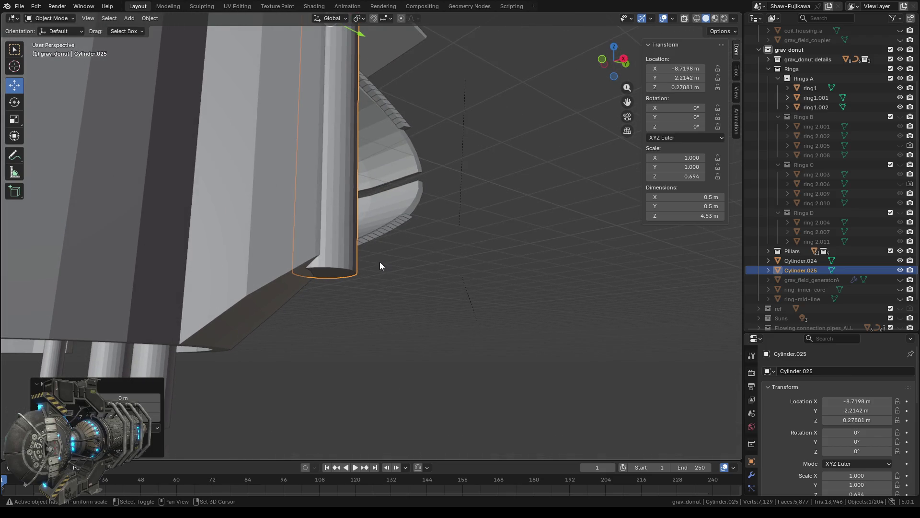
Select the tall pillar Cylinder.024 and set its Z dimension to 4.53 m
key(KP_Decimal)
middle_drag(416, 212, 415, 231)
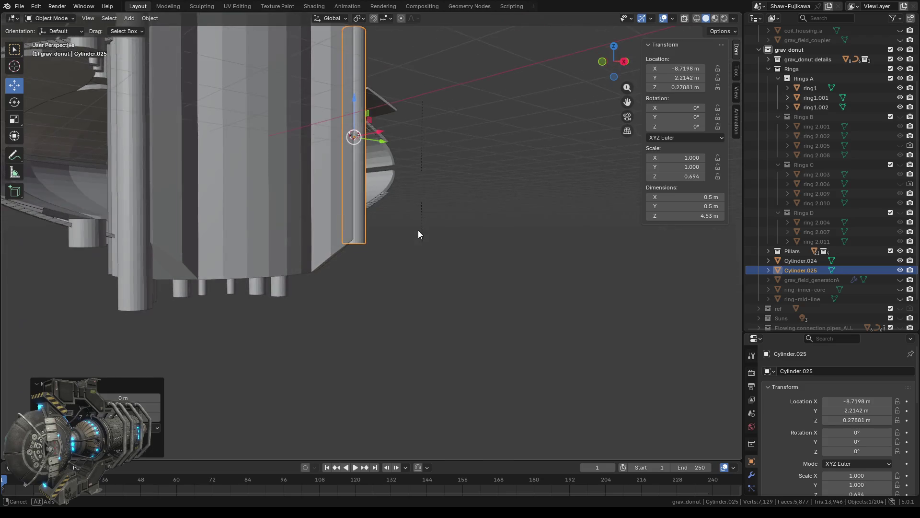
scroll(416, 231, down, 4)
middle_drag(269, 306, 340, 332)
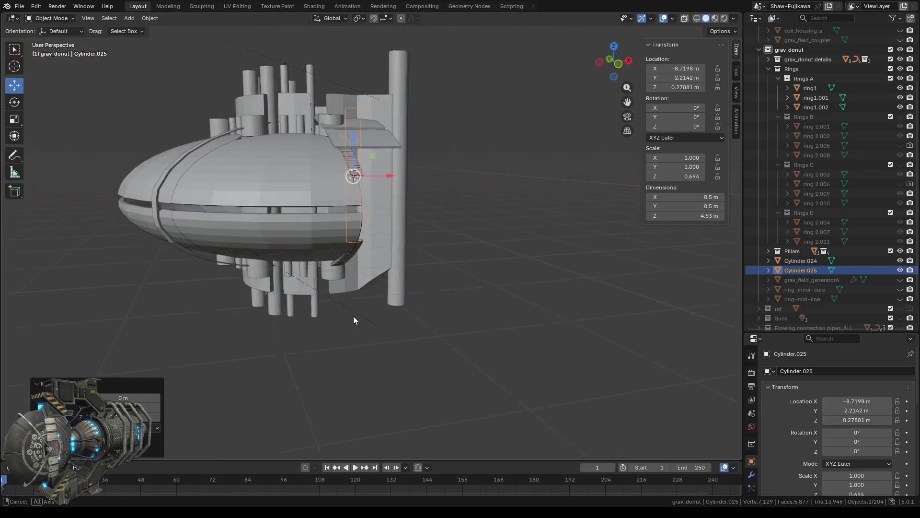
click(364, 291)
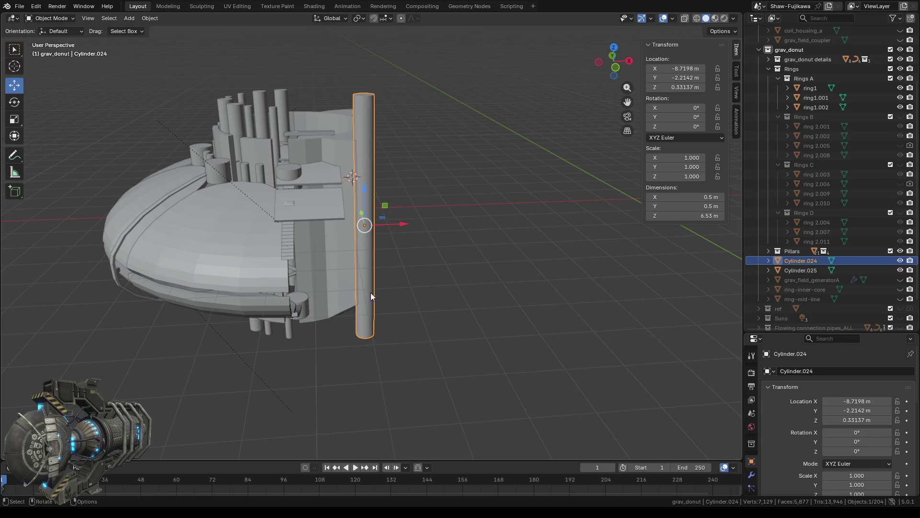
drag(680, 215, 681, 216)
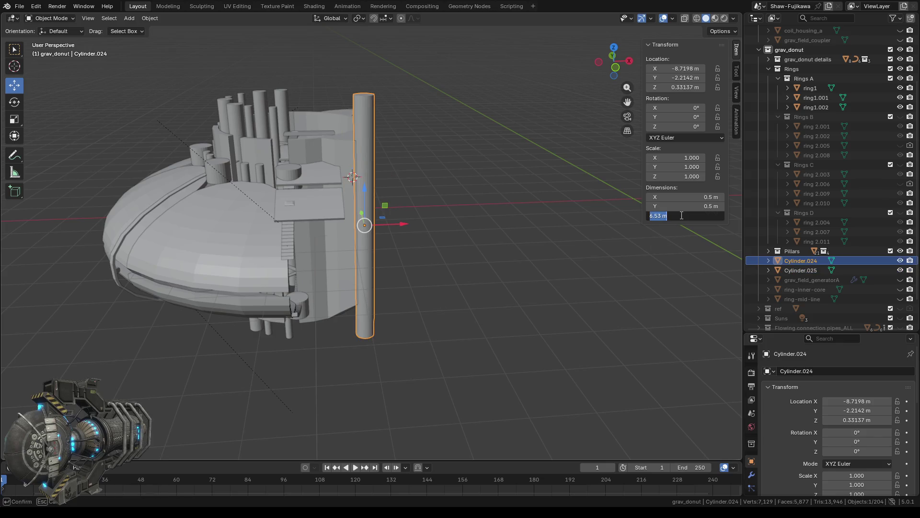
text(4)
key(Return)
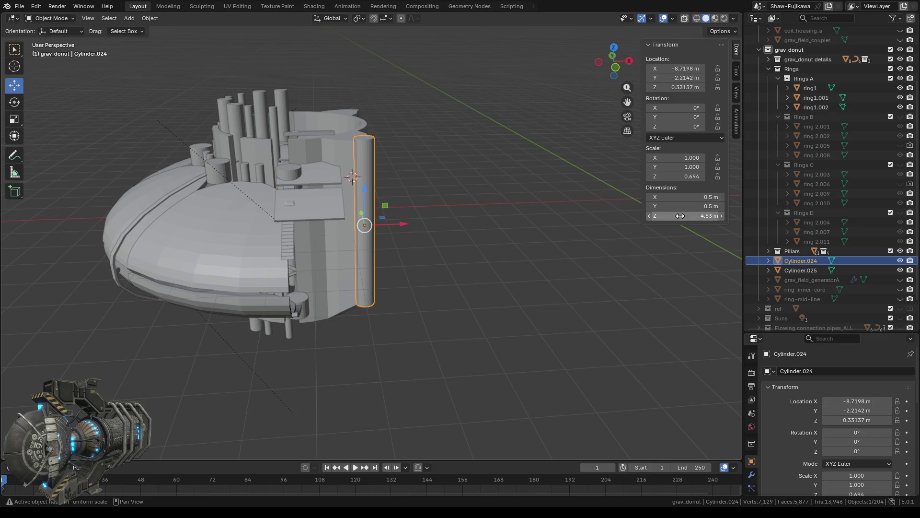
Move Cylinder.024 along Z to 0.28146 m, then deselect it and switch to top view
mouse_move(470, 258)
middle_down()
mouse_move(306, 243)
mouse_move(368, 315)
mouse_move(303, 286)
middle_up()
scroll(394, 272, up, 4)
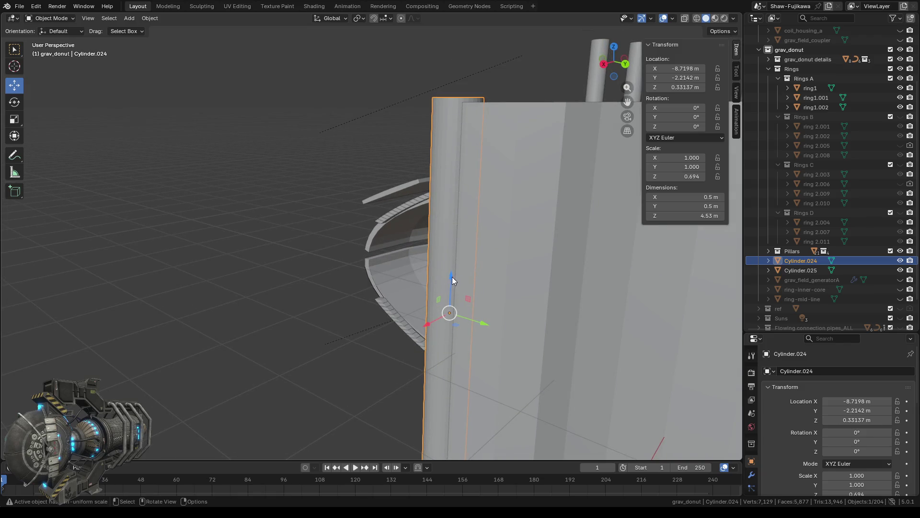
drag(453, 277, 451, 283)
middle_drag(451, 283, 292, 301)
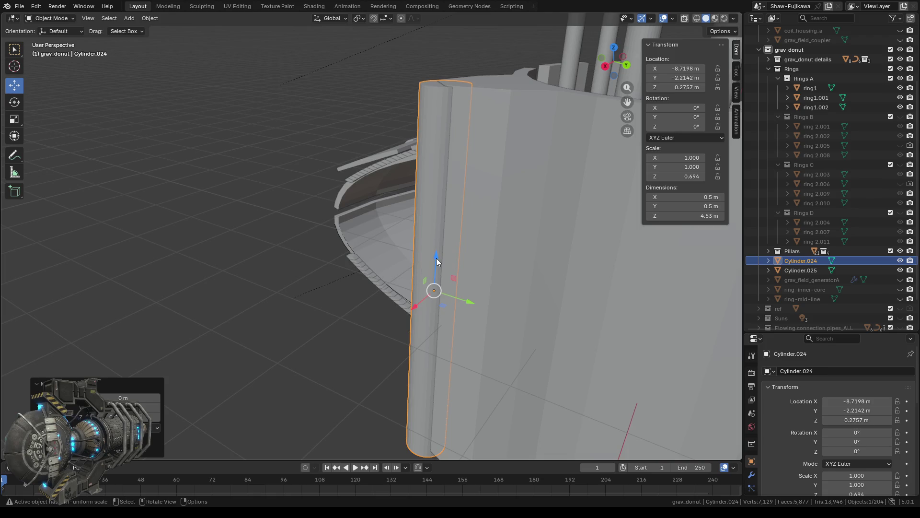
drag(436, 257, 433, 262)
drag(436, 257, 435, 263)
scroll(307, 336, down, 3)
click(327, 350)
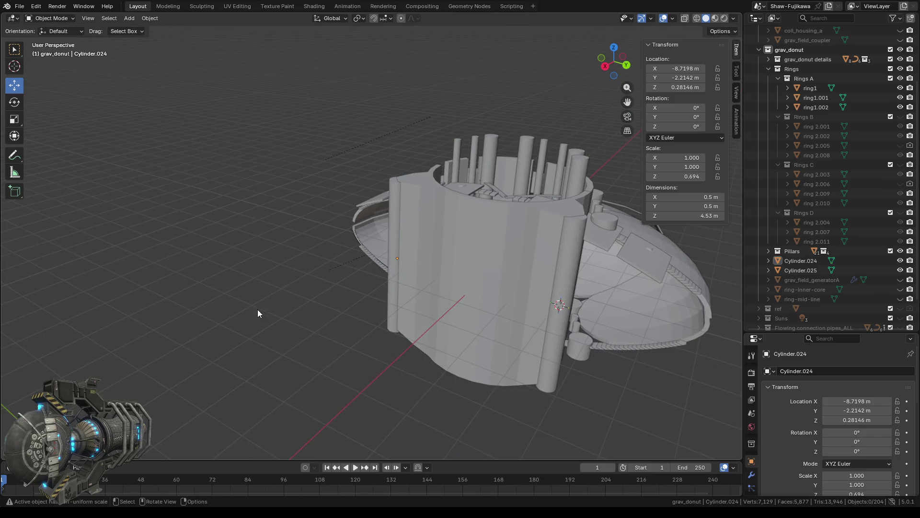
middle_drag(257, 313, 409, 345)
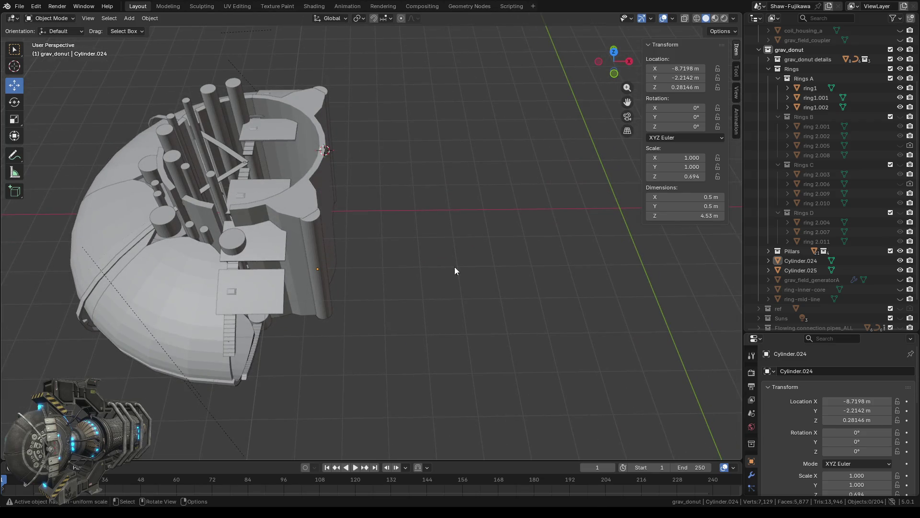
click(614, 52)
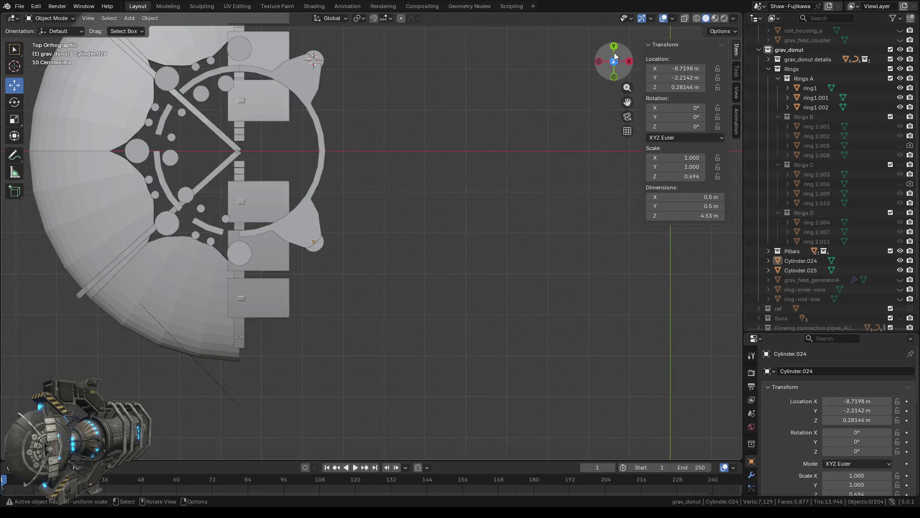
Edit Cylinder.024 in wireframe and box-select its top, upper-left and lower-left arc vertices
scroll(316, 261, up, 5)
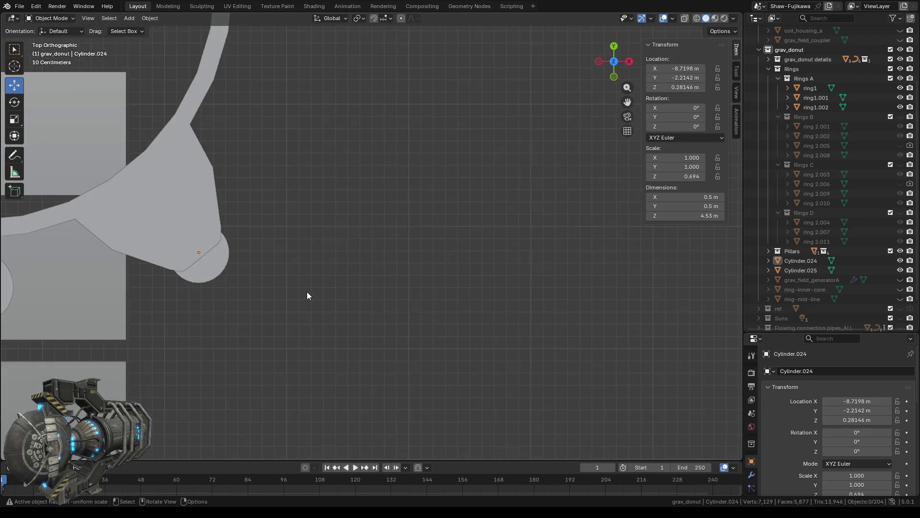
click(215, 274)
key(Tab)
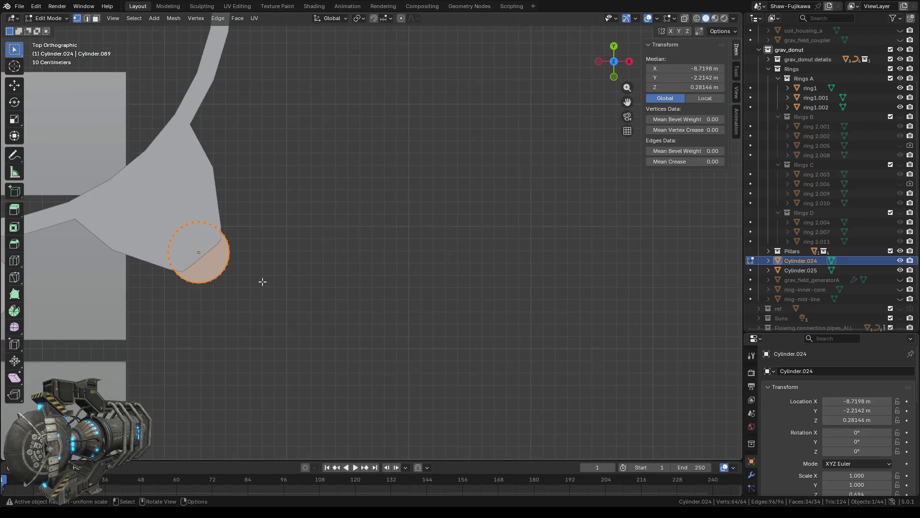
shift+middle_drag(267, 310, 375, 284)
scroll(327, 309, up, 5)
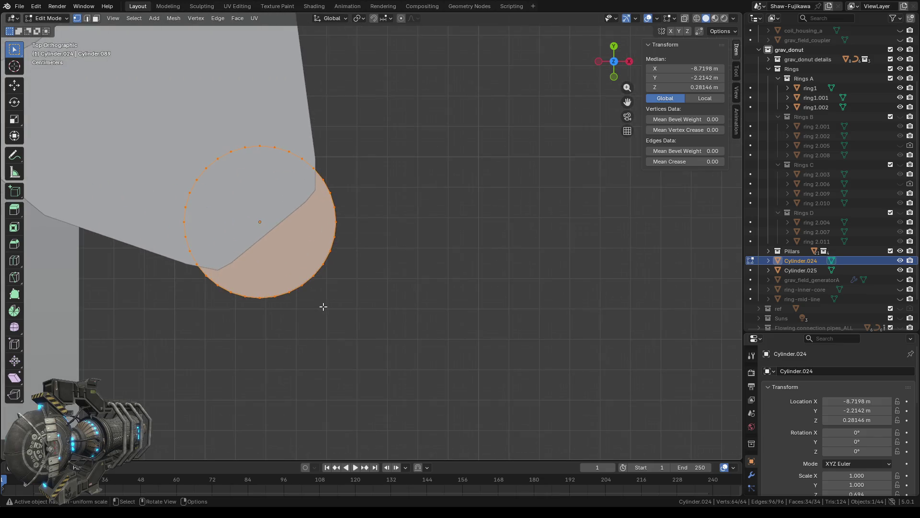
key(alt+a)
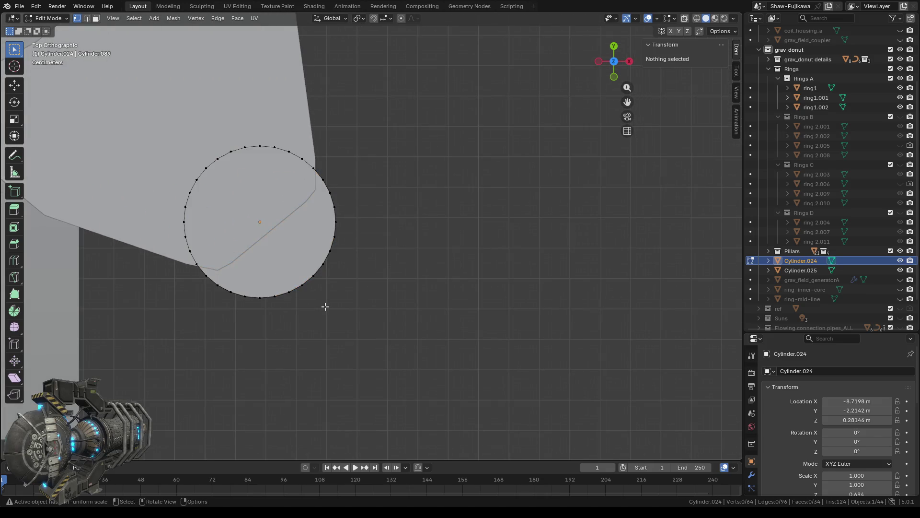
click(698, 18)
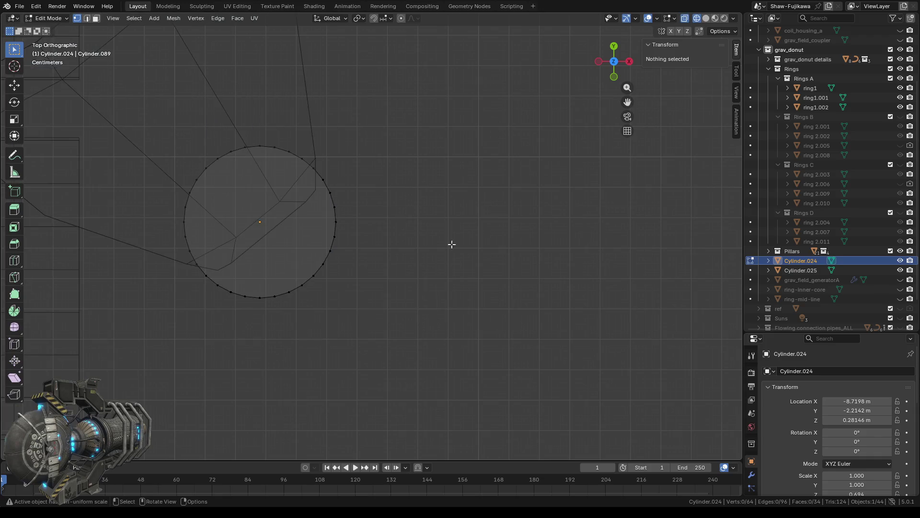
drag(224, 114, 308, 177)
drag(169, 141, 265, 208)
mouse_move(173, 207)
shift+mouse_down()
mouse_move(227, 253)
mouse_move(205, 271)
shift+mouse_up()
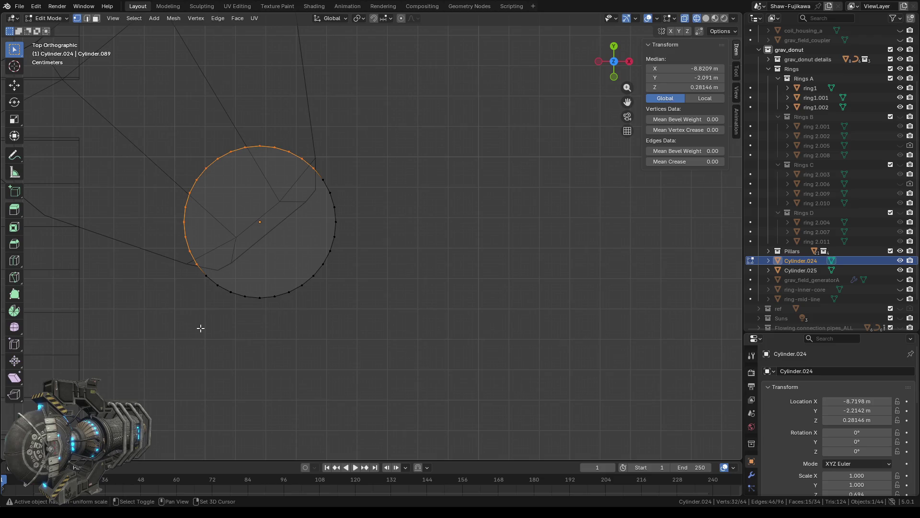
Delete the selected pillar faces that overlap the hull
scroll(261, 323, down, 2)
mouse_move(322, 343)
middle_down()
mouse_move(483, 304)
mouse_move(421, 310)
middle_up()
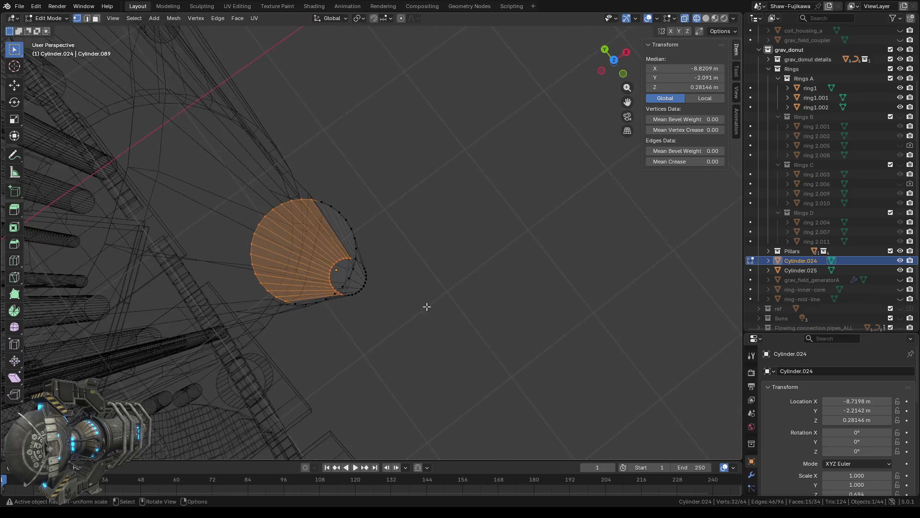
click(614, 60)
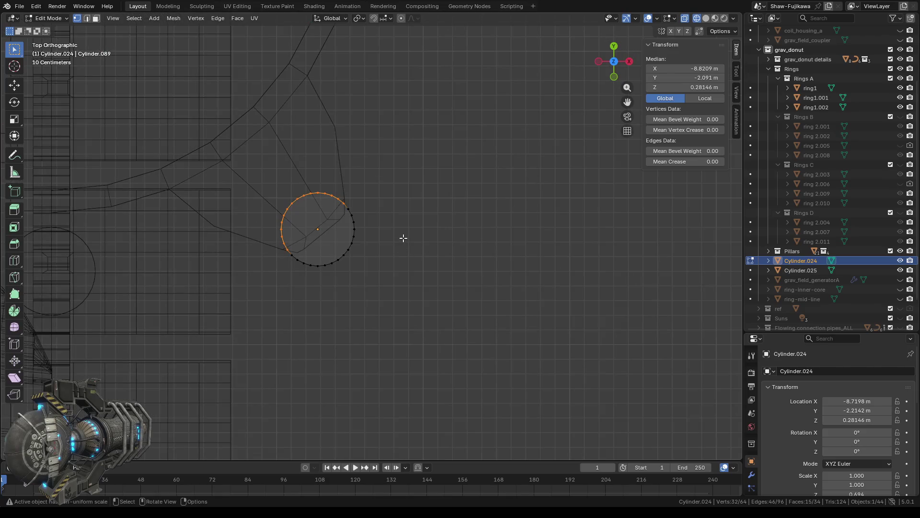
mouse_move(399, 302)
middle_down()
mouse_move(418, 265)
mouse_move(399, 297)
middle_up()
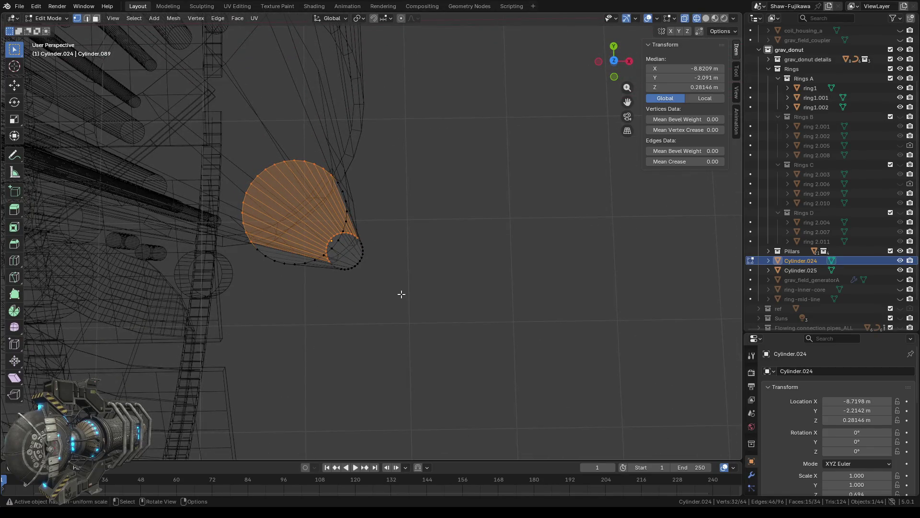
key(x)
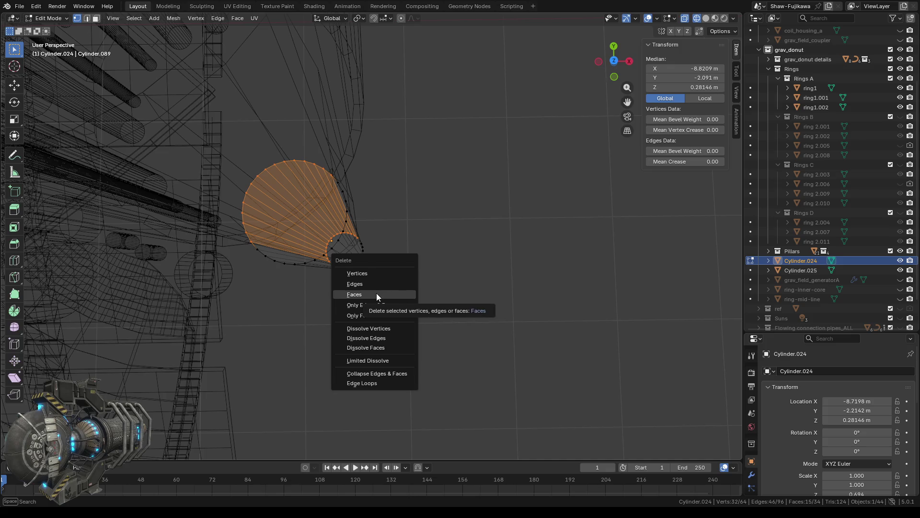
click(376, 295)
Delete the pillar's top cap face using face select mode
mouse_move(380, 323)
middle_down()
mouse_move(394, 314)
mouse_move(384, 240)
middle_up()
click(348, 189)
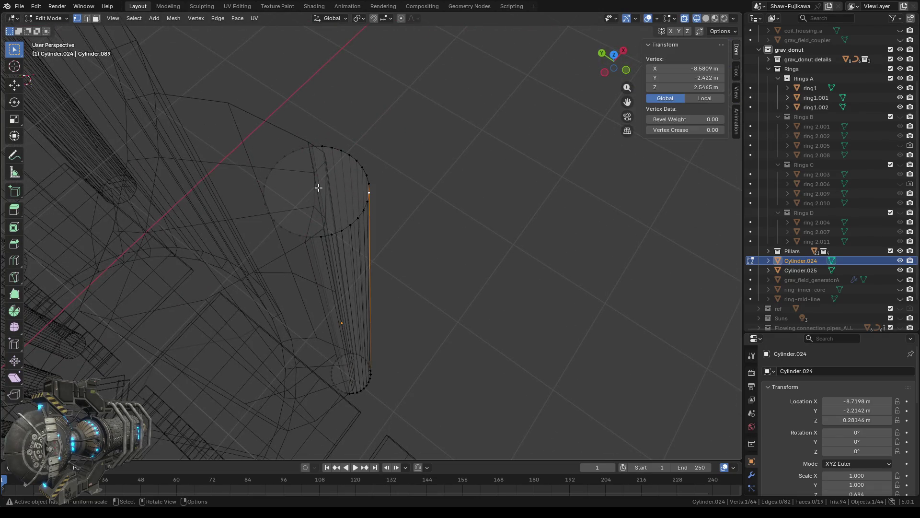
click(336, 197)
drag(312, 182, 343, 209)
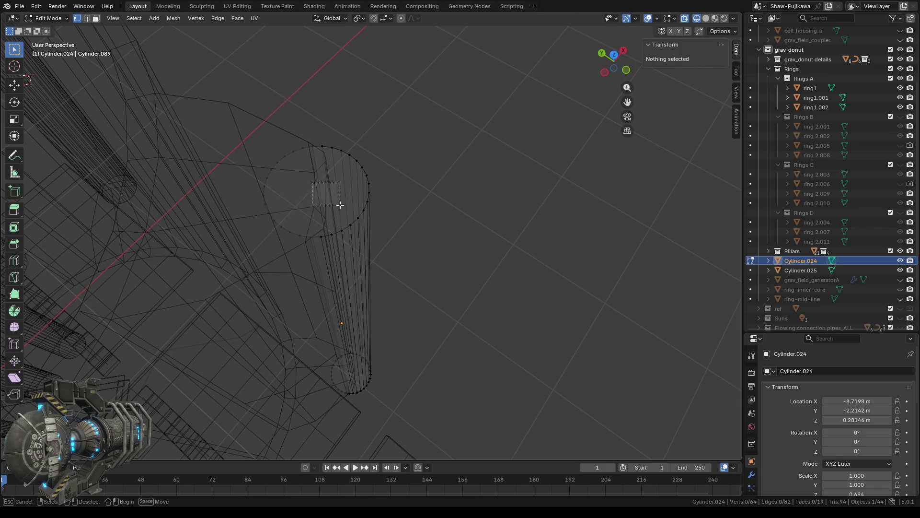
drag(286, 164, 341, 218)
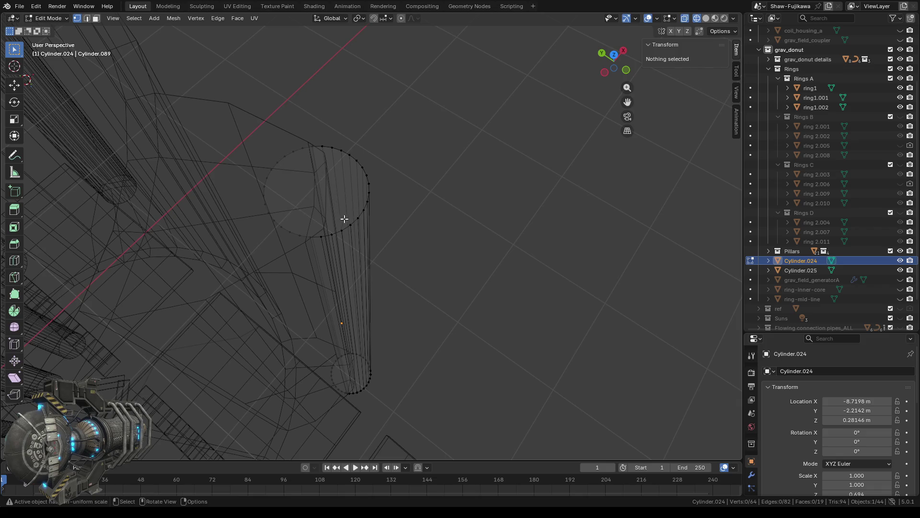
key(3)
drag(298, 185, 322, 197)
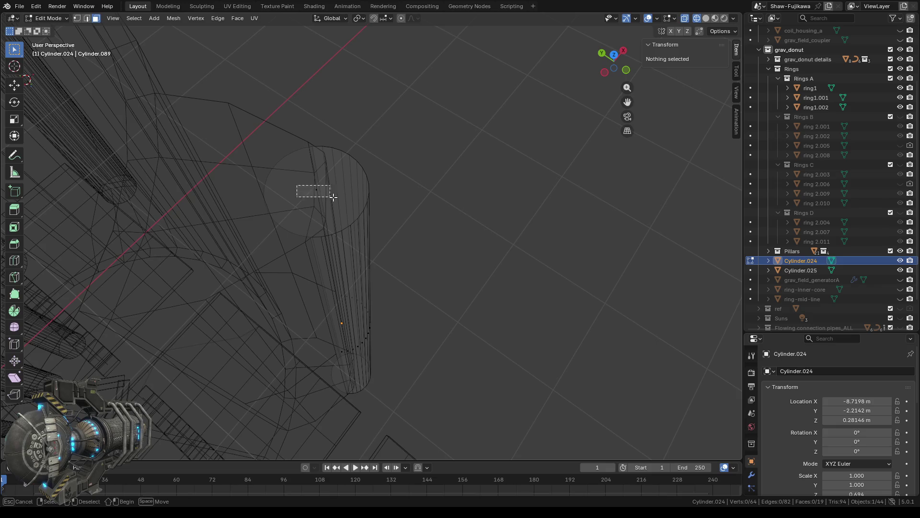
key(x)
click(327, 205)
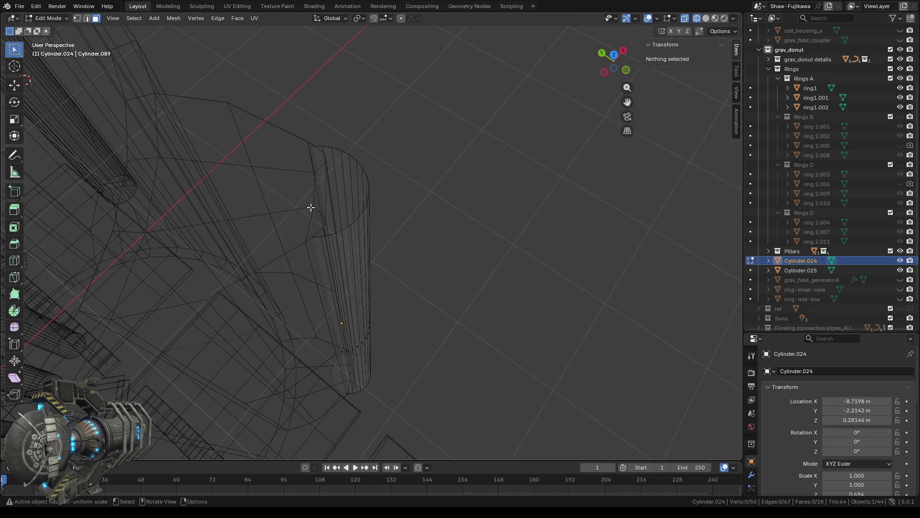
Delete the pillar's bottom cap face and return to Object Mode
middle_drag(363, 400, 431, 400)
key(c)
click(382, 353)
key(x)
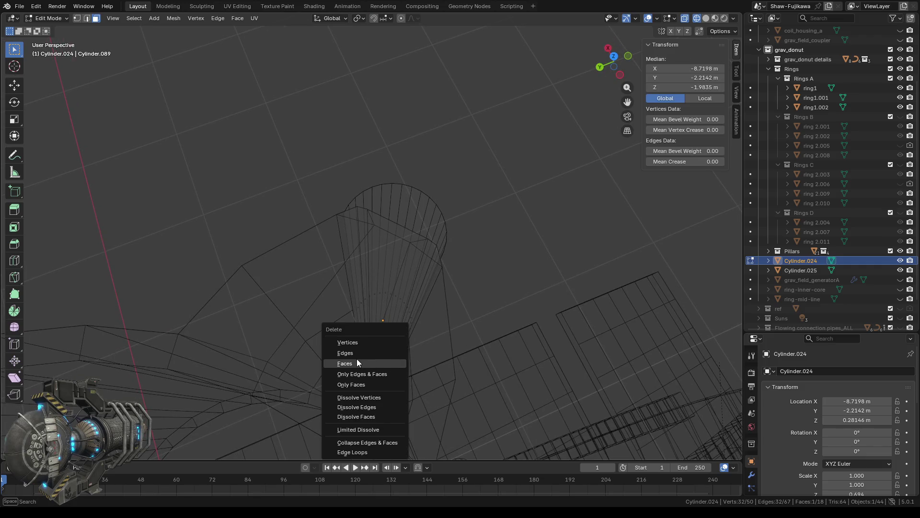
click(358, 362)
mouse_move(353, 362)
middle_down()
mouse_move(479, 276)
mouse_move(478, 263)
mouse_move(365, 237)
mouse_move(303, 307)
middle_up()
key(Tab)
key(Tab)
key(Tab)
scroll(431, 240, up, 2)
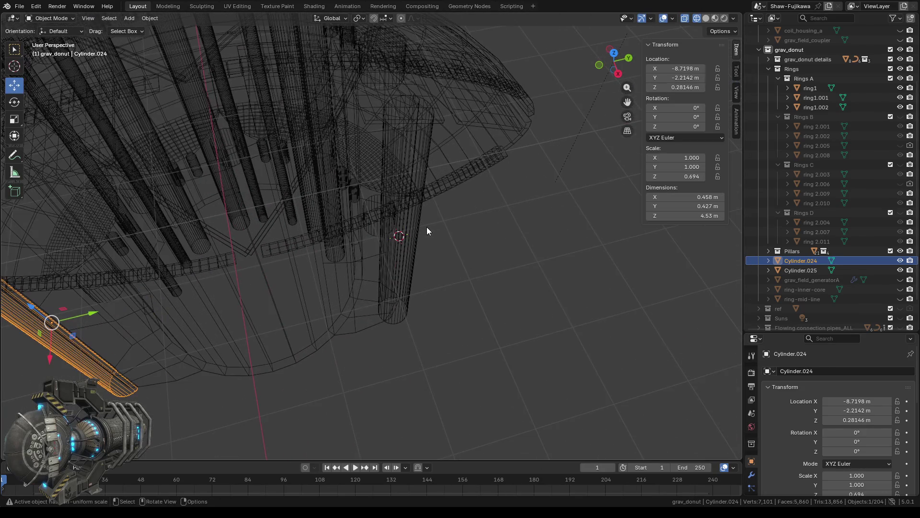
Edit Cylinder.025 from top view and box-select its left and lower arc geometry
click(404, 291)
click(614, 53)
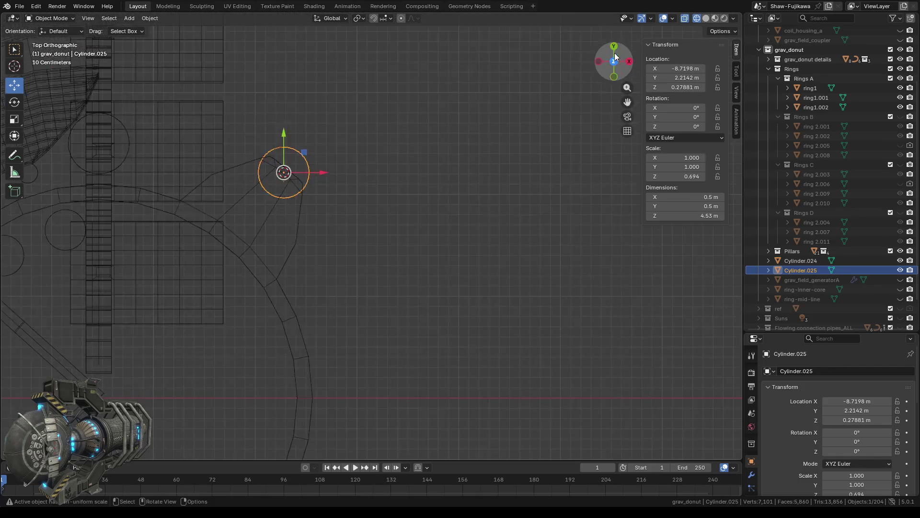
shift+middle_drag(300, 214, 327, 249)
scroll(328, 249, up, 5)
key(Tab)
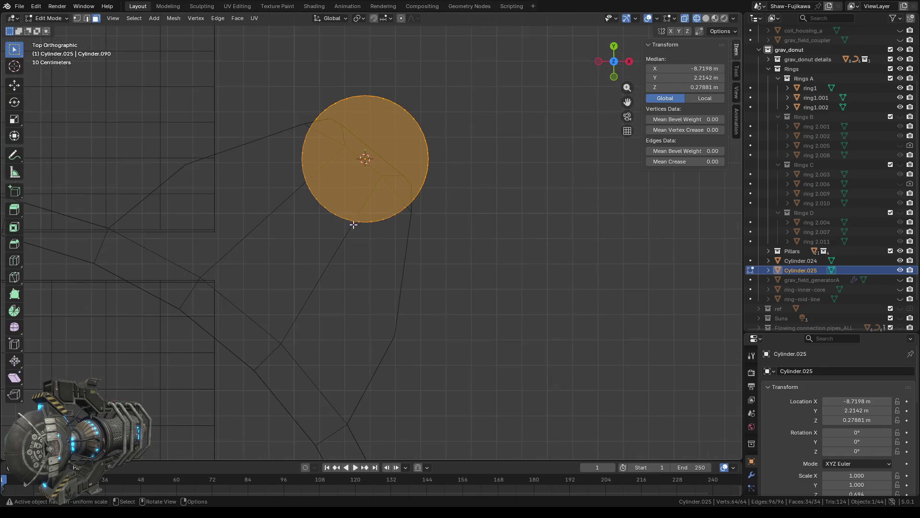
scroll(329, 261, up, 2)
scroll(329, 260, up, 1)
shift+middle_drag(267, 250, 314, 325)
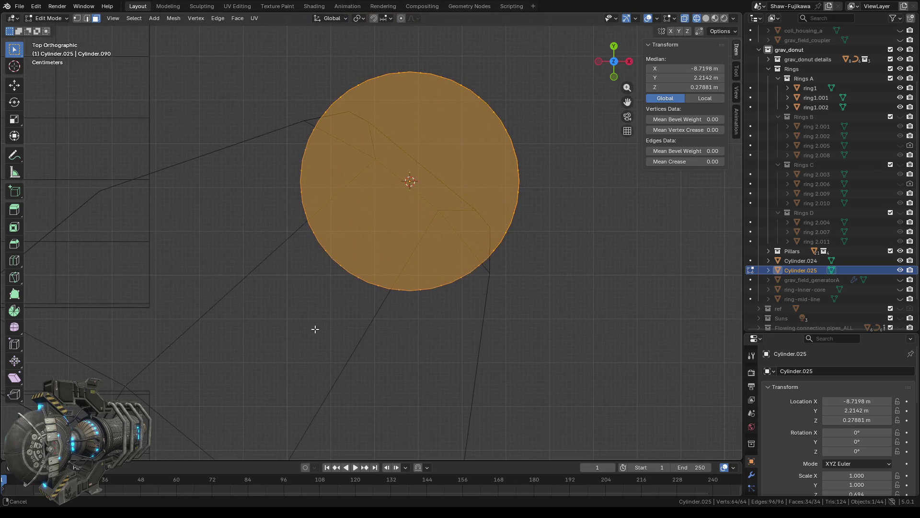
key(alt+a)
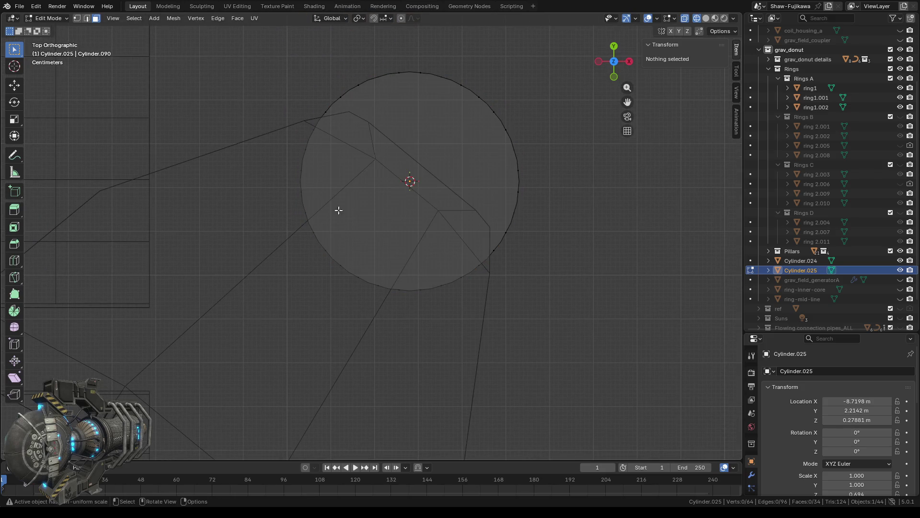
drag(273, 129, 340, 193)
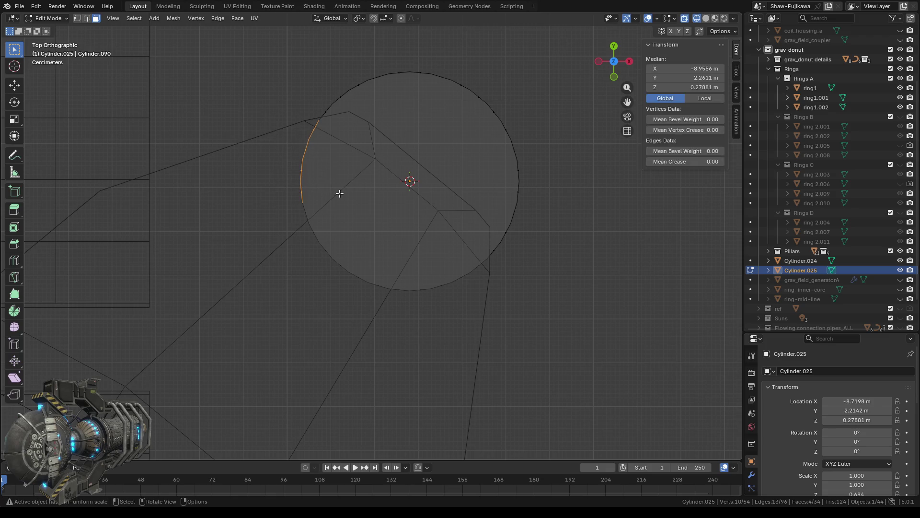
shift+drag(273, 187, 345, 261)
shift+drag(288, 226, 439, 331)
shift+drag(365, 259, 483, 336)
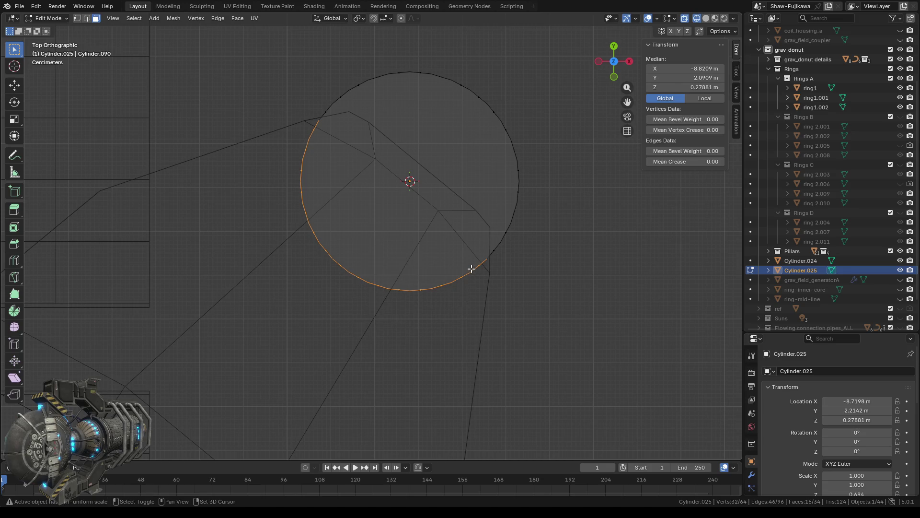
Delete the selected side faces along Cylinder.025's lower-left arc
mouse_move(476, 281)
middle_down()
mouse_move(454, 290)
mouse_move(403, 271)
middle_up()
scroll(402, 273, down, 3)
mouse_move(394, 306)
middle_down()
mouse_move(394, 386)
mouse_move(398, 351)
middle_up()
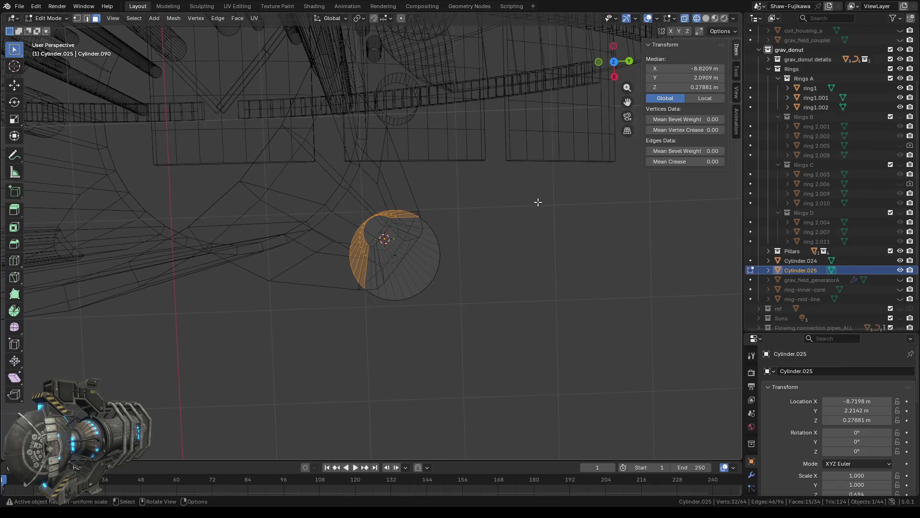
click(614, 62)
scroll(439, 298, up, 5)
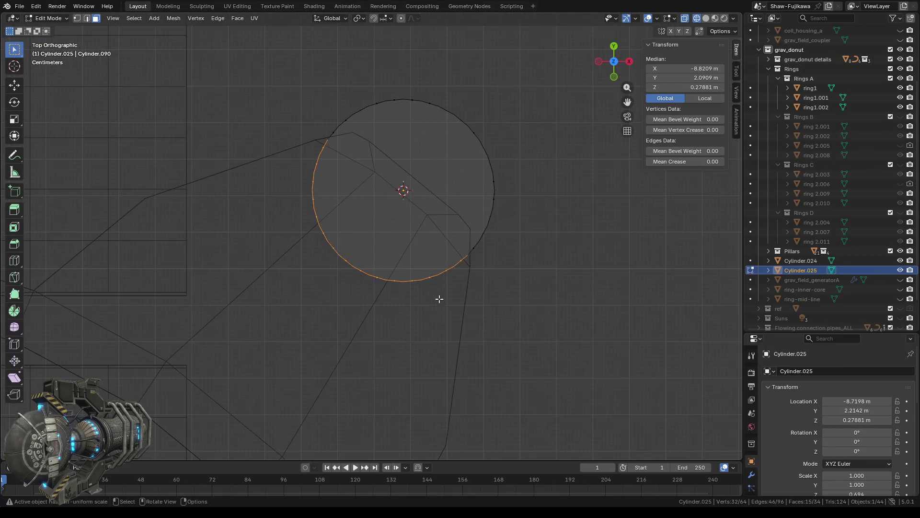
mouse_move(453, 304)
shift+middle_down()
mouse_move(376, 300)
mouse_move(306, 264)
shift+middle_up()
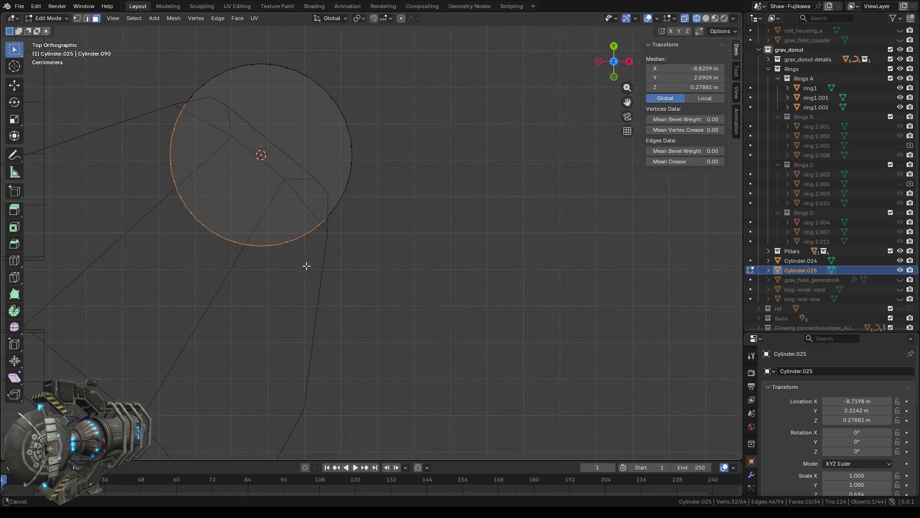
scroll(352, 195, up, 4)
scroll(340, 194, down, 2)
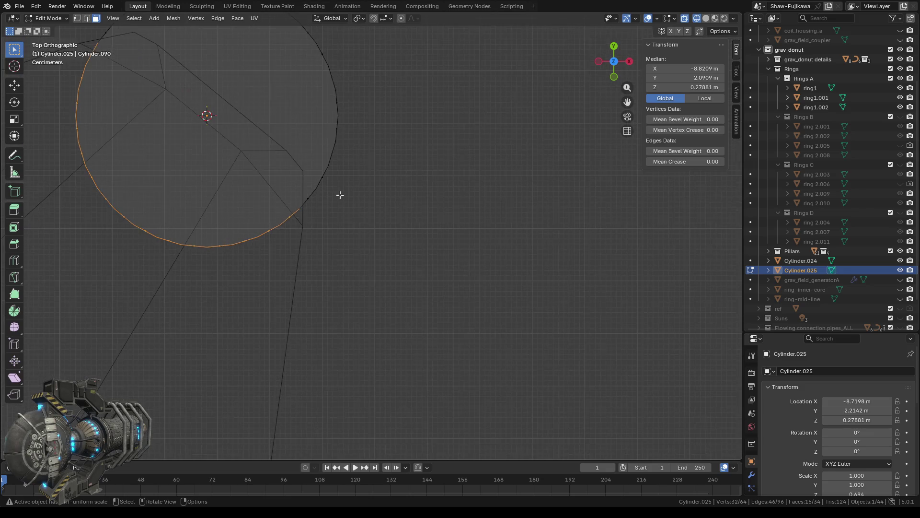
click(77, 19)
scroll(333, 307, down, 2)
shift+middle_drag(330, 302, 352, 337)
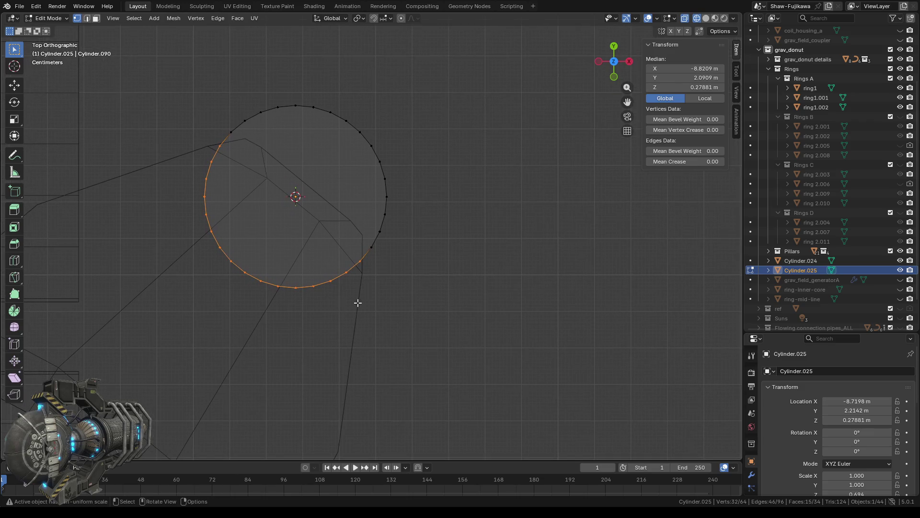
scroll(380, 318, down, 1)
scroll(381, 317, down, 2)
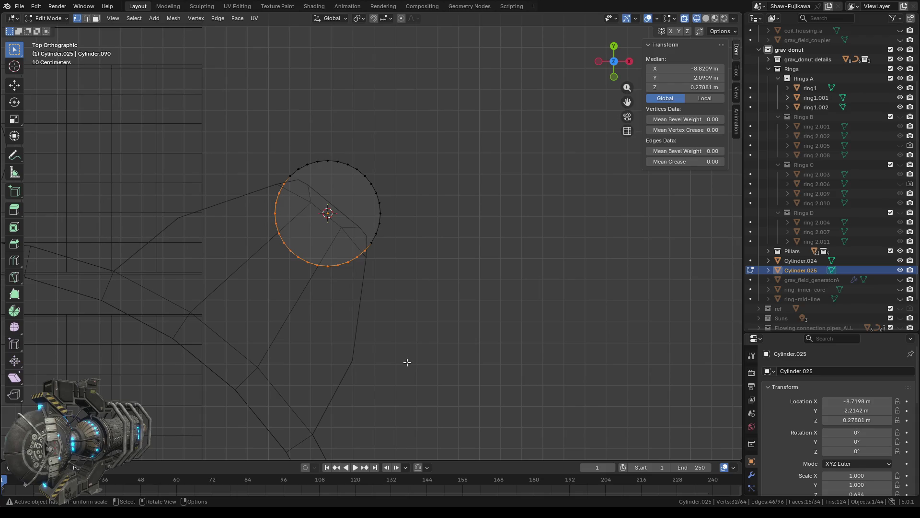
key(x)
click(406, 364)
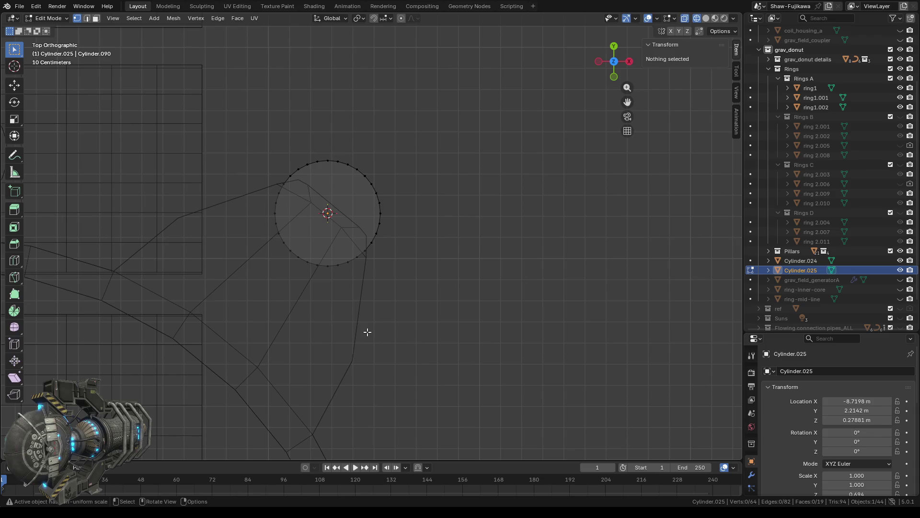
Delete Cylinder.025's end cap faces in face select mode
key(3)
drag(319, 206, 344, 228)
key(x)
click(375, 296)
mouse_move(375, 296)
middle_down()
mouse_move(365, 298)
mouse_move(397, 339)
mouse_move(420, 314)
mouse_move(558, 318)
mouse_move(567, 335)
mouse_move(551, 323)
mouse_move(431, 345)
mouse_move(389, 372)
mouse_move(513, 341)
mouse_move(450, 350)
middle_up()
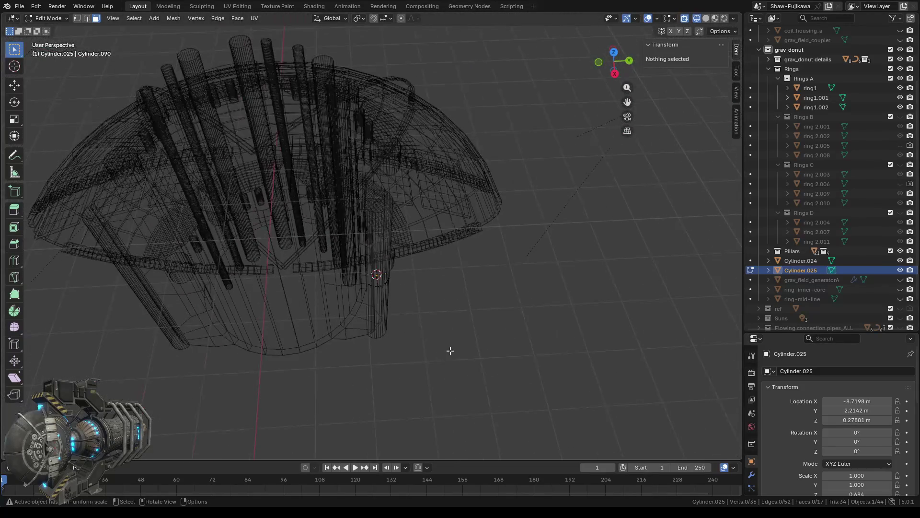
Switch to solid shading, edit ring1.002 and delete its selected hull faces beside the pillar
key(ctrl+z)
key(shift+z)
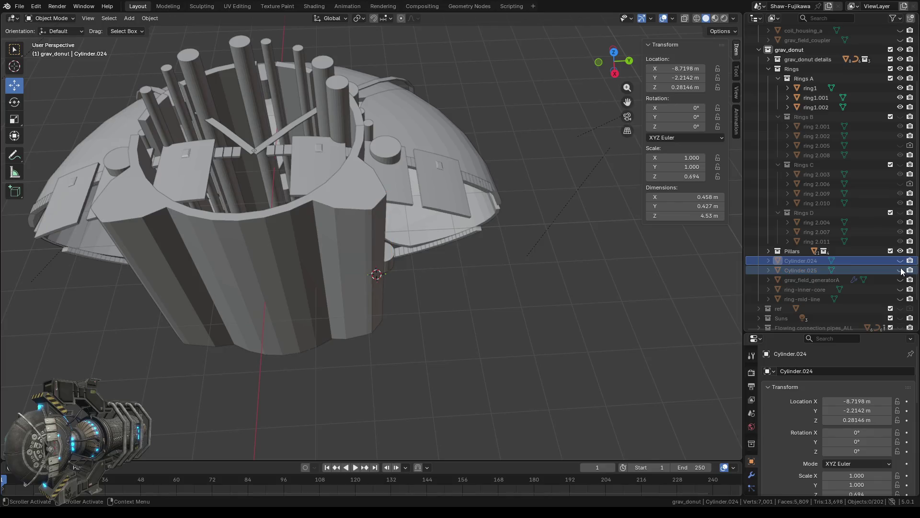
scroll(395, 384, up, 3)
scroll(485, 420, down, 4)
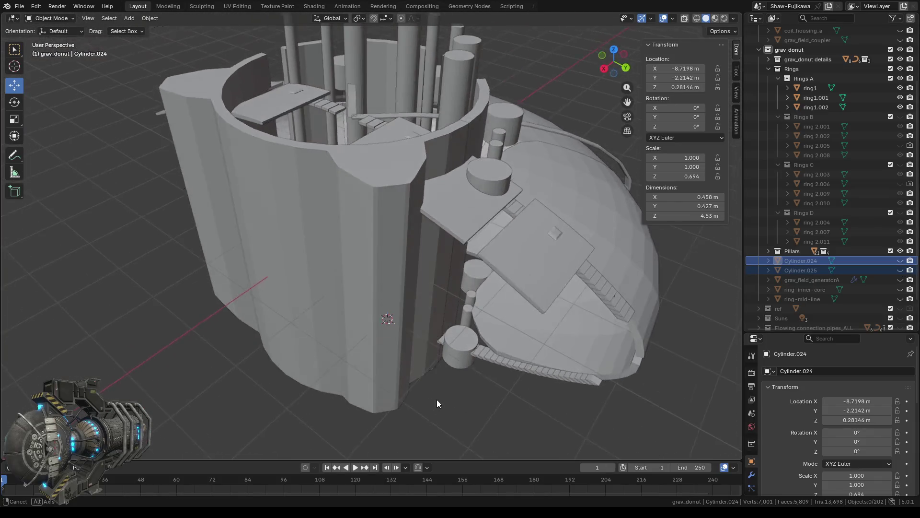
click(395, 283)
key(Tab)
scroll(393, 294, up, 2)
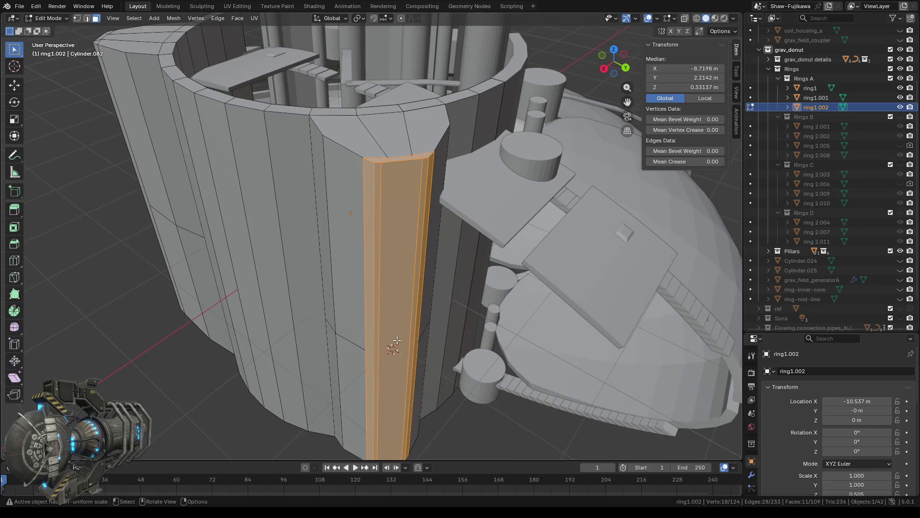
scroll(398, 293, down, 2)
middle_drag(391, 274, 403, 275)
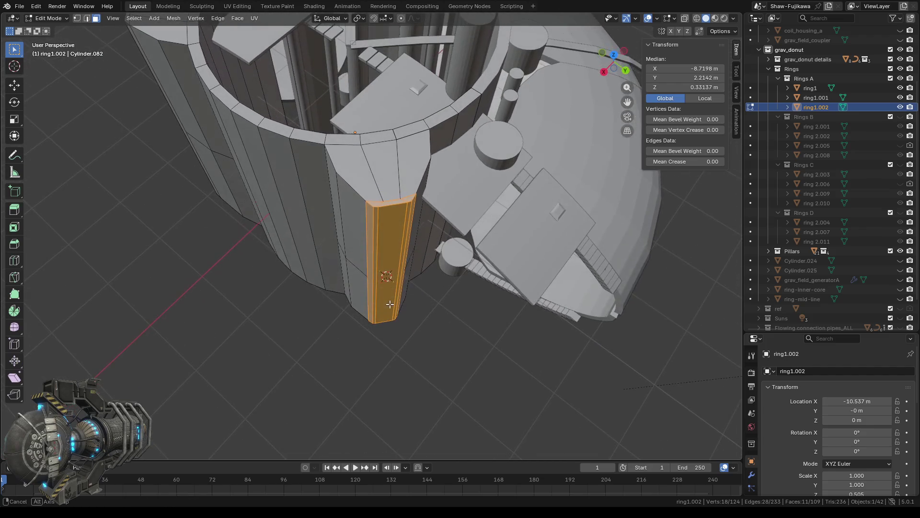
scroll(402, 257, up, 3)
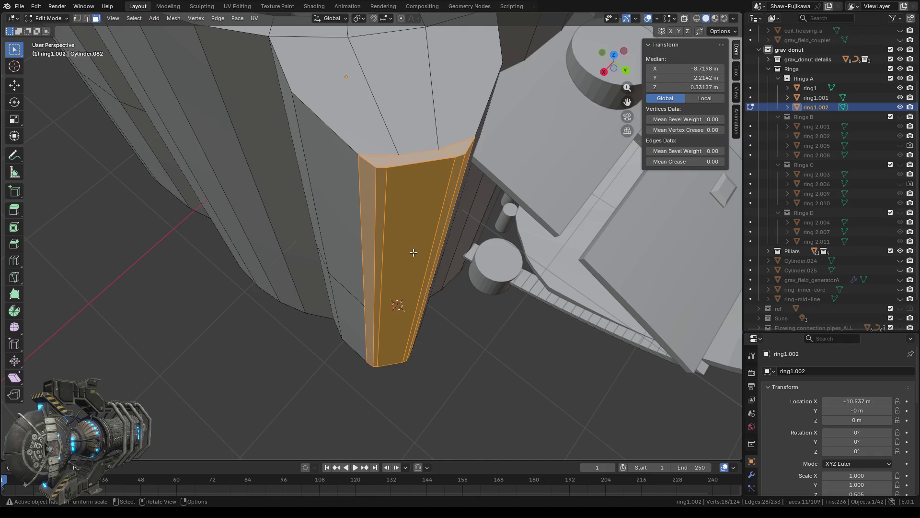
key(x)
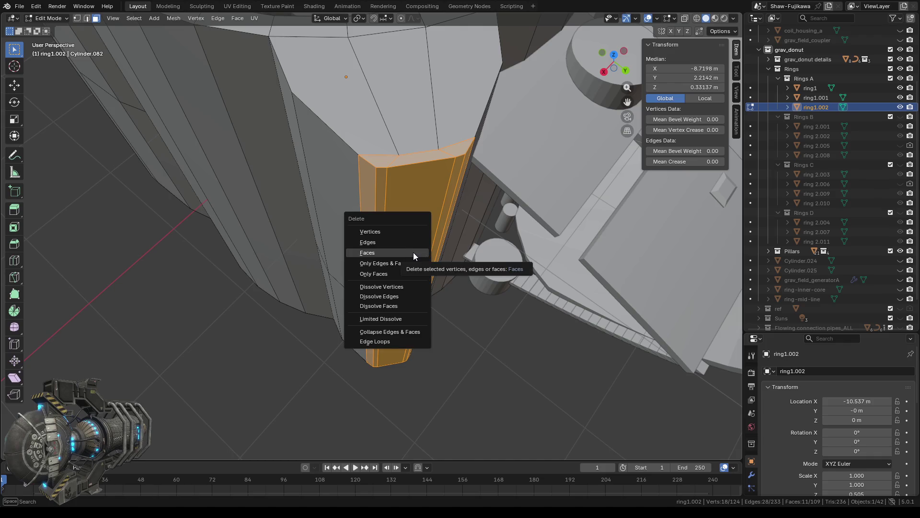
click(412, 252)
Box-select the next vertical strip of hull faces, including the lower ones
mouse_move(412, 252)
middle_down()
mouse_move(644, 290)
mouse_move(320, 320)
middle_up()
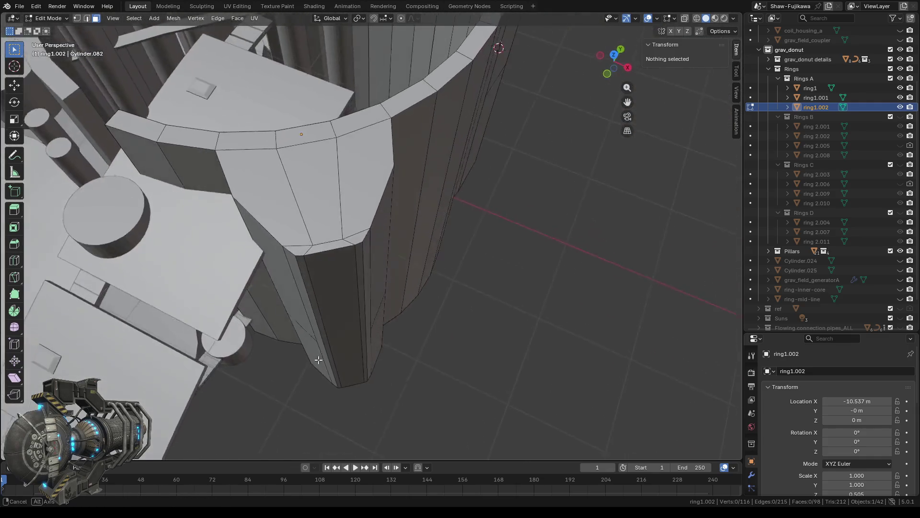
drag(290, 245, 329, 276)
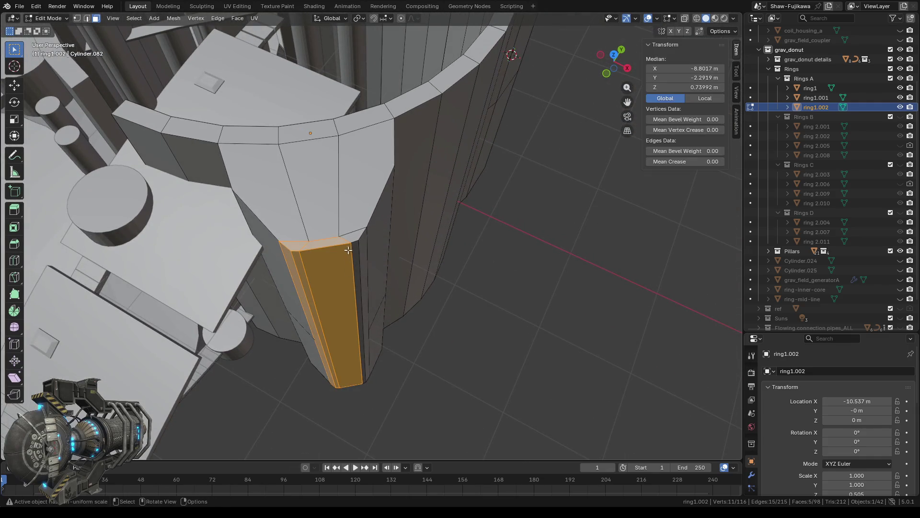
middle_drag(372, 407, 370, 266)
drag(318, 276, 369, 287)
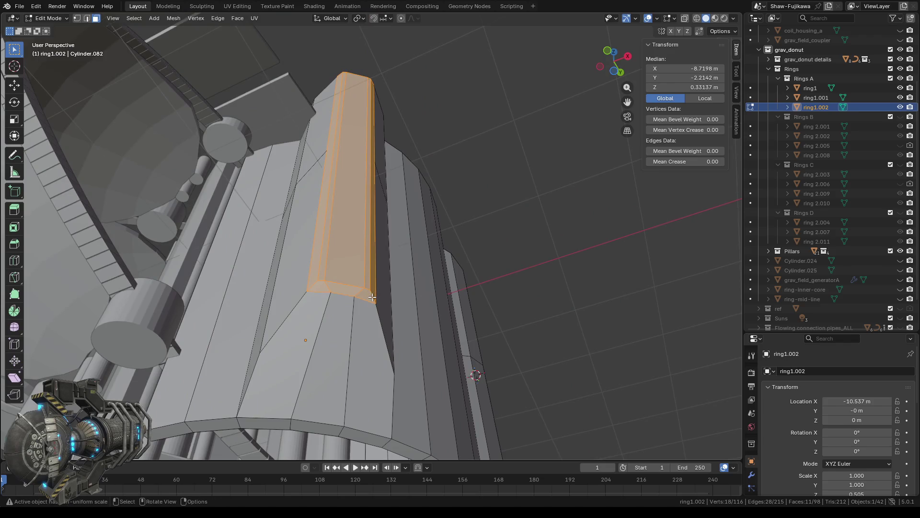
Delete the selected face strip from ring1.002 and inspect the ring's bottom edge
key(x)
click(356, 295)
middle_drag(379, 290, 389, 224)
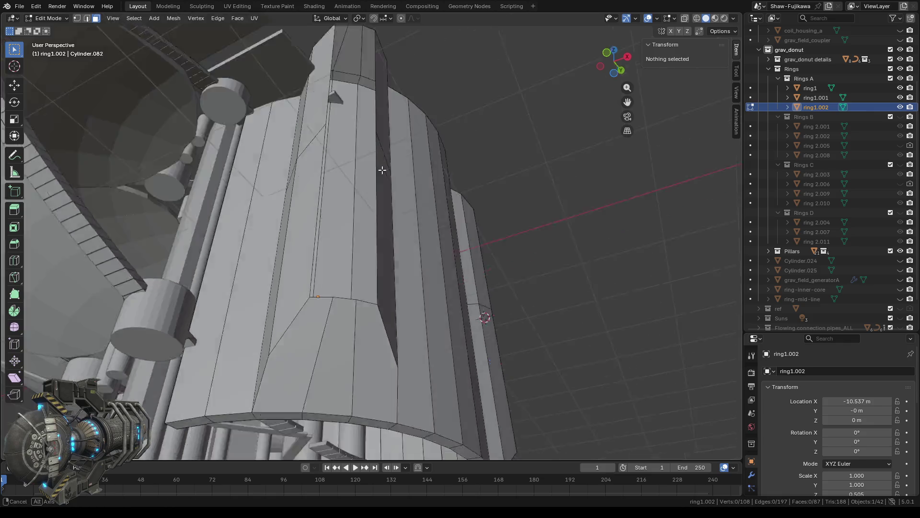
scroll(403, 192, up, 2)
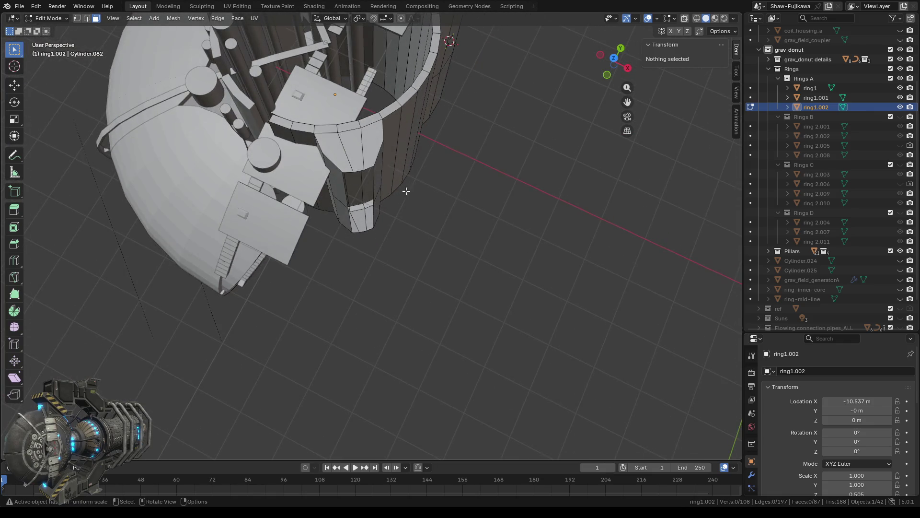
scroll(407, 206, up, 3)
scroll(412, 210, up, 1)
mouse_move(412, 209)
middle_down()
mouse_move(446, 283)
mouse_move(425, 273)
middle_up()
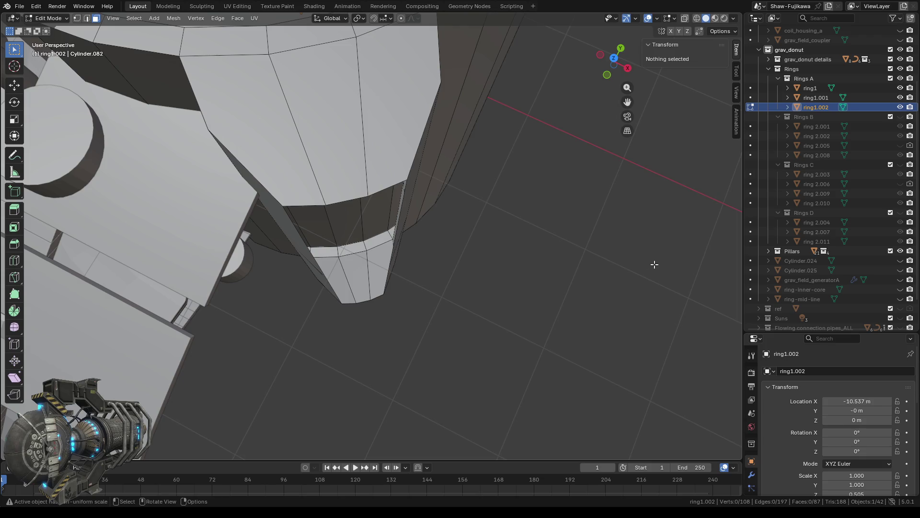
middle_drag(552, 289, 570, 285)
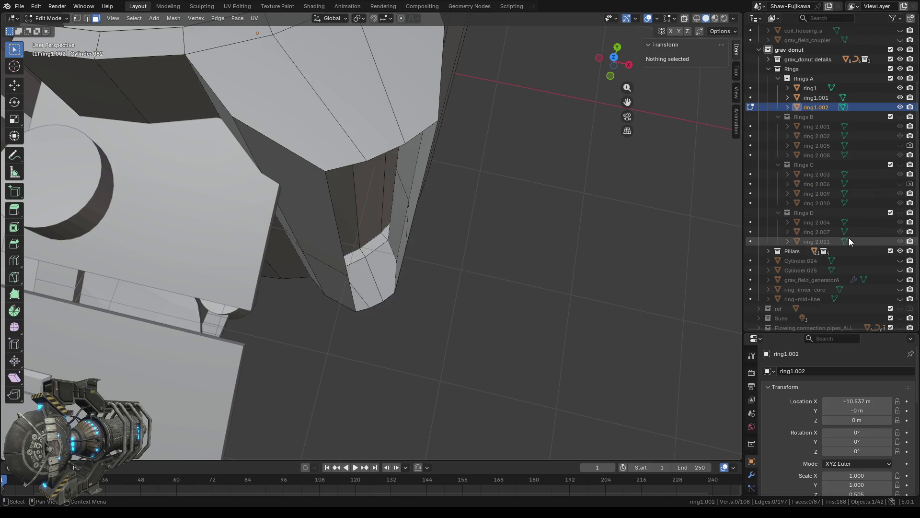
Unhide Cylinder.024 and Cylinder.025 in the Outliner and return to Object Mode
click(900, 260)
click(900, 269)
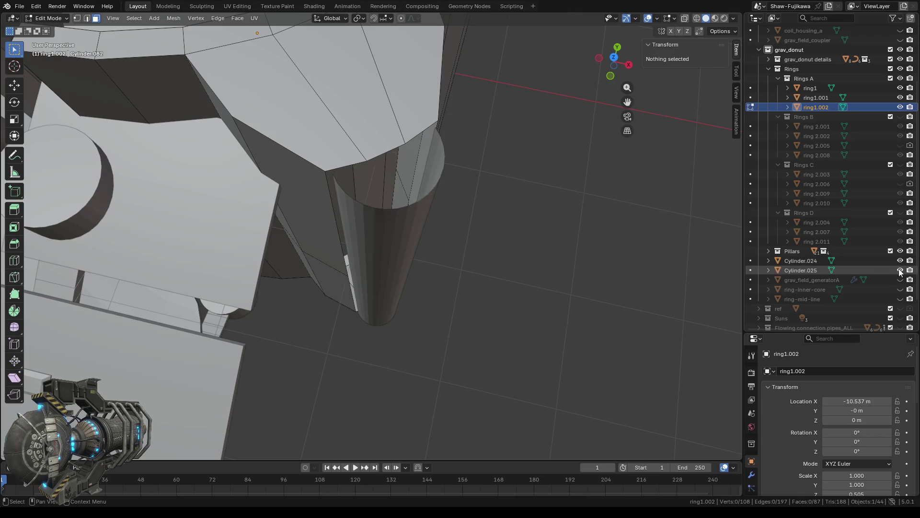
middle_drag(516, 295, 536, 296)
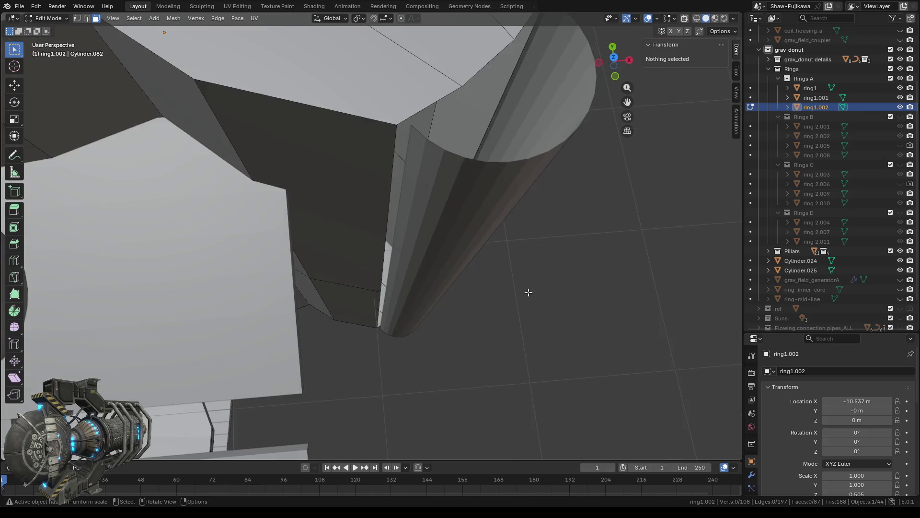
middle_drag(536, 296, 518, 286)
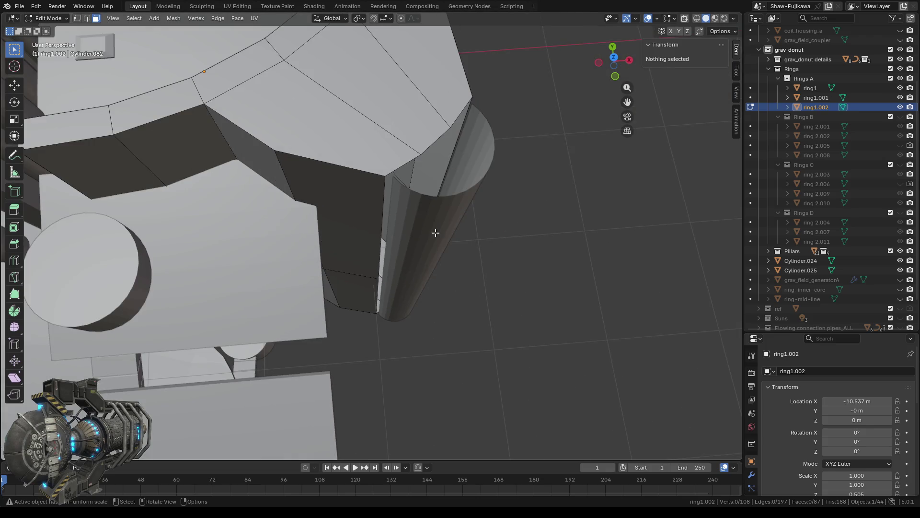
key(Tab)
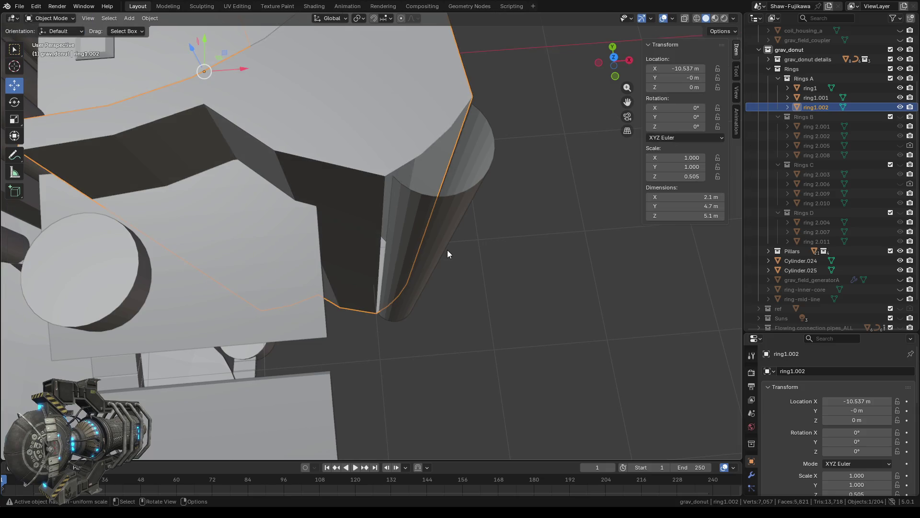
Select Cylinder.024 and Cylinder.025 together, enter Edit Mode and switch to vertex select
click(427, 226)
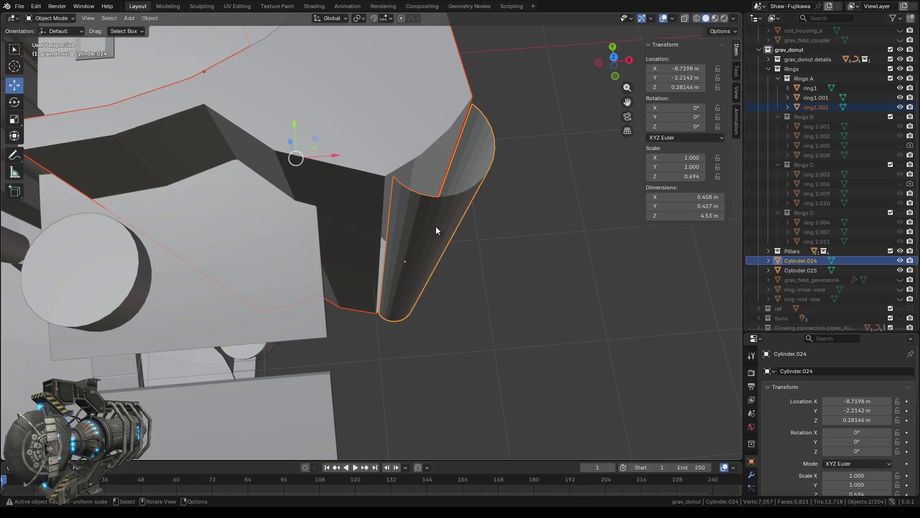
mouse_move(529, 274)
middle_down()
mouse_move(474, 217)
mouse_move(404, 276)
middle_up()
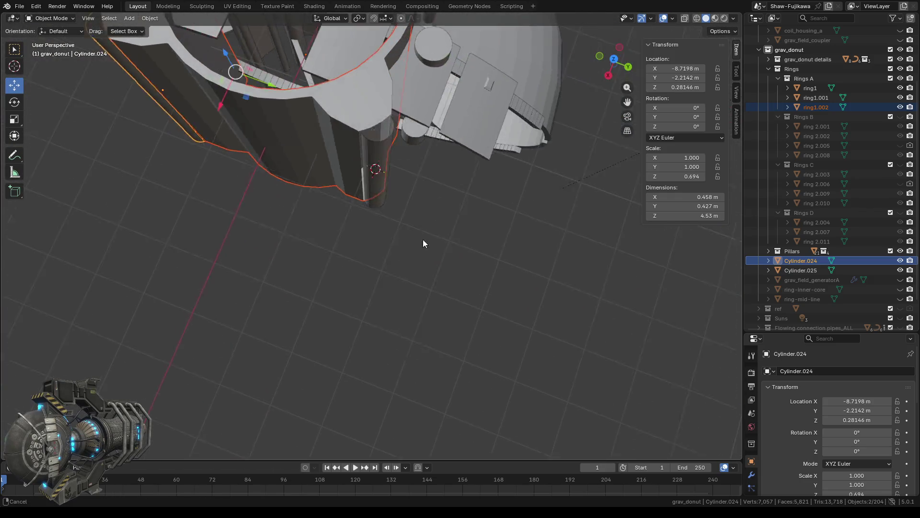
scroll(404, 275, up, 4)
middle_drag(387, 260, 431, 252)
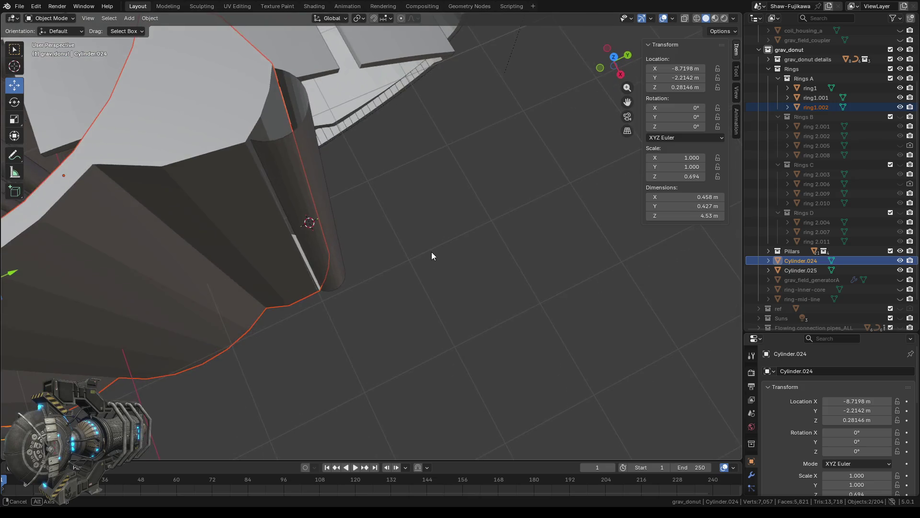
shift+click(302, 151)
middle_drag(301, 150, 474, 292)
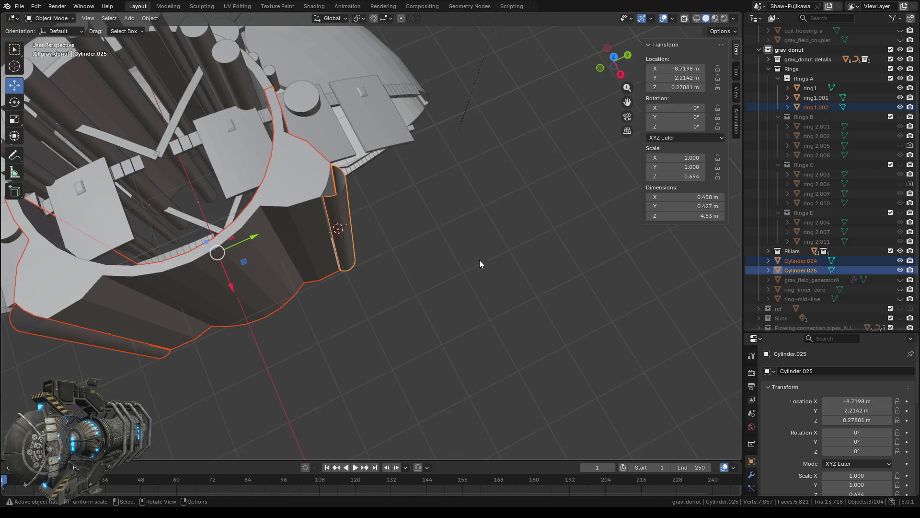
key(Tab)
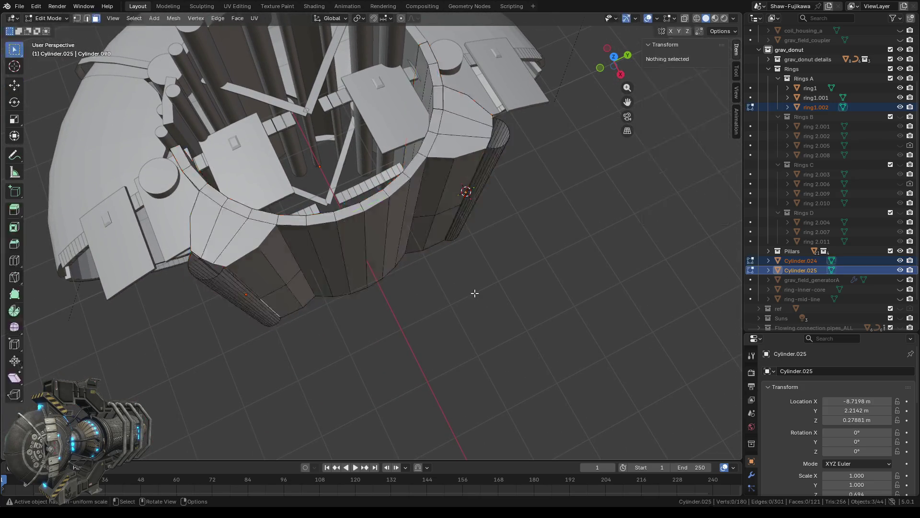
mouse_move(445, 319)
middle_down()
mouse_move(471, 324)
mouse_move(473, 295)
middle_up()
scroll(472, 295, up, 4)
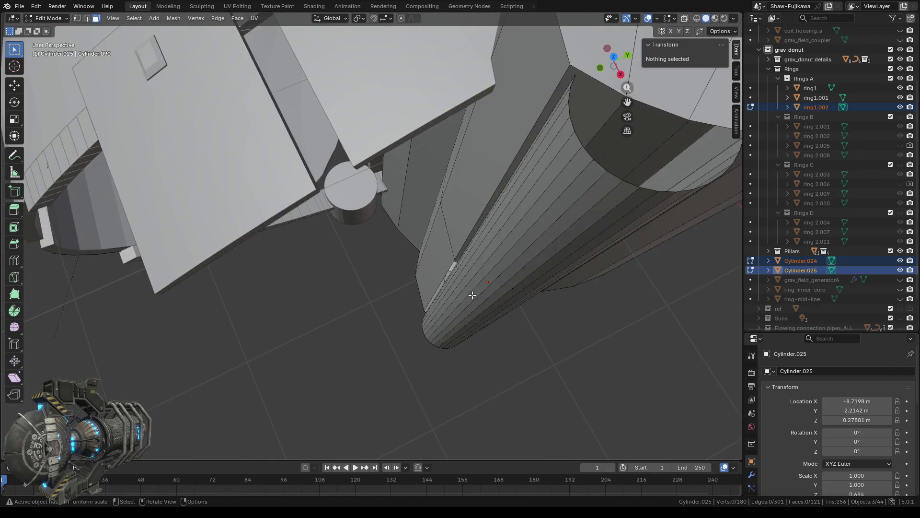
click(76, 18)
mouse_move(422, 239)
middle_down()
mouse_move(428, 247)
mouse_move(455, 212)
mouse_move(456, 187)
middle_up()
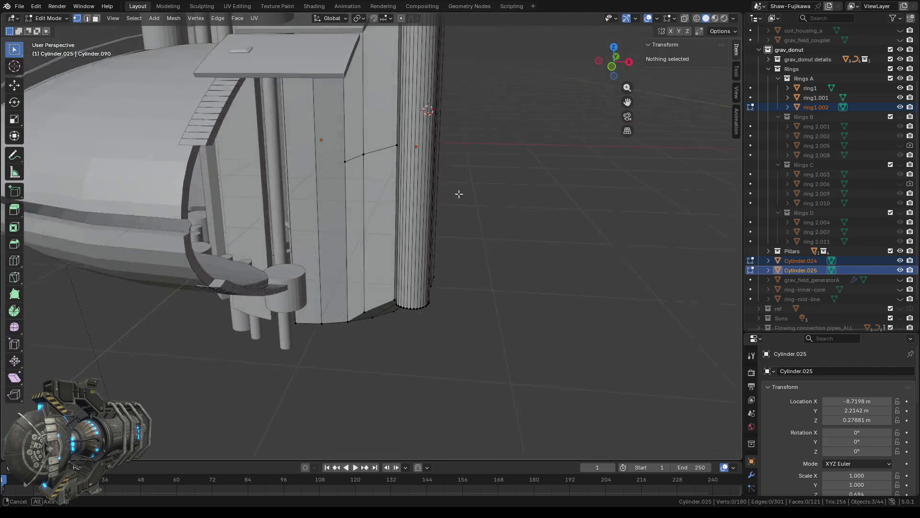
shift+scroll(480, 184, up, 5)
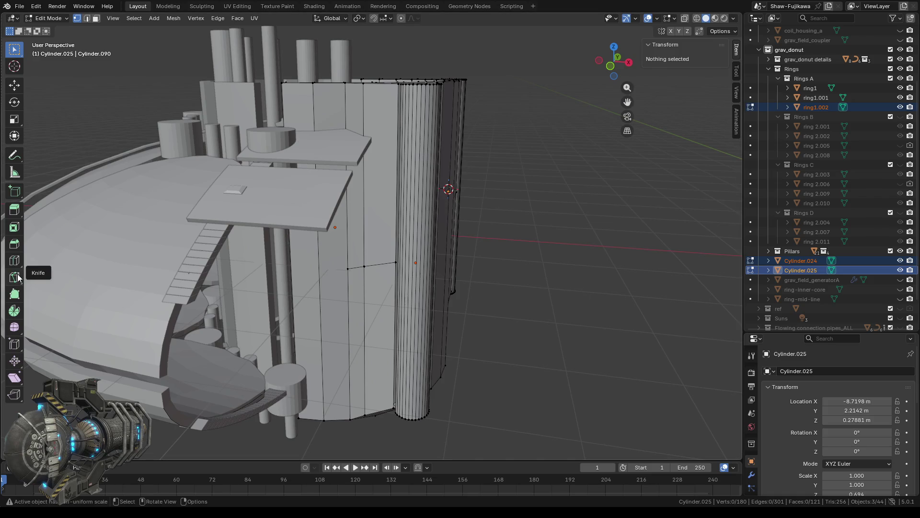
Add a loop cut to the pillar cylinder and to the thin cylinder
click(14, 260)
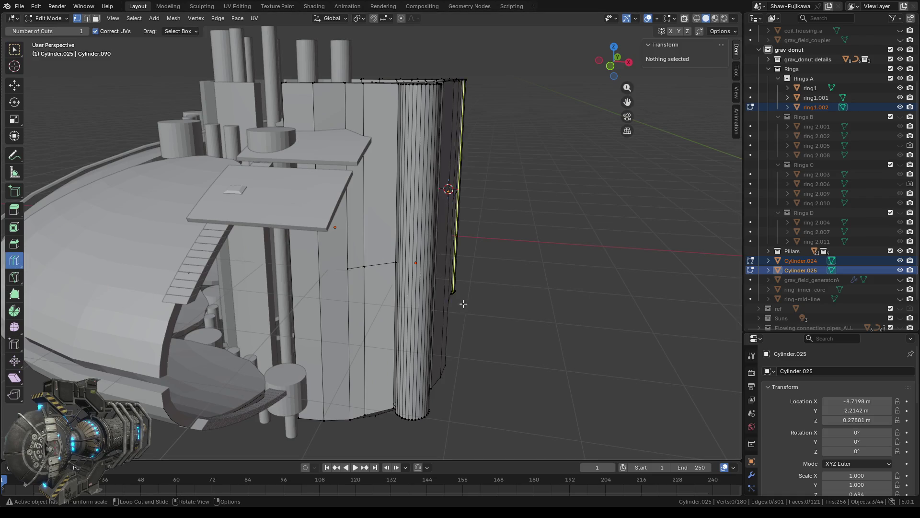
click(421, 273)
mouse_move(530, 335)
middle_down()
mouse_move(605, 310)
mouse_move(466, 302)
middle_up()
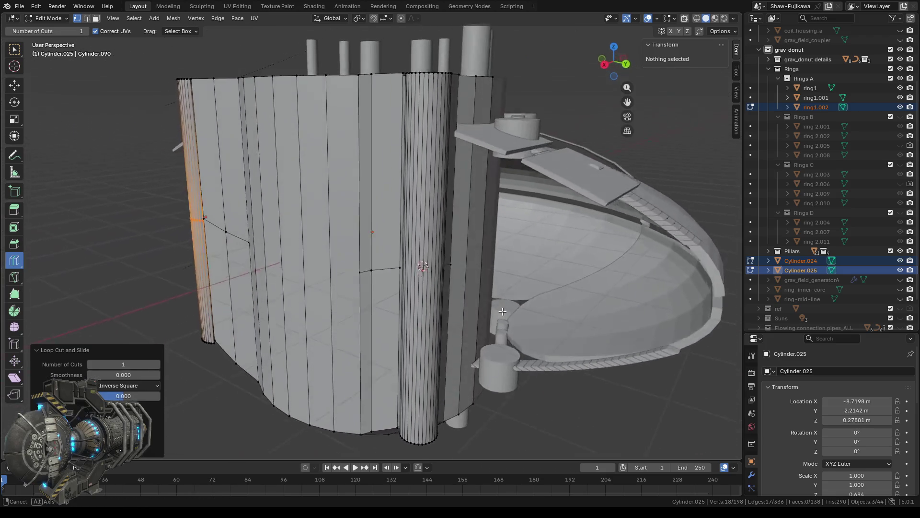
click(445, 280)
mouse_move(444, 280)
middle_down()
mouse_move(322, 324)
mouse_move(389, 297)
middle_up()
scroll(390, 296, up, 4)
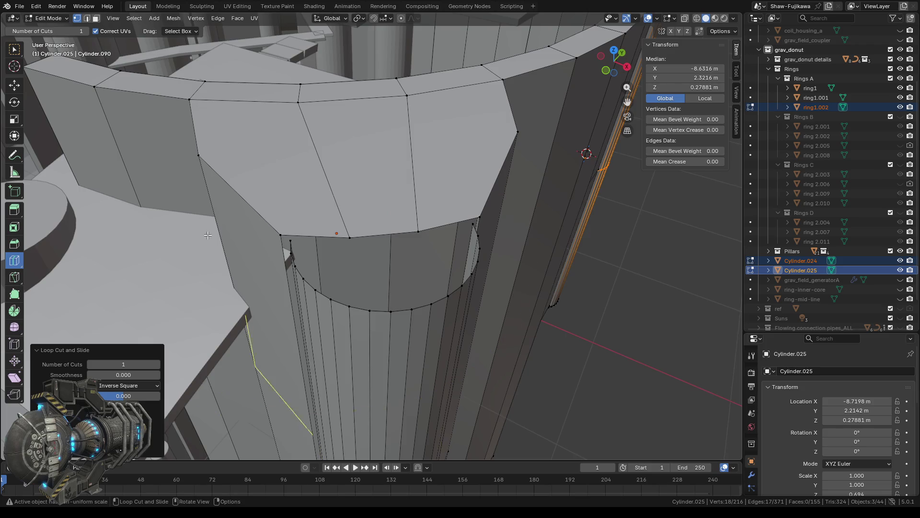
Return to the Select Box tool and select the vertex at the cylinder rim corner
click(14, 49)
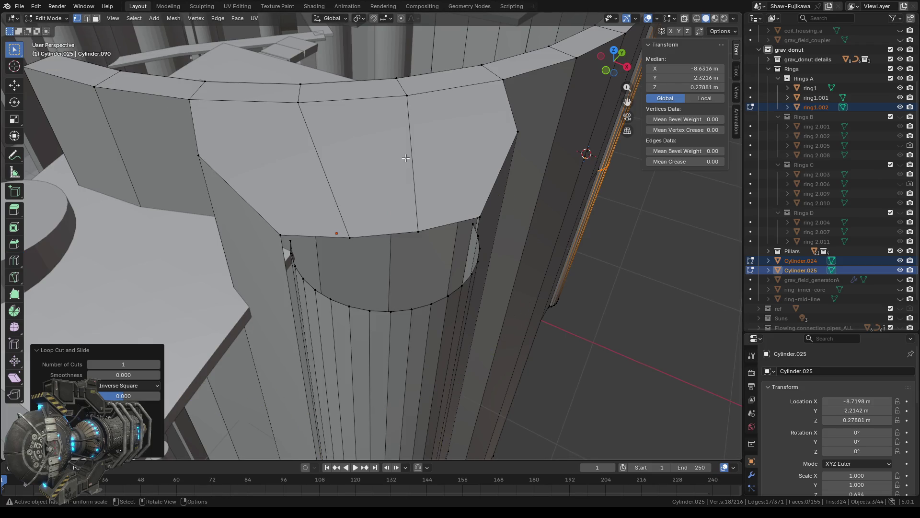
middle_drag(355, 217, 366, 216)
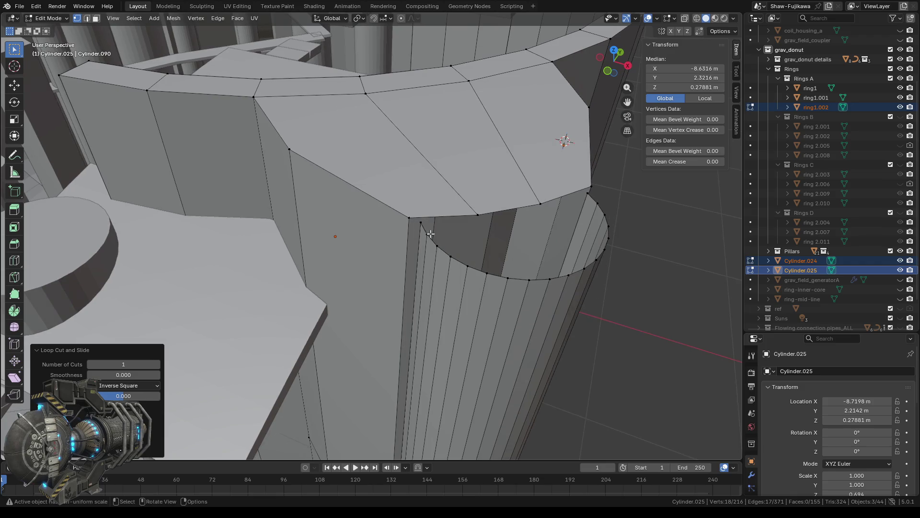
scroll(504, 227, up, 5)
click(500, 199)
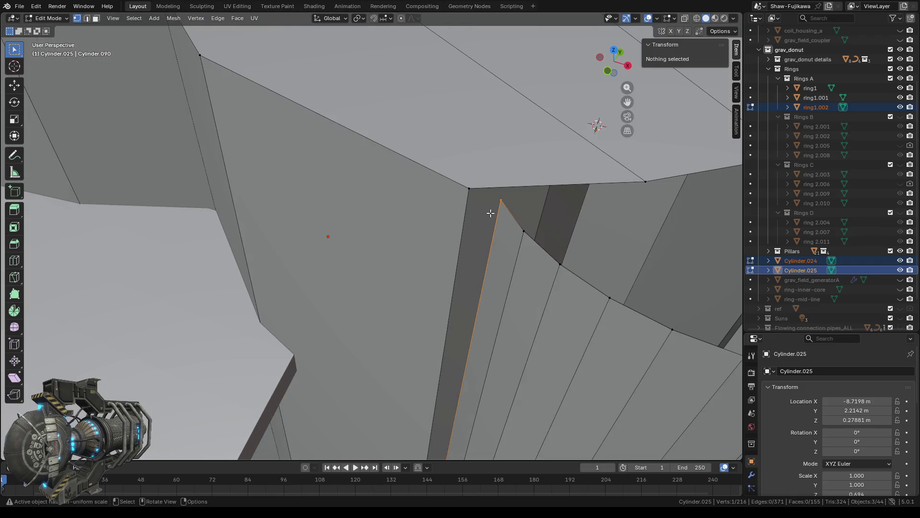
Merge the rim corner vertex with its adjoining hull vertex at the 3D cursor
click(453, 181)
right_click(453, 165)
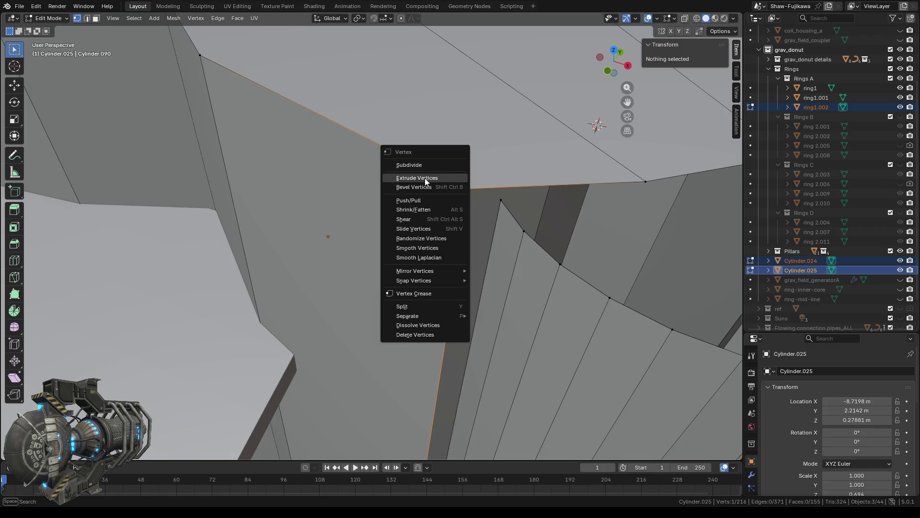
mouse_move(417, 282)
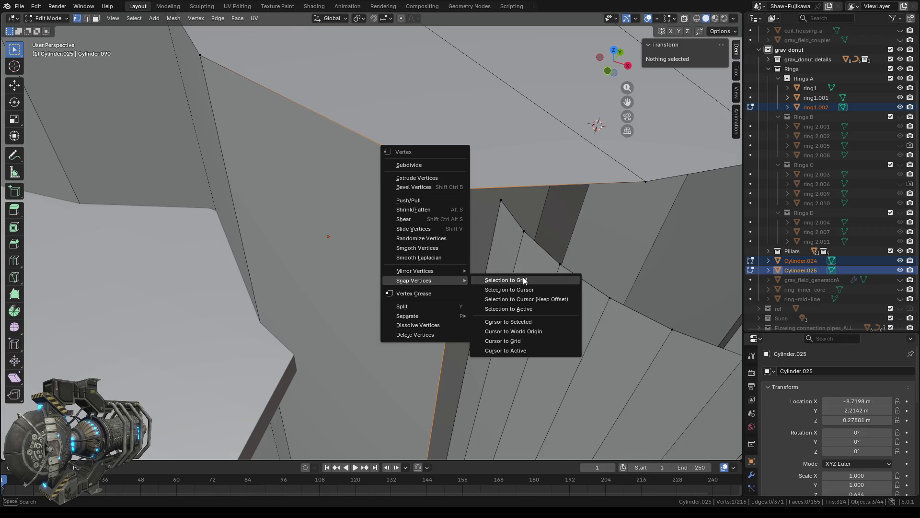
click(512, 323)
shift+click(499, 200)
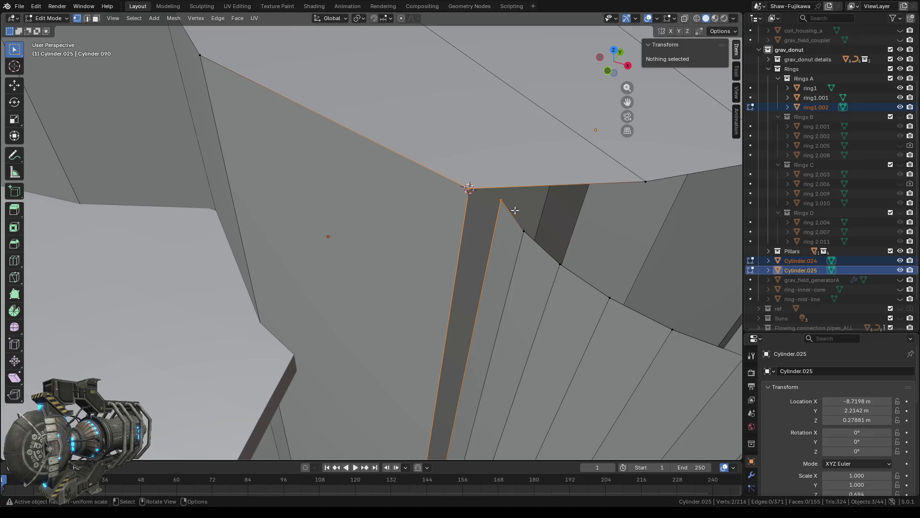
key(j)
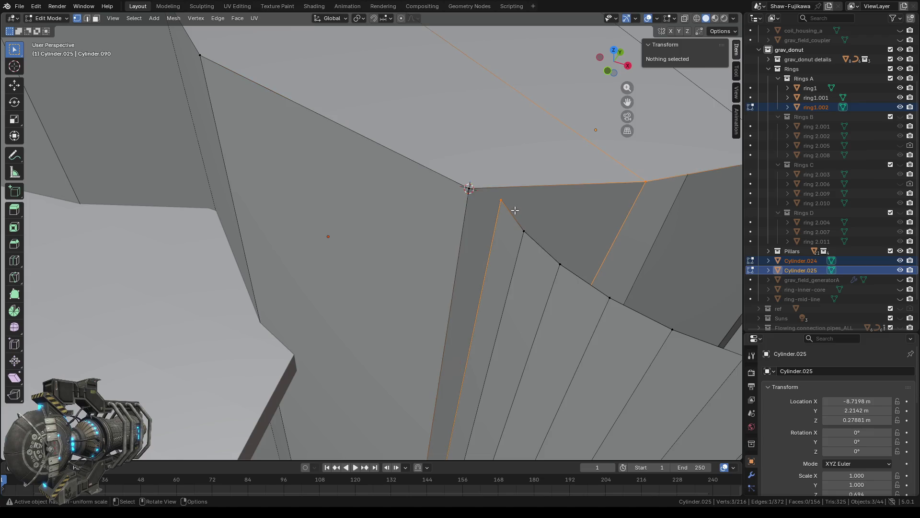
key(ctrl+z)
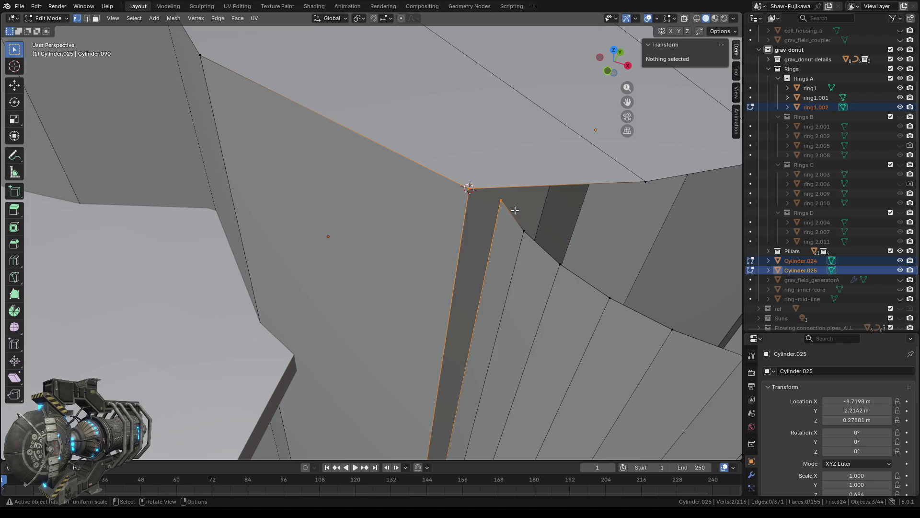
key(m)
click(509, 210)
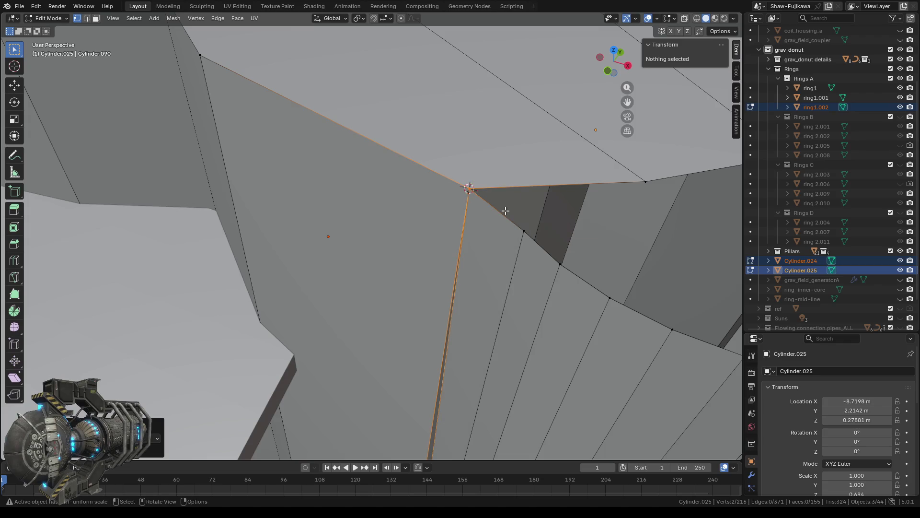
Weld the pillar-edge vertex and its neighbouring pillar vertex together at the 3D cursor
scroll(487, 239, down, 10)
middle_drag(420, 310, 436, 125)
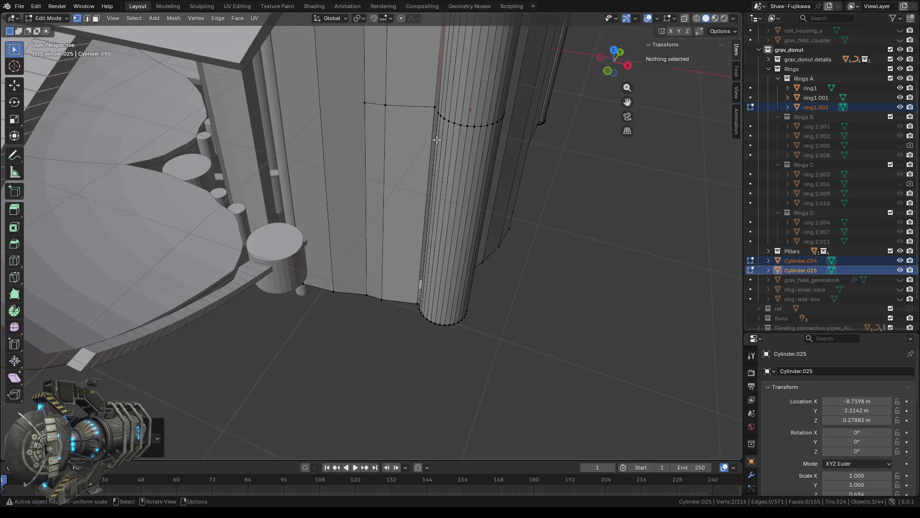
scroll(437, 125, up, 2)
scroll(436, 125, up, 2)
scroll(436, 125, up, 3)
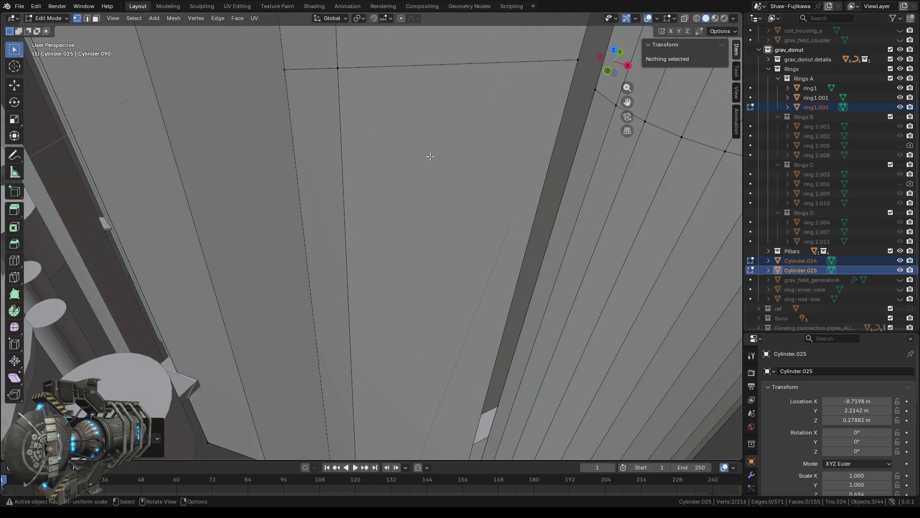
shift+middle_drag(449, 149, 428, 195)
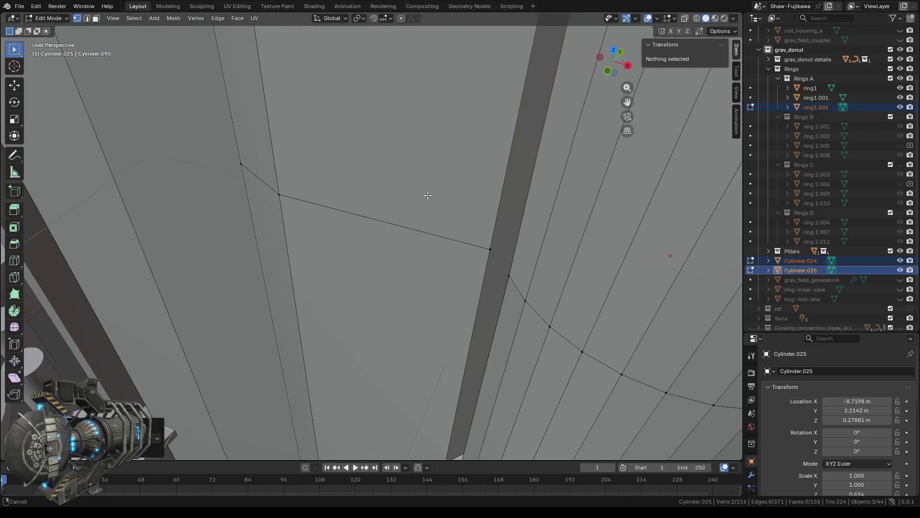
click(489, 243)
right_click(451, 226)
mouse_move(445, 222)
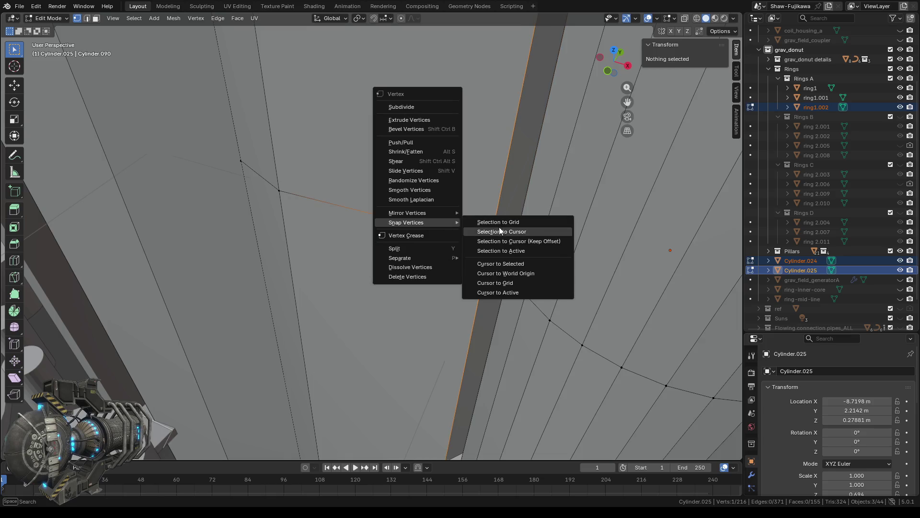
click(496, 263)
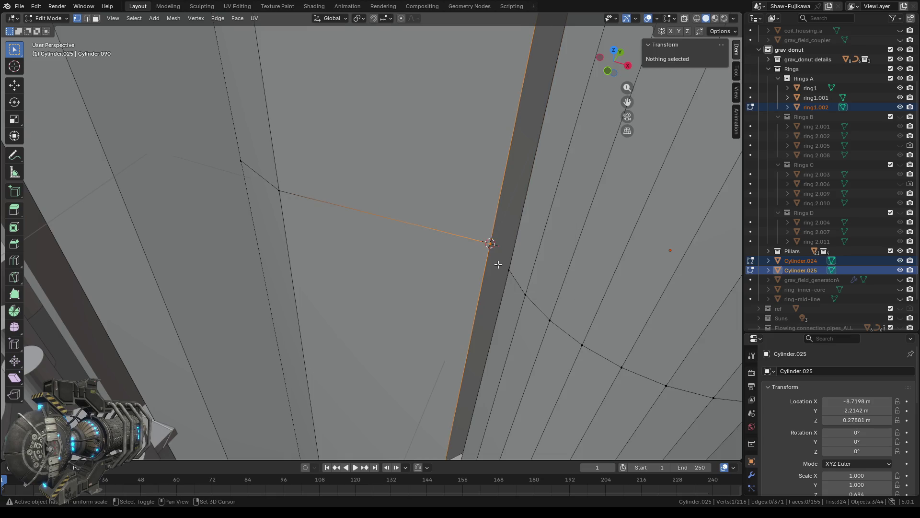
shift+click(514, 274)
key(m)
click(510, 271)
Merge the next hull corner vertex with the pillar vertex beside it at the cursor
mouse_move(436, 322)
middle_down()
mouse_move(452, 140)
mouse_move(451, 289)
middle_up()
click(515, 332)
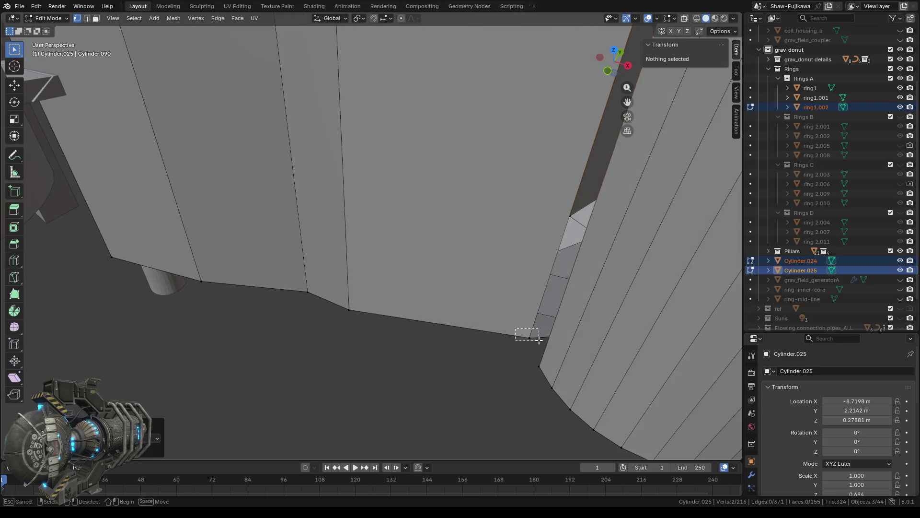
right_click(482, 359)
mouse_move(478, 358)
click(546, 399)
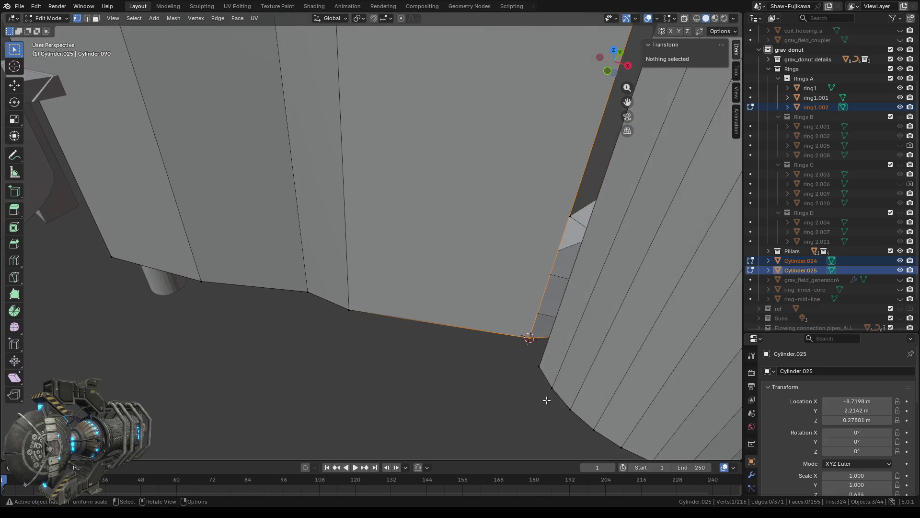
shift+click(547, 371)
key(m)
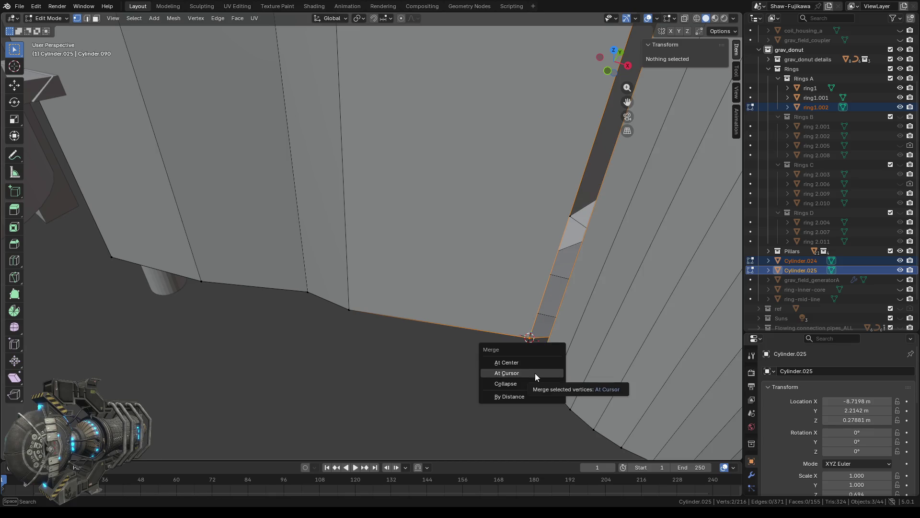
click(535, 373)
mouse_move(537, 373)
middle_down()
mouse_move(426, 333)
mouse_move(393, 350)
middle_up()
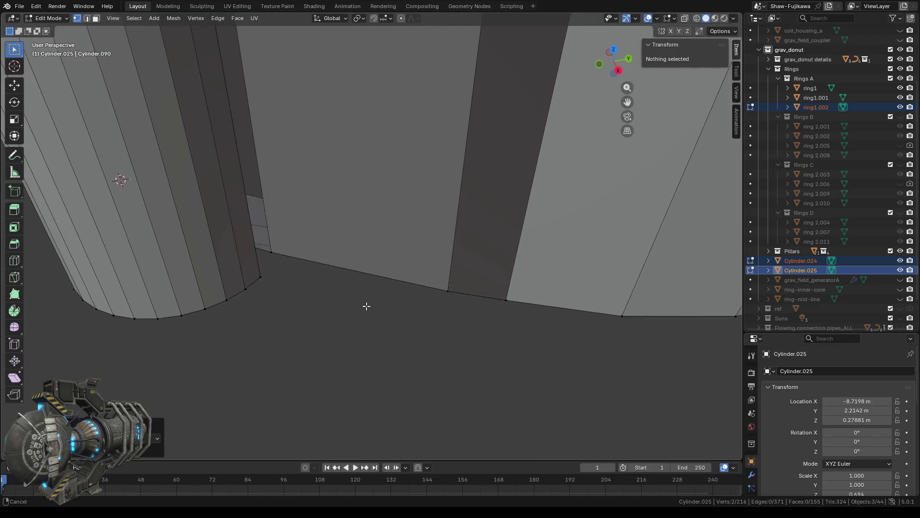
Merge the lower hull corner vertex with the nearby pillar vertex at the 3D cursor
click(325, 322)
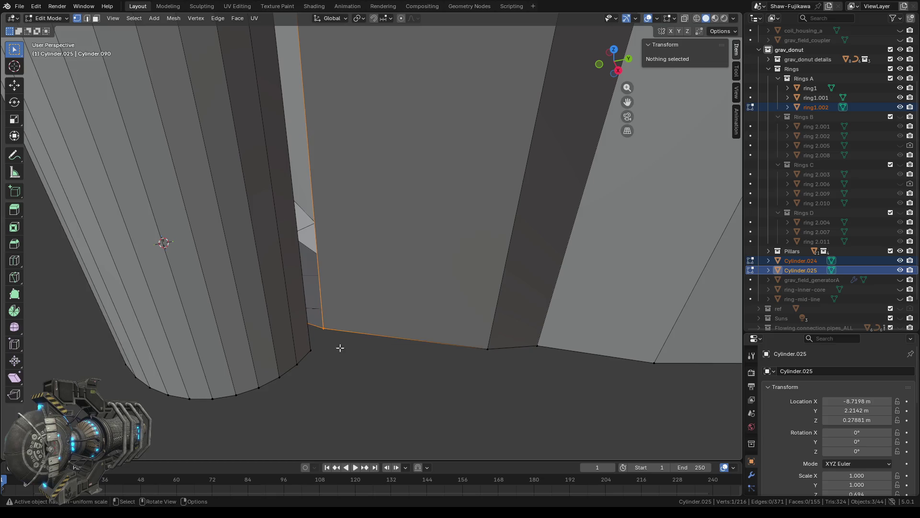
right_click(359, 363)
mouse_move(361, 364)
click(435, 407)
shift+click(311, 351)
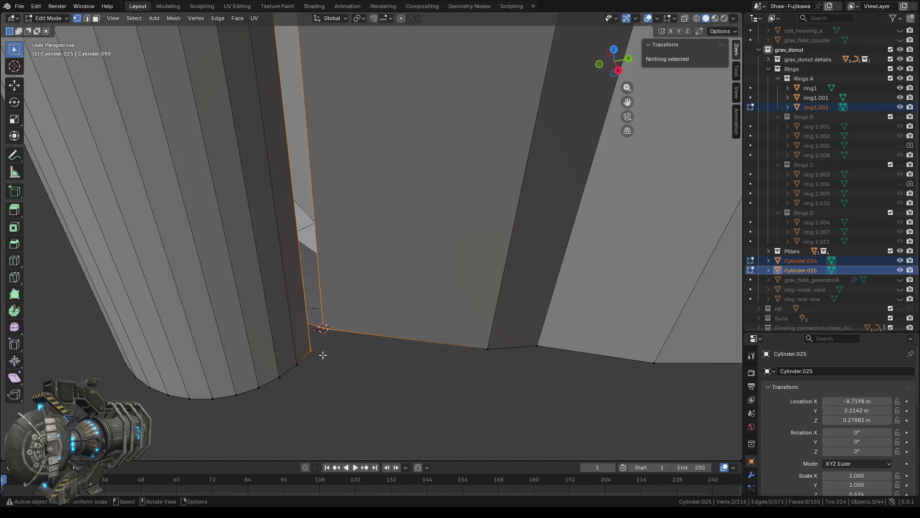
key(m)
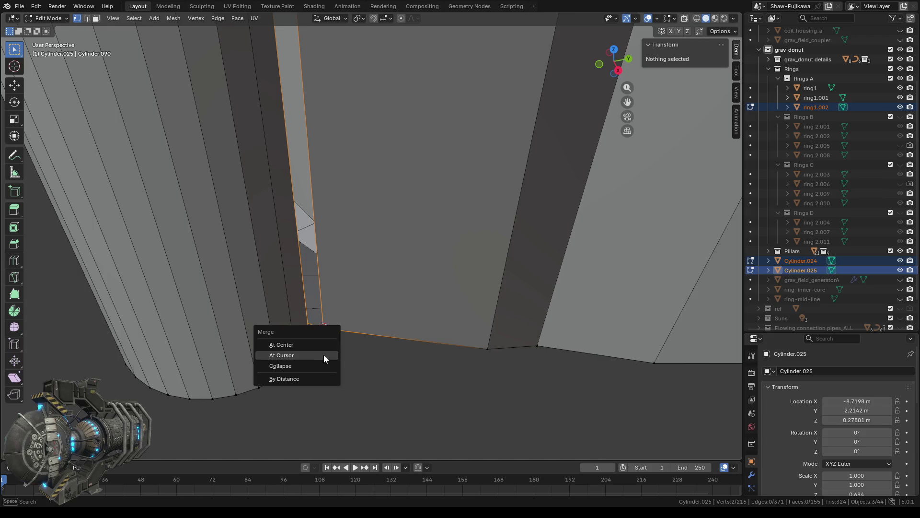
click(318, 355)
Weld the loop-cut joint vertex to its neighbouring pillar vertex at the 3D cursor
mouse_move(362, 326)
middle_down()
mouse_move(355, 289)
mouse_move(385, 354)
mouse_move(403, 264)
middle_up()
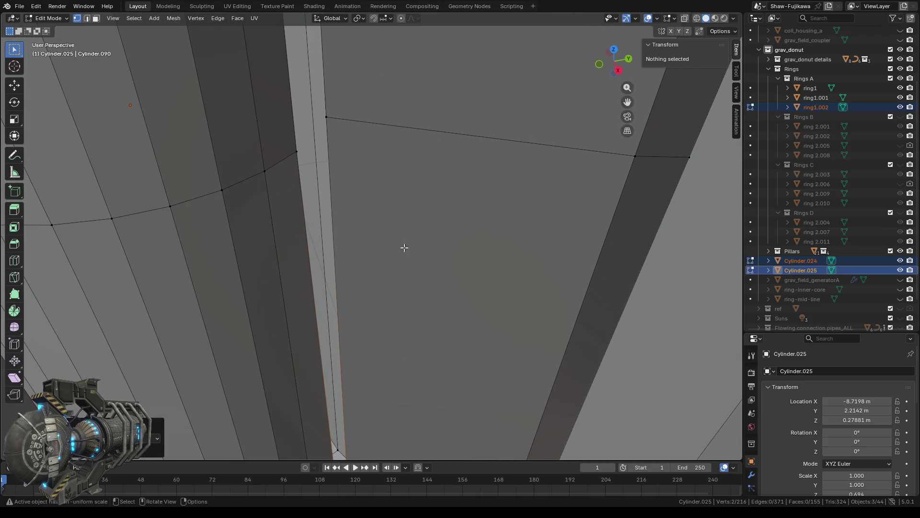
click(323, 115)
right_click(380, 203)
mouse_move(380, 203)
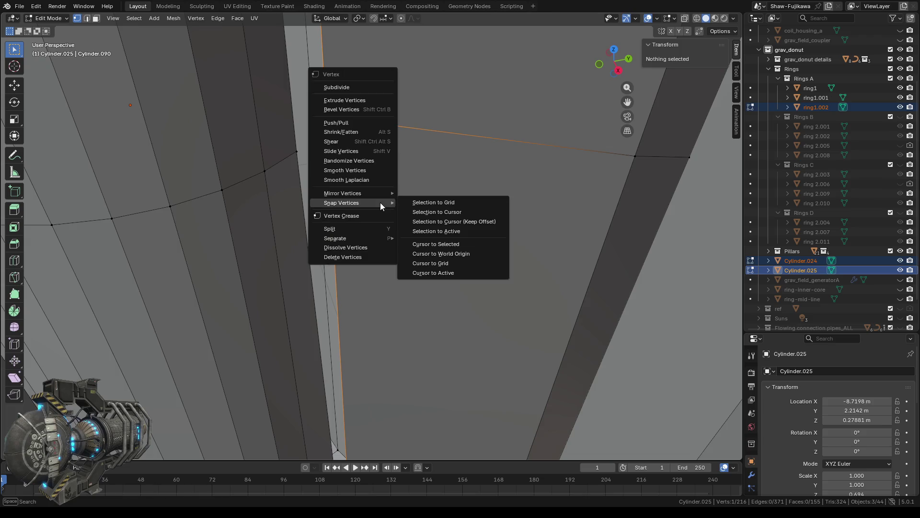
click(444, 245)
middle_drag(418, 206, 421, 209)
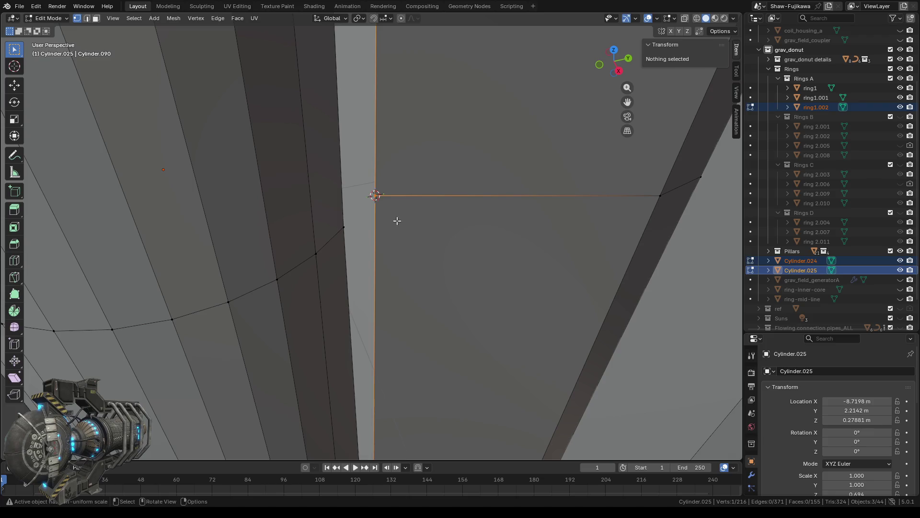
shift+click(344, 228)
key(m)
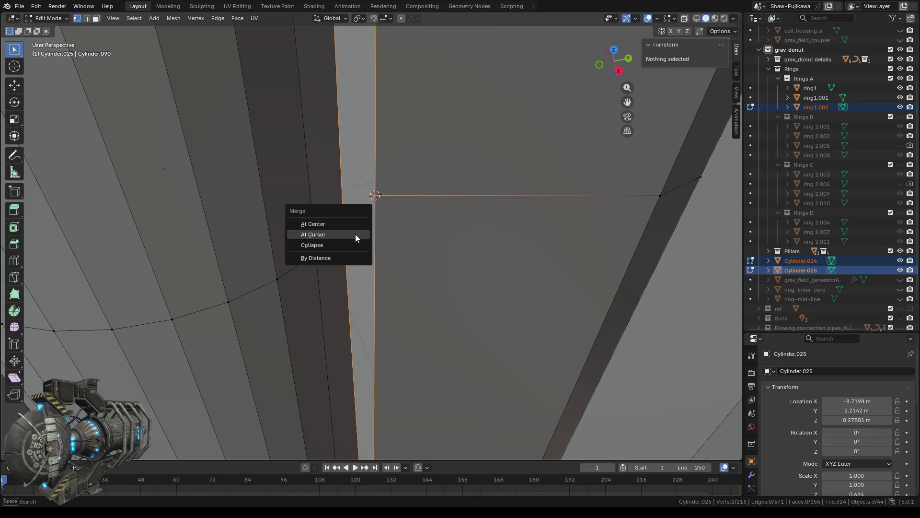
click(347, 233)
Merge the top rim corner vertex with the pillar's top vertex, collapsing the thin strip
mouse_move(381, 205)
middle_down()
mouse_move(418, 191)
mouse_move(394, 169)
middle_up()
scroll(419, 191, down, 3)
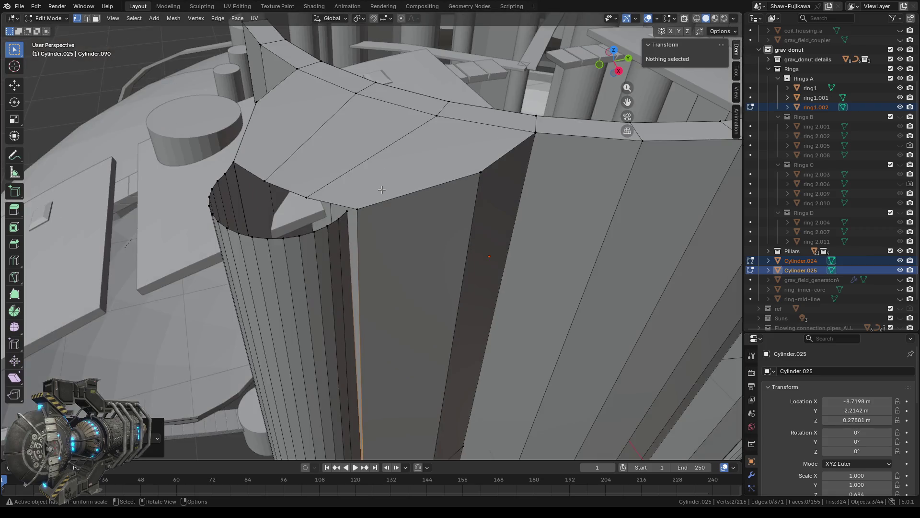
middle_drag(393, 170, 374, 200)
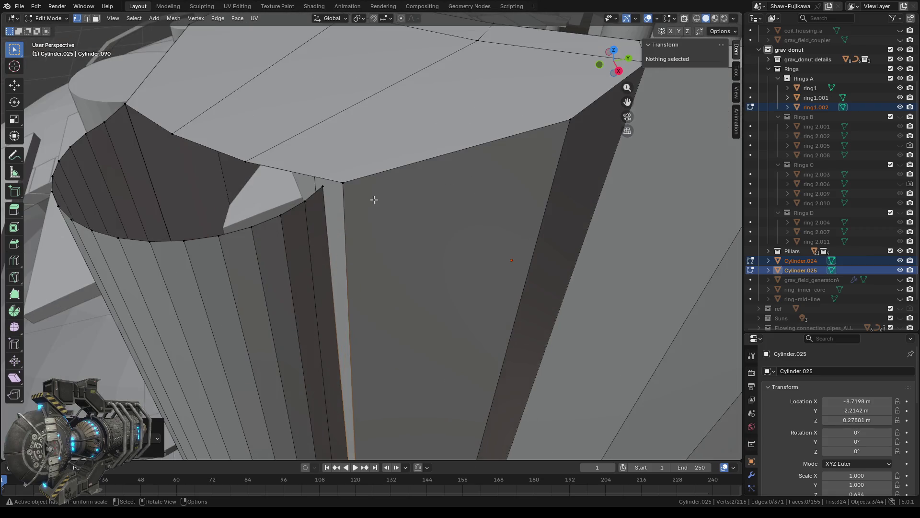
click(341, 181)
right_click(366, 197)
mouse_move(364, 199)
click(466, 216)
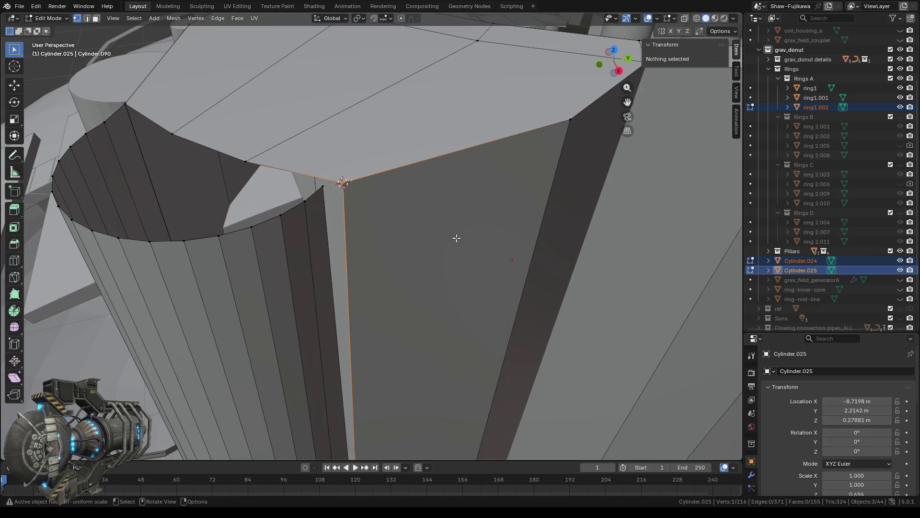
shift+click(354, 227)
key(m)
click(353, 227)
scroll(373, 223, down, 3)
mouse_move(436, 258)
middle_down()
mouse_move(407, 228)
mouse_move(387, 226)
middle_up()
scroll(407, 228, up, 4)
scroll(386, 225, up, 2)
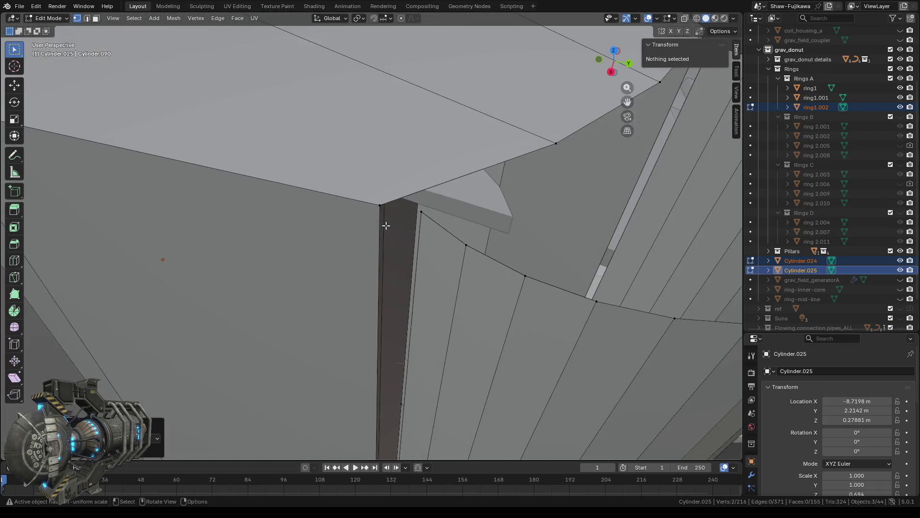
Merge the hull's top corner vertex with the adjacent pillar vertex at the 3D cursor
click(380, 205)
right_click(354, 228)
mouse_move(347, 229)
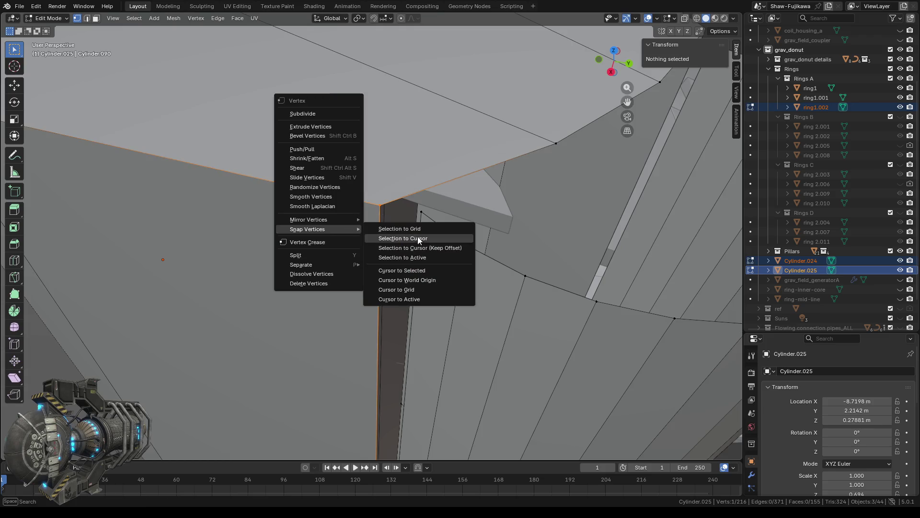
click(401, 270)
shift+click(429, 218)
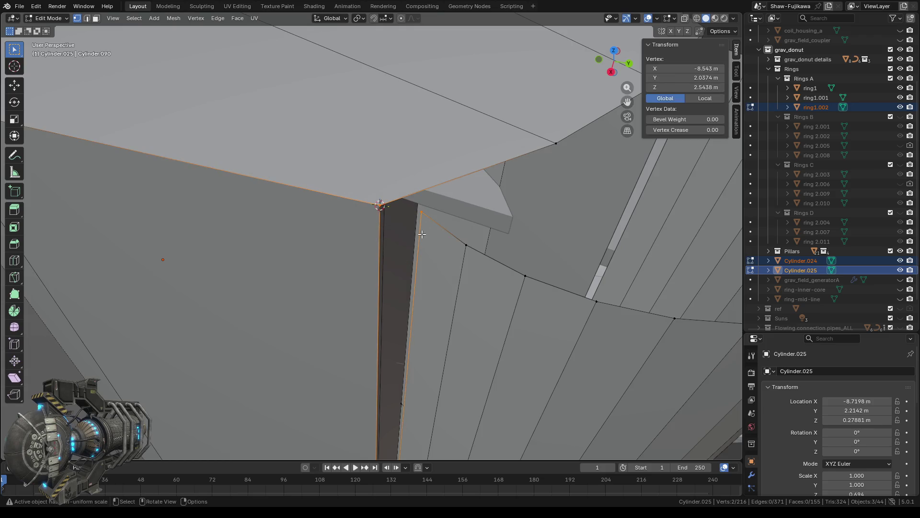
key(m)
click(422, 235)
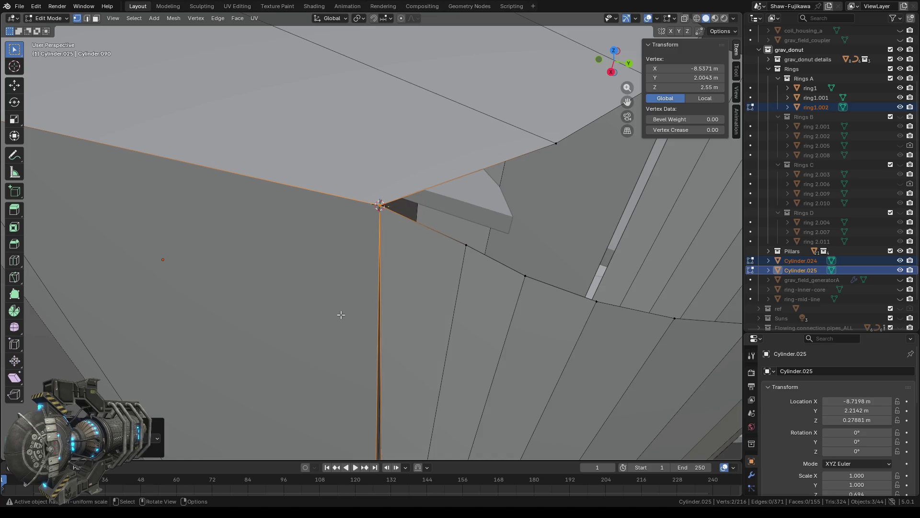
Snap the 3D cursor to the pillar's loop-cut vertex and select its partner for welding
scroll(343, 300, down, 3)
middle_drag(343, 300, 348, 183)
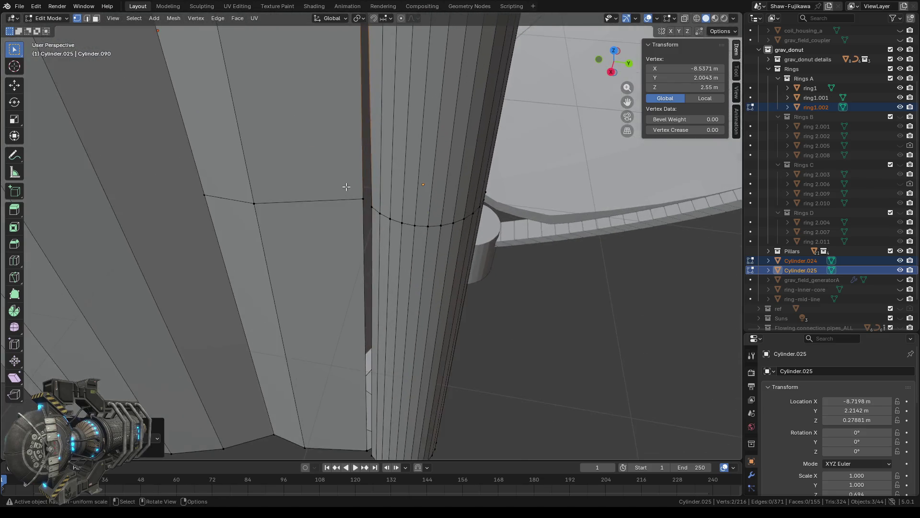
click(358, 186)
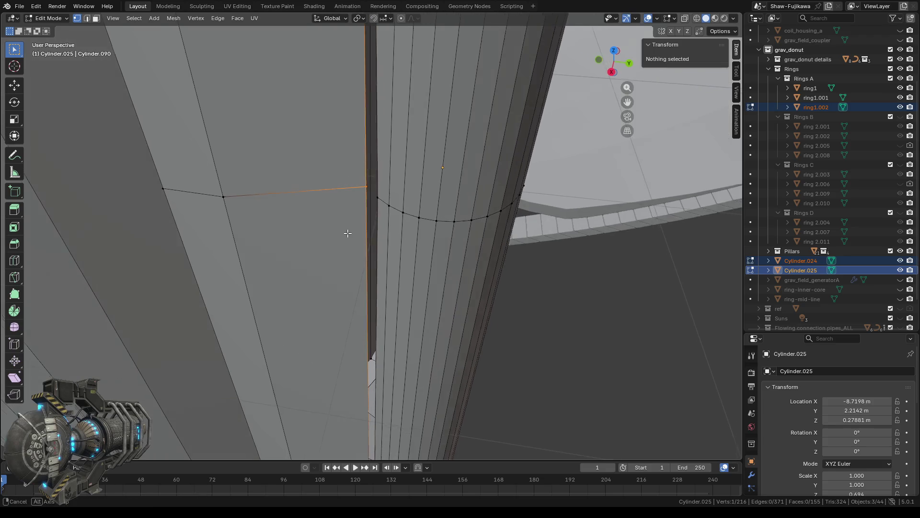
middle_drag(345, 233, 366, 239)
right_click(366, 240)
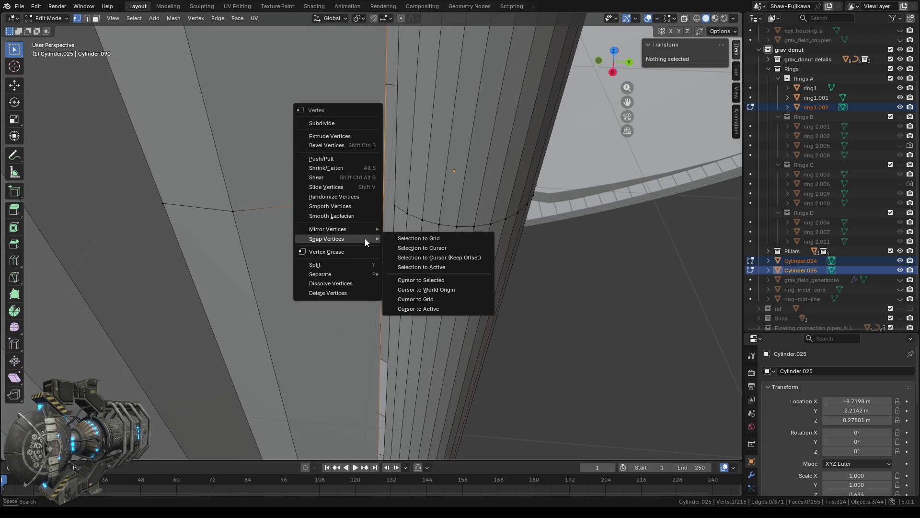
click(412, 281)
scroll(370, 234, up, 1)
shift+click(410, 199)
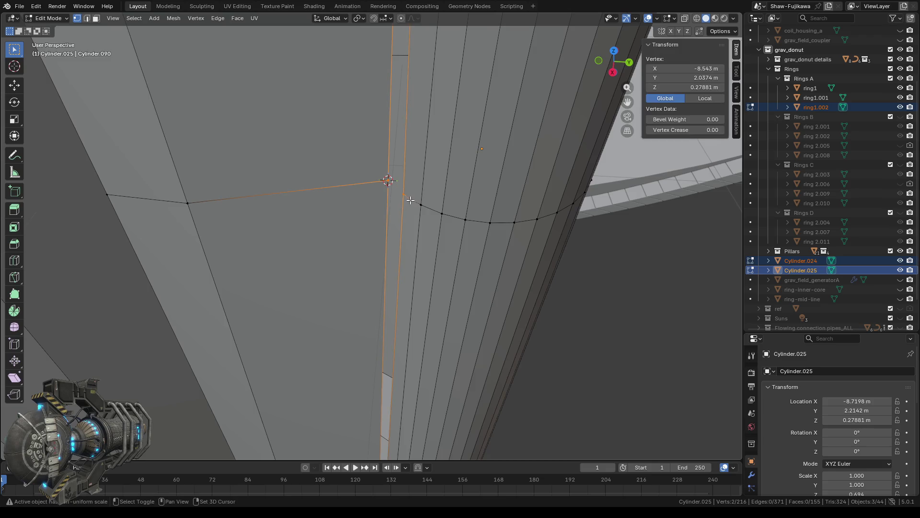
key(m)
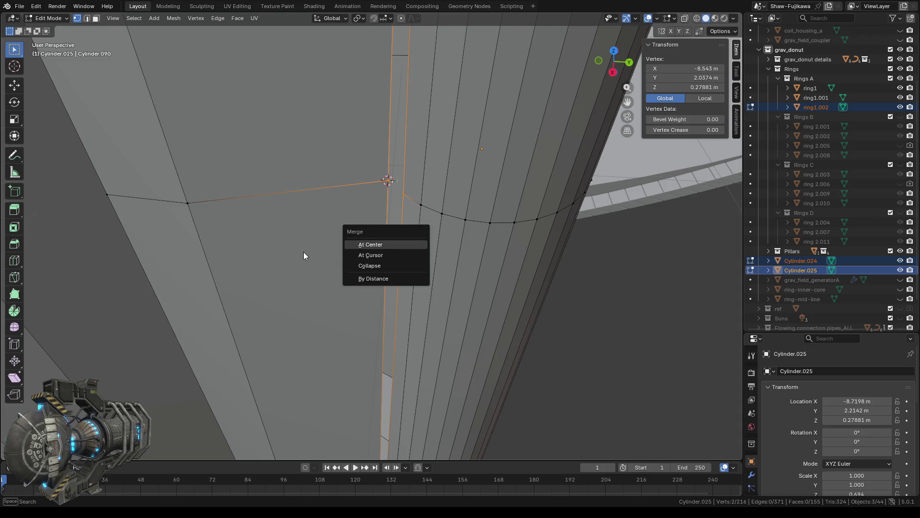
scroll(335, 237, down, 6)
scroll(336, 237, up, 5)
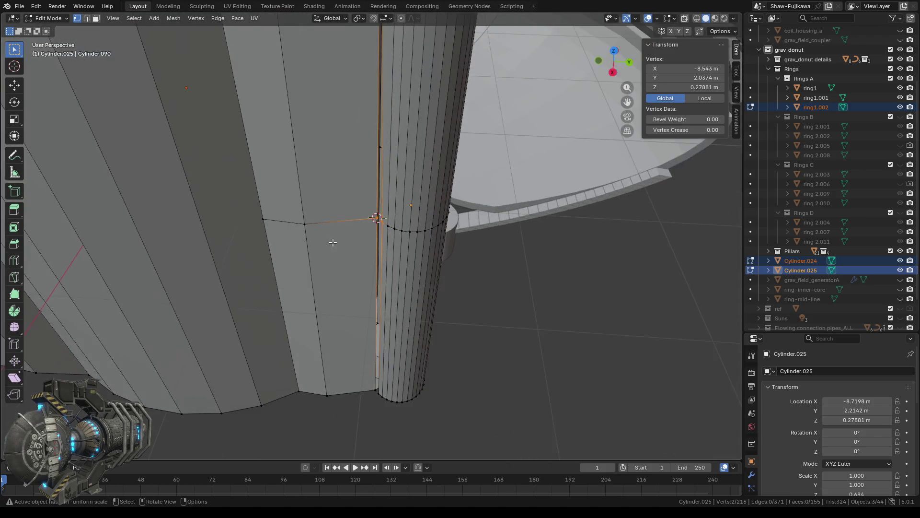
scroll(335, 240, up, 4)
key(m)
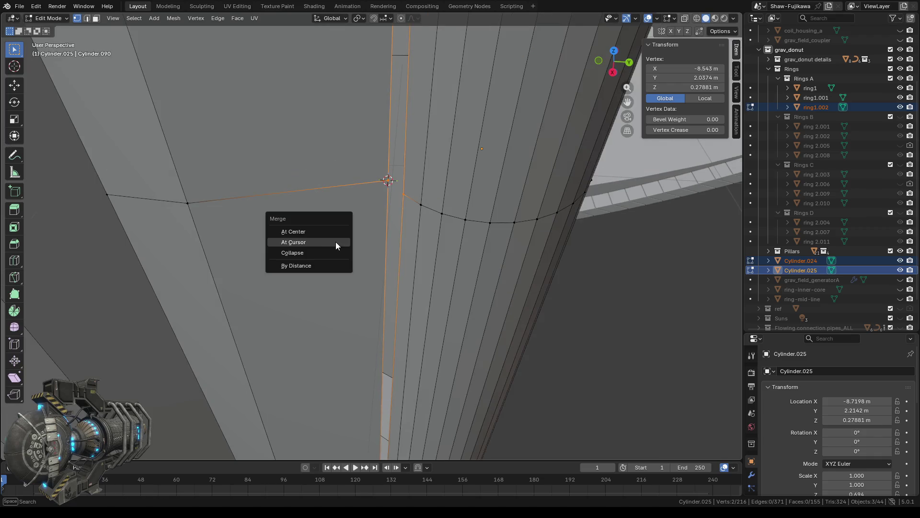
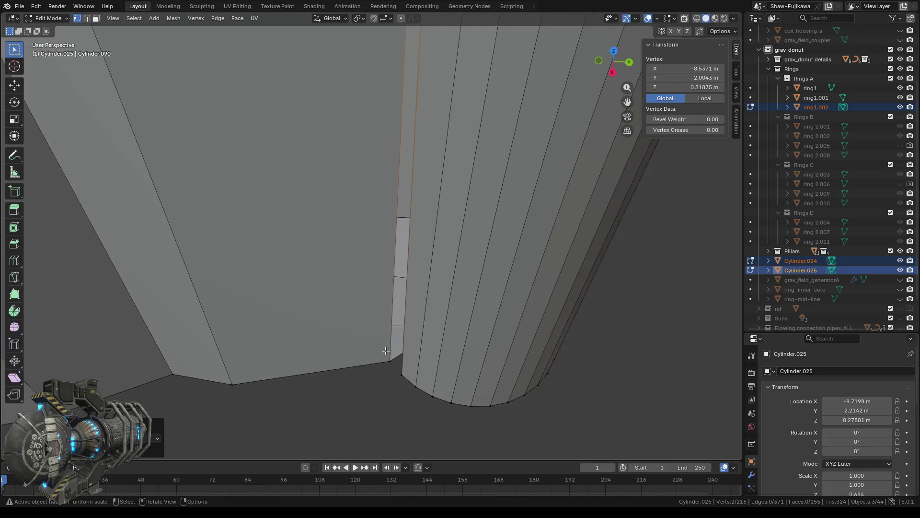
Snap the 3D cursor to the tip vertex and merge the corner vertices there
click(374, 352)
right_click(347, 341)
mouse_move(347, 342)
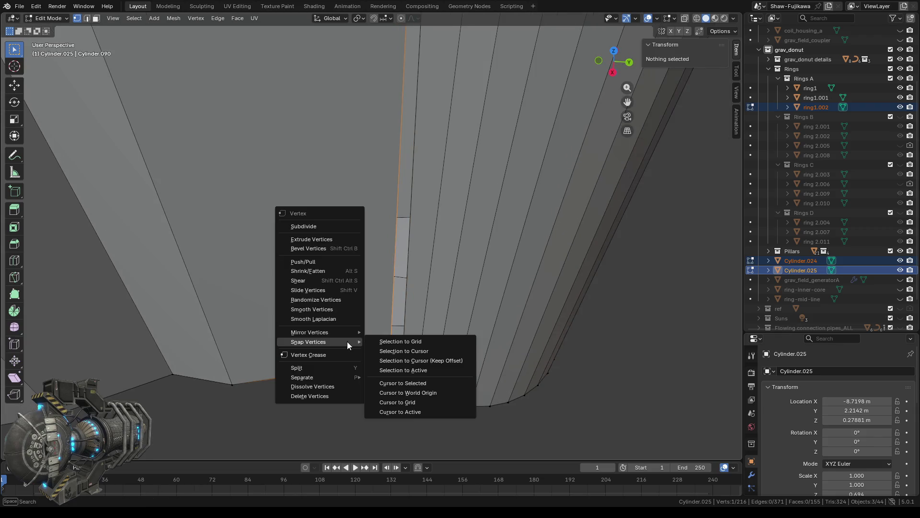
click(412, 382)
key(b)
drag(383, 354, 405, 390)
key(m)
click(407, 393)
Merge the wall's bottom corner vertex with its neighbour at the 3D cursor
mouse_move(407, 393)
middle_down()
mouse_move(395, 365)
mouse_move(572, 400)
mouse_move(379, 387)
middle_up()
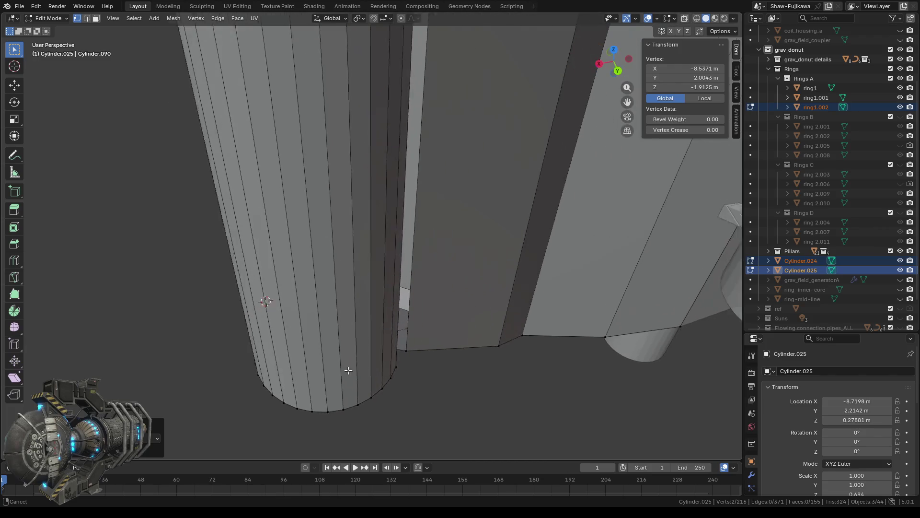
click(355, 351)
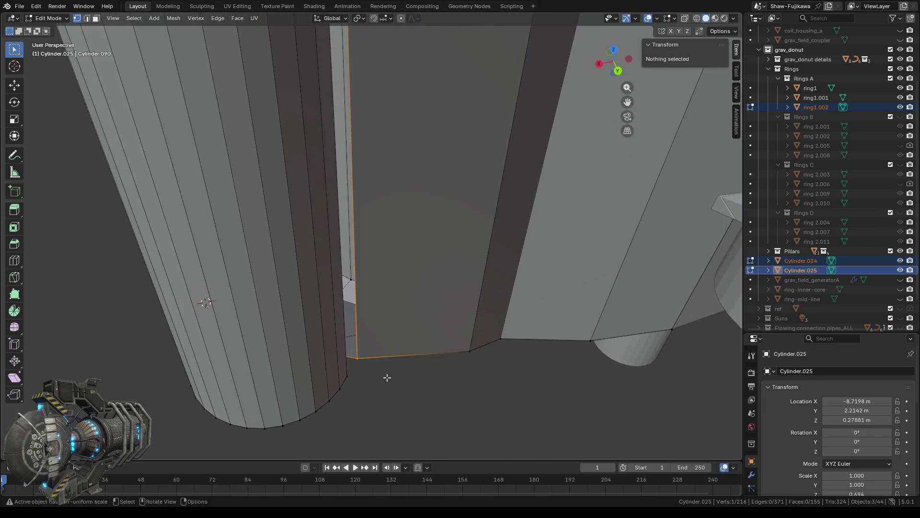
right_click(404, 394)
click(482, 435)
shift+click(346, 376)
key(m)
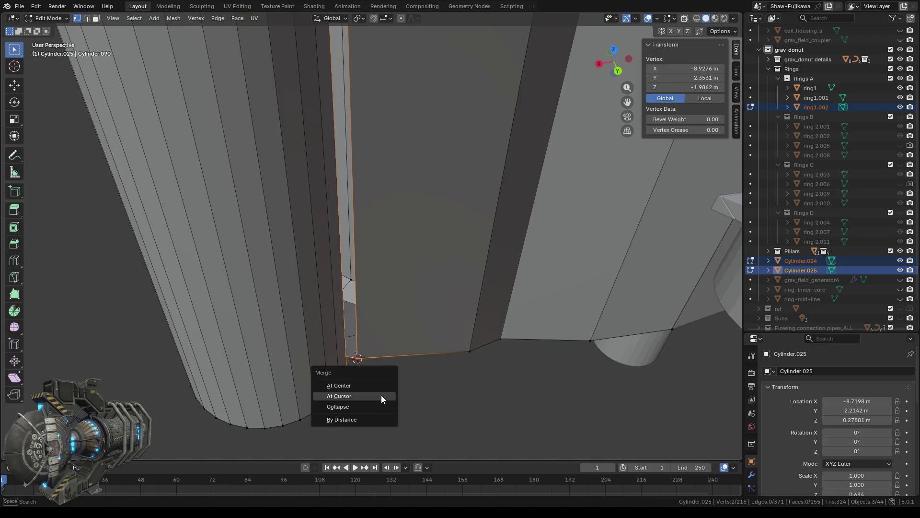
click(382, 396)
Move up the wall and merge the upper corner vertex pair at the 3D cursor
scroll(401, 387, down, 2)
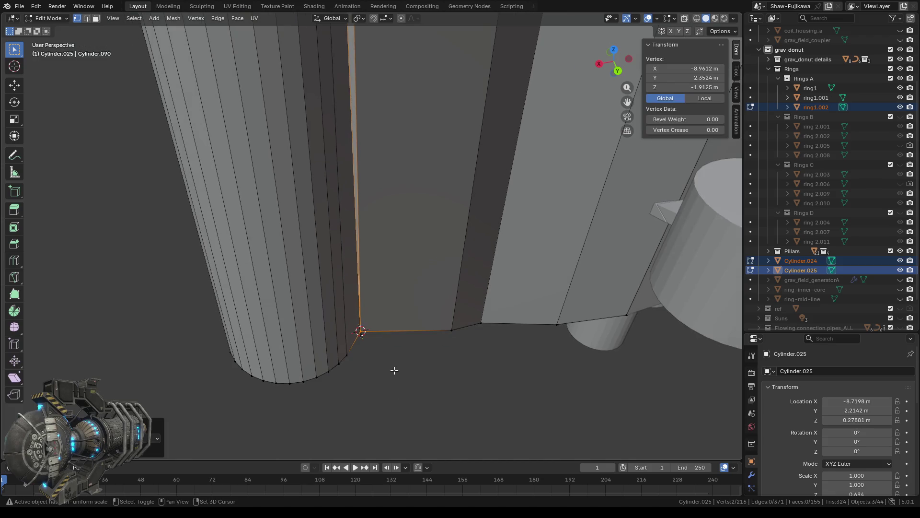
scroll(393, 369, down, 1)
key(KP_Decimal)
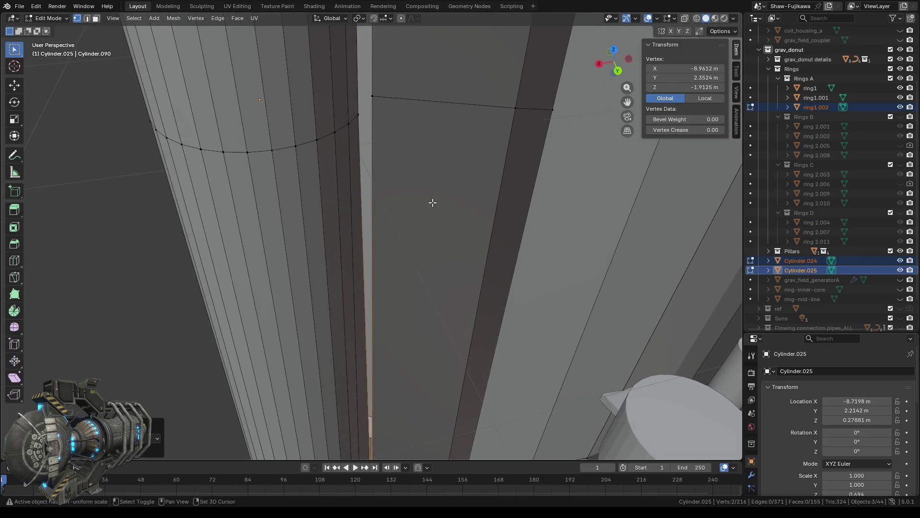
shift+middle_drag(433, 202, 404, 263)
click(341, 213)
right_click(377, 238)
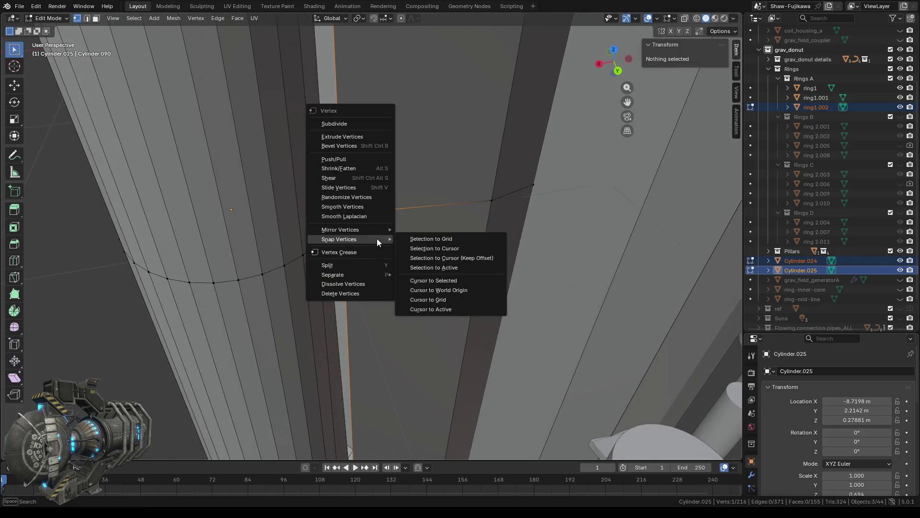
click(459, 278)
shift+click(346, 251)
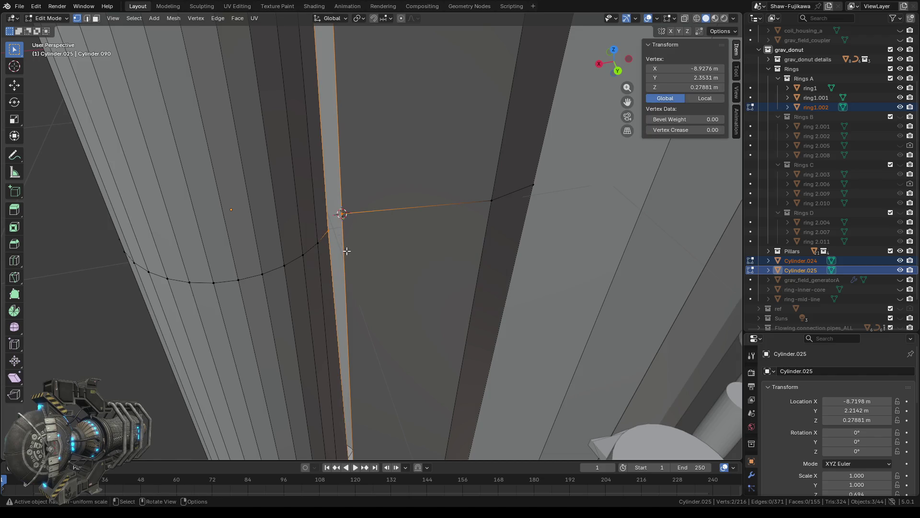
key(g)
click(343, 247)
Merge the top tip vertex with its neighbour at the 3D cursor
mouse_move(372, 118)
shift+middle_down()
mouse_move(387, 275)
mouse_move(390, 139)
mouse_move(388, 267)
mouse_move(379, 154)
mouse_move(353, 174)
shift+middle_up()
click(318, 178)
right_click(318, 185)
mouse_move(366, 186)
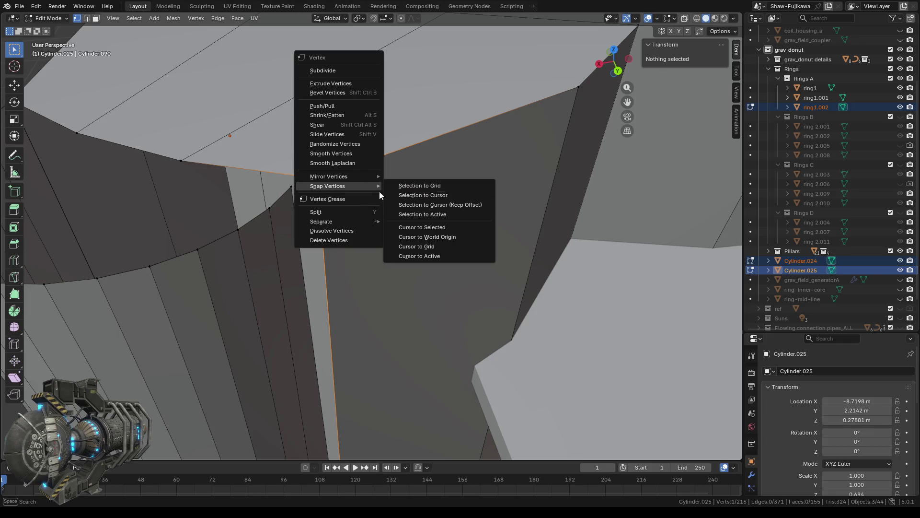
click(428, 228)
shift+click(304, 198)
key(m)
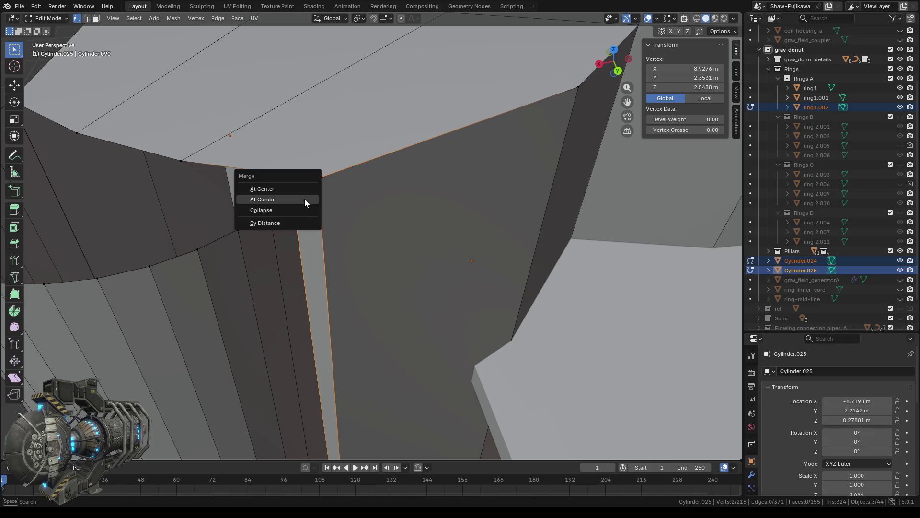
click(301, 198)
scroll(346, 256, down, 7)
middle_drag(346, 256, 257, 307)
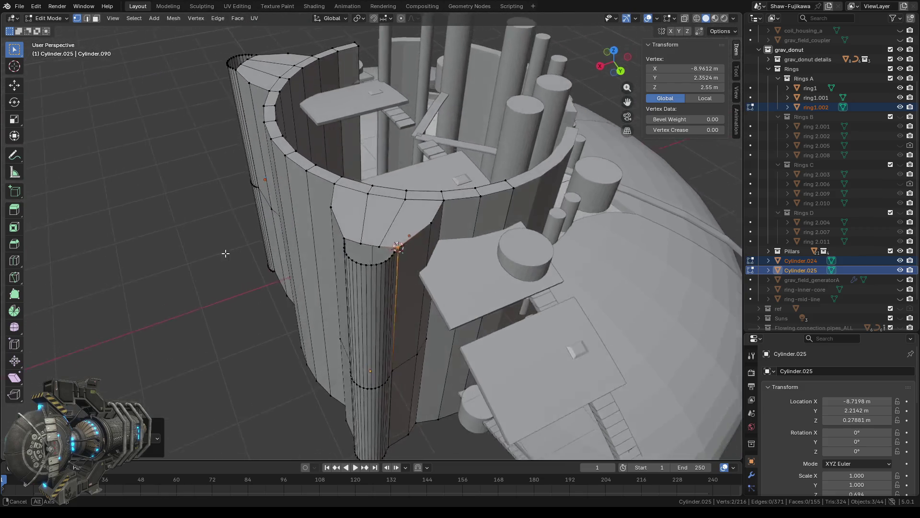
Switch to Top Orthographic view and zoom in on the ring's pointed tip
scroll(258, 307, up, 3)
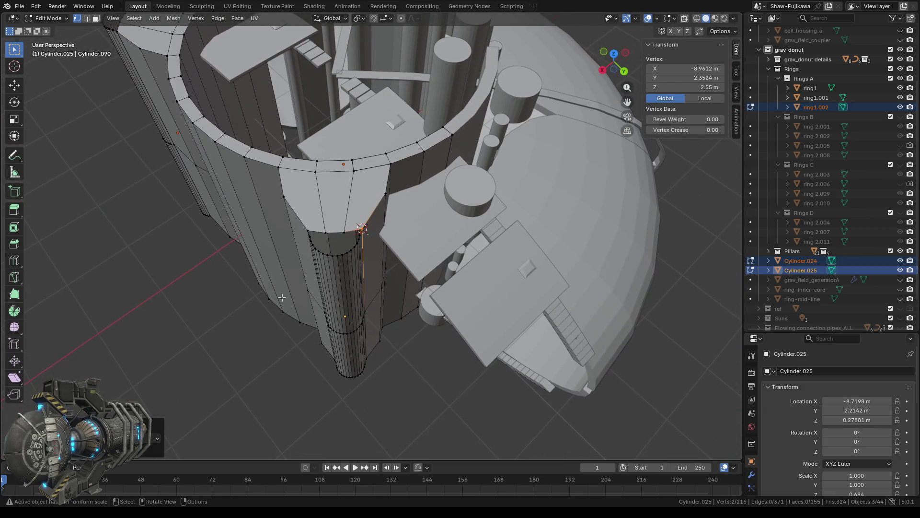
scroll(312, 301, up, 2)
scroll(312, 300, up, 2)
scroll(331, 270, up, 2)
middle_drag(331, 271, 346, 260)
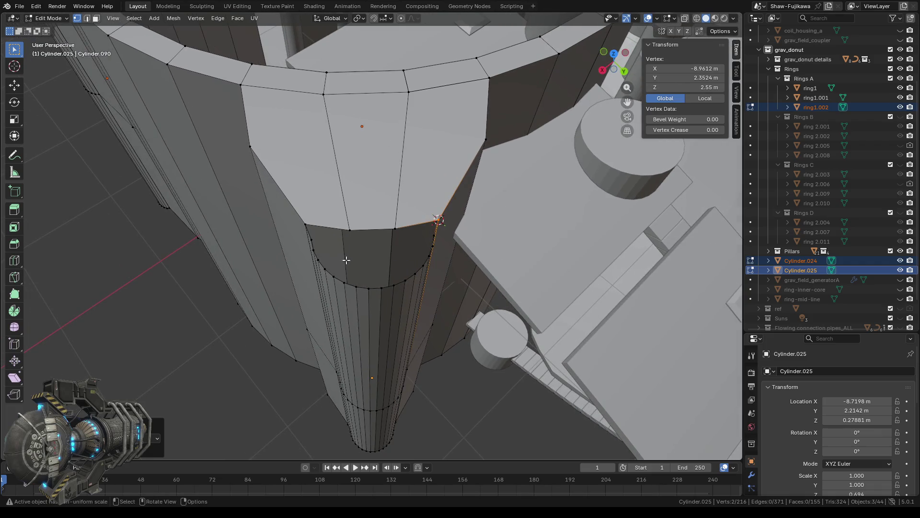
click(613, 53)
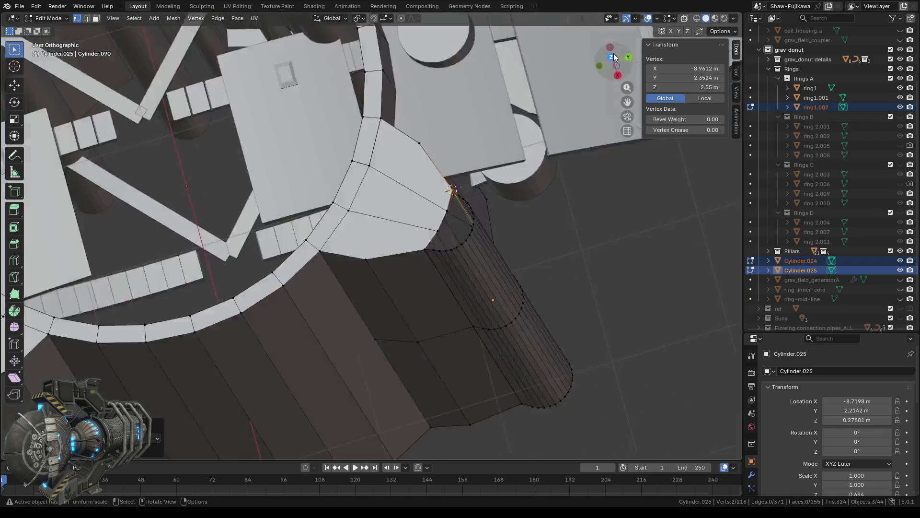
scroll(395, 207, up, 1)
scroll(369, 240, up, 4)
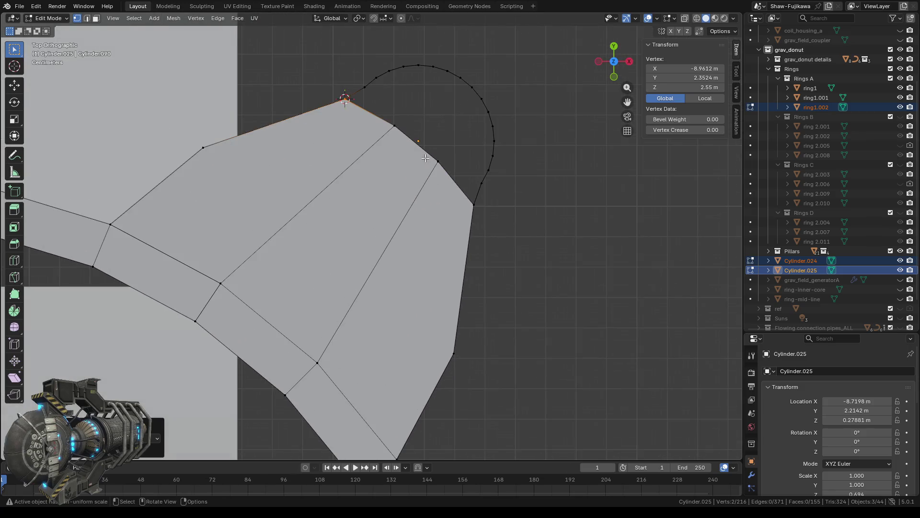
shift+middle_drag(369, 185, 338, 235)
scroll(338, 235, up, 2)
Clear the selection, then box-select the arc vertices and the two tip-edge vertices
click(344, 172)
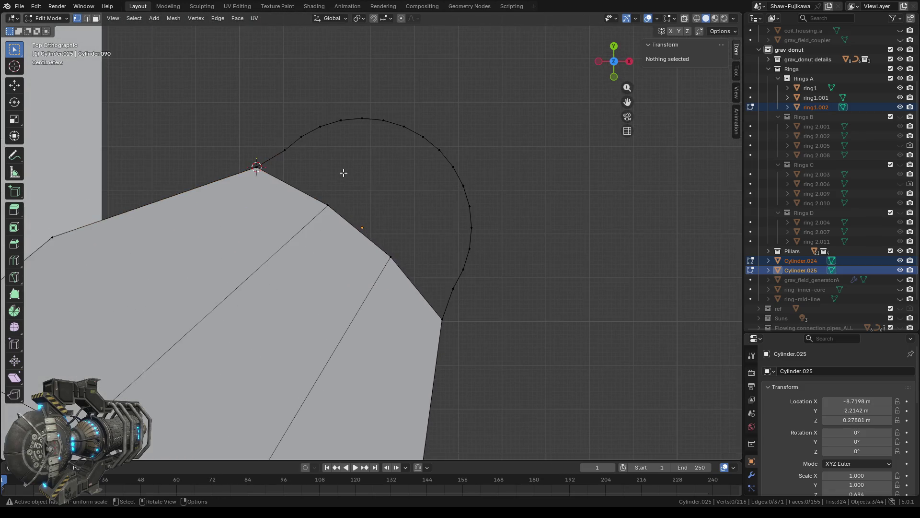
mouse_move(224, 134)
mouse_down()
mouse_move(253, 169)
mouse_move(286, 112)
mouse_up()
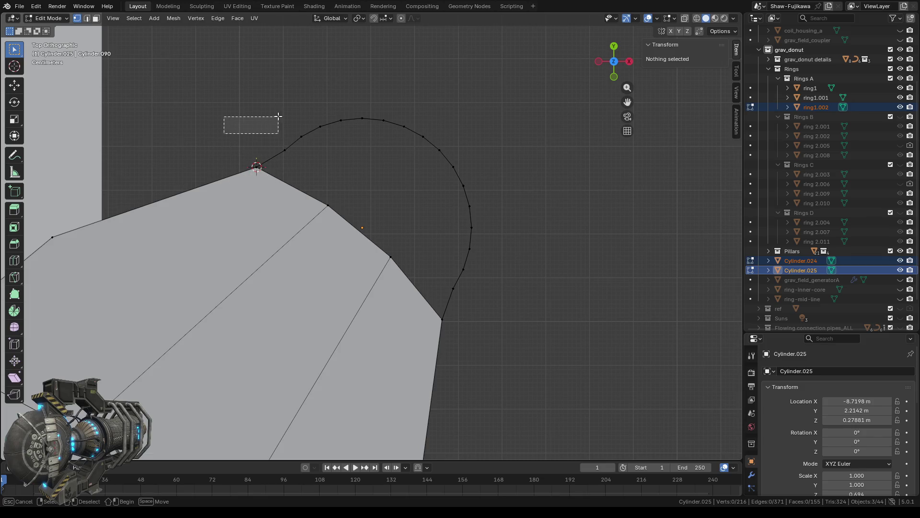
drag(289, 79, 363, 178)
shift+drag(268, 98, 301, 154)
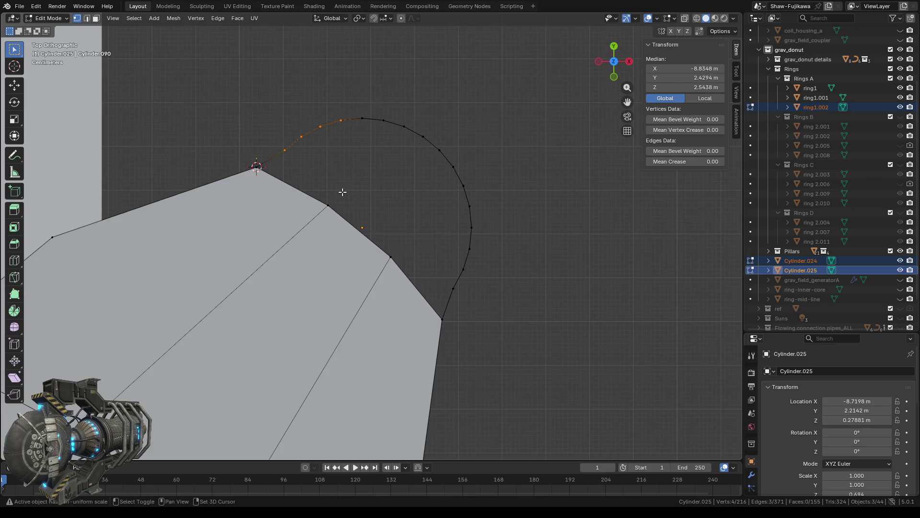
shift+drag(446, 178, 503, 240)
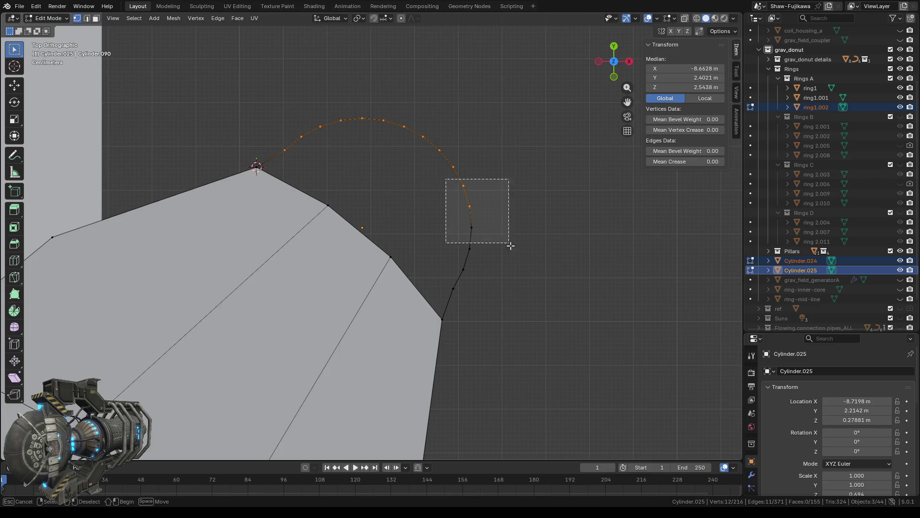
mouse_move(425, 230)
shift+mouse_down()
mouse_move(496, 269)
mouse_move(506, 296)
shift+mouse_up()
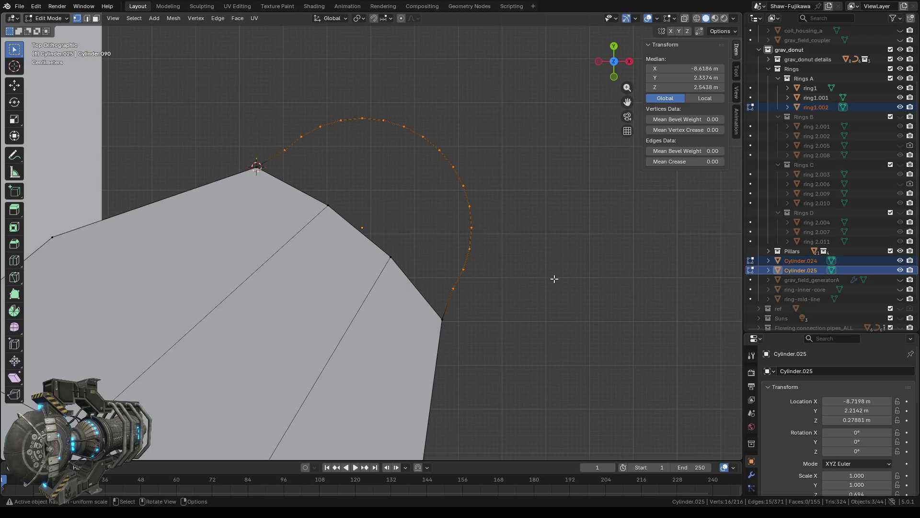
scroll(419, 254, down, 3)
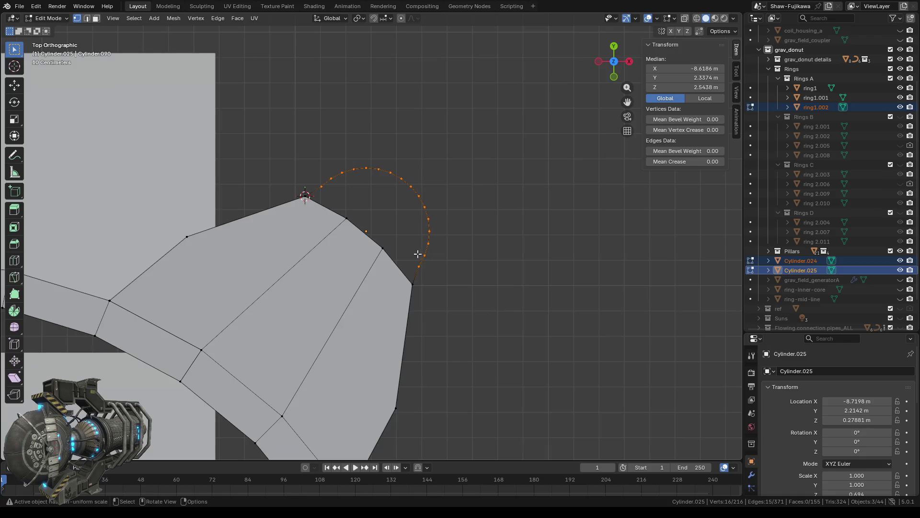
scroll(392, 259, up, 1)
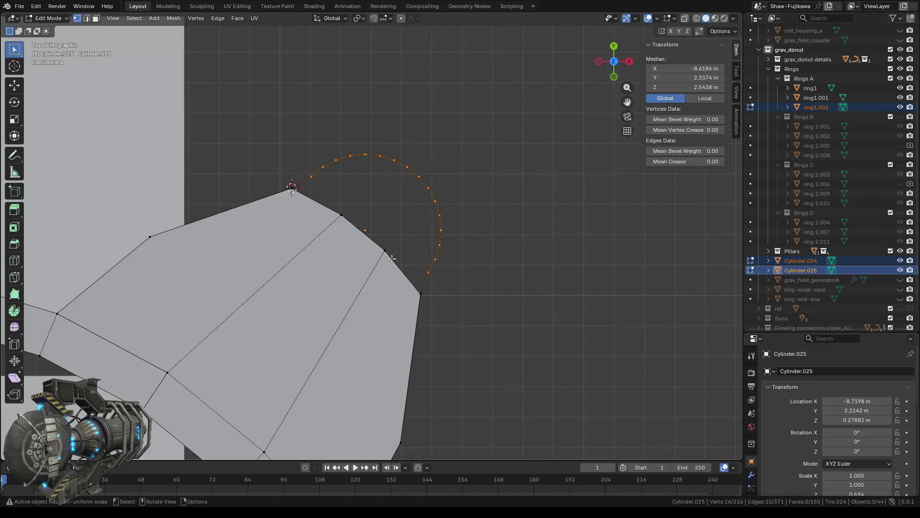
scroll(383, 257, up, 2)
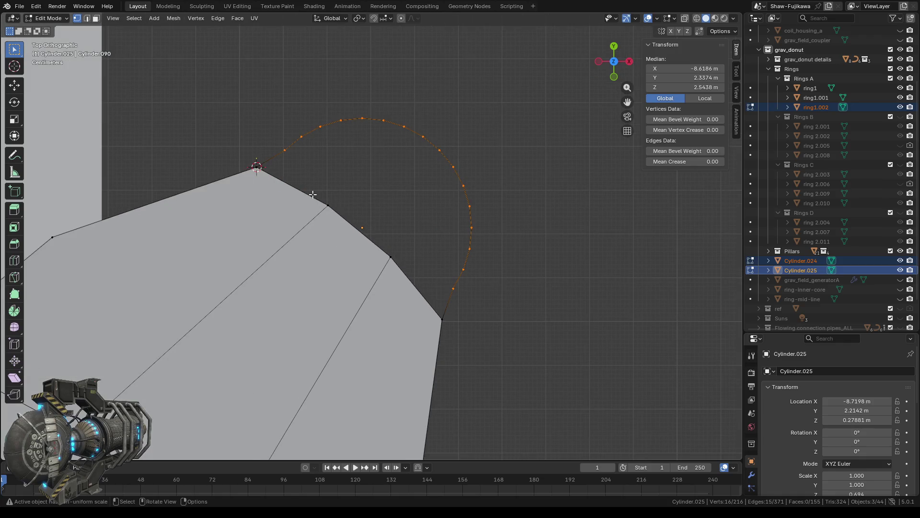
drag(316, 192, 406, 277)
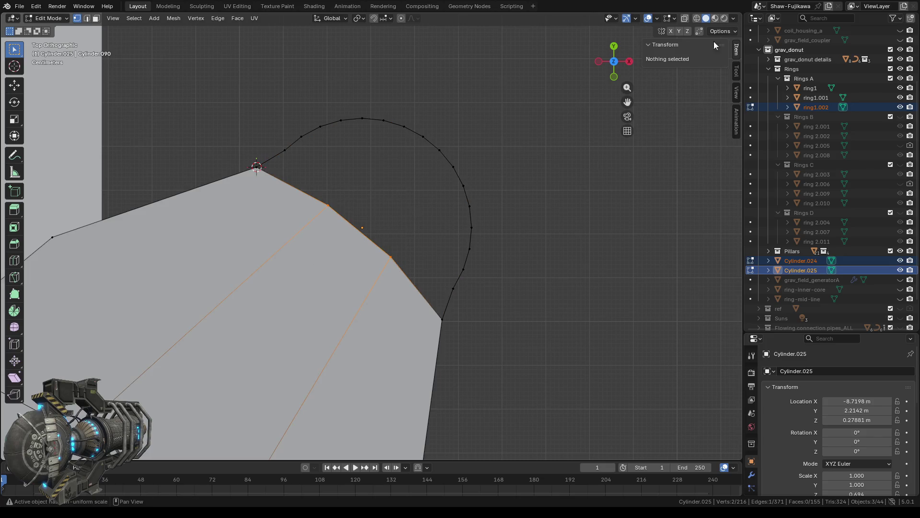
Switch to wireframe shading and merge the selected tip vertices at the 3D cursor
click(698, 19)
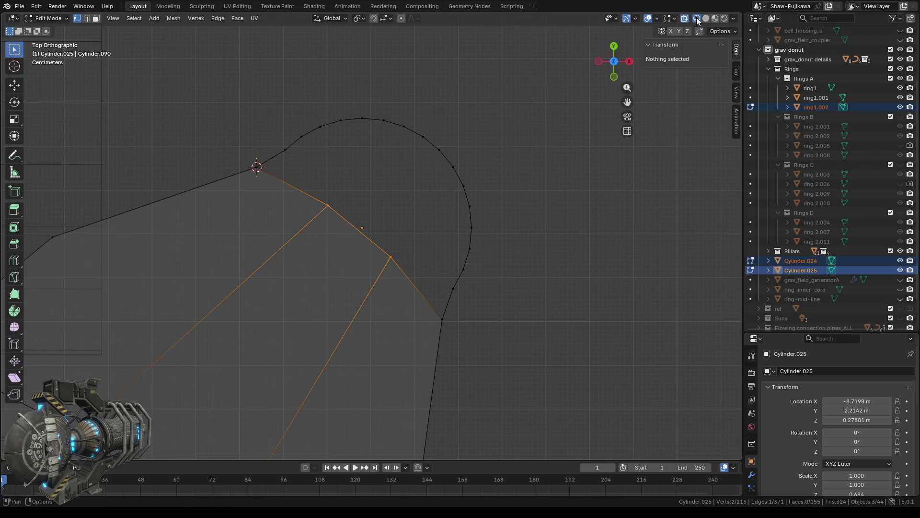
mouse_move(520, 329)
middle_down()
mouse_move(491, 326)
mouse_move(499, 320)
middle_up()
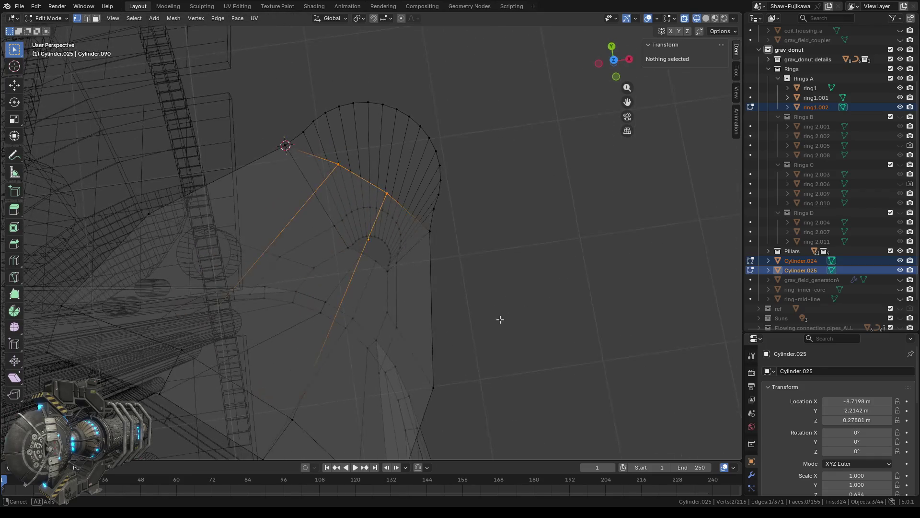
mouse_move(471, 235)
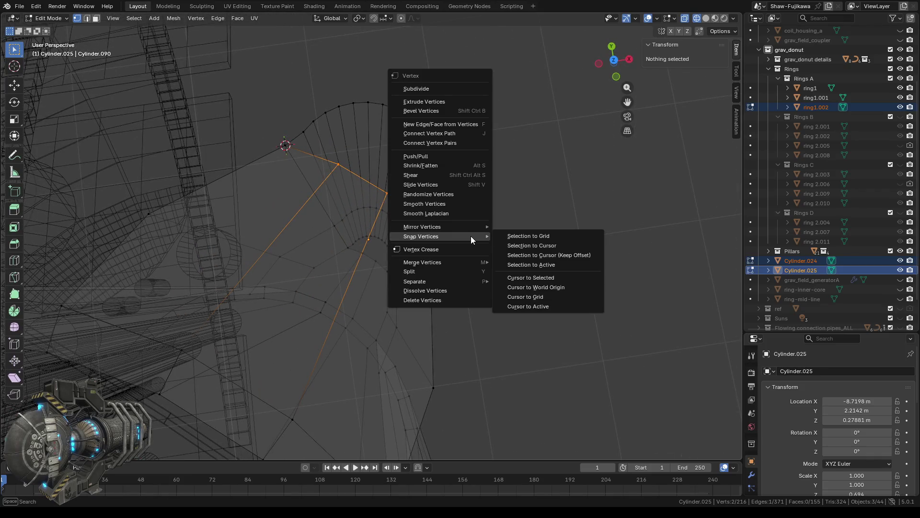
click(554, 278)
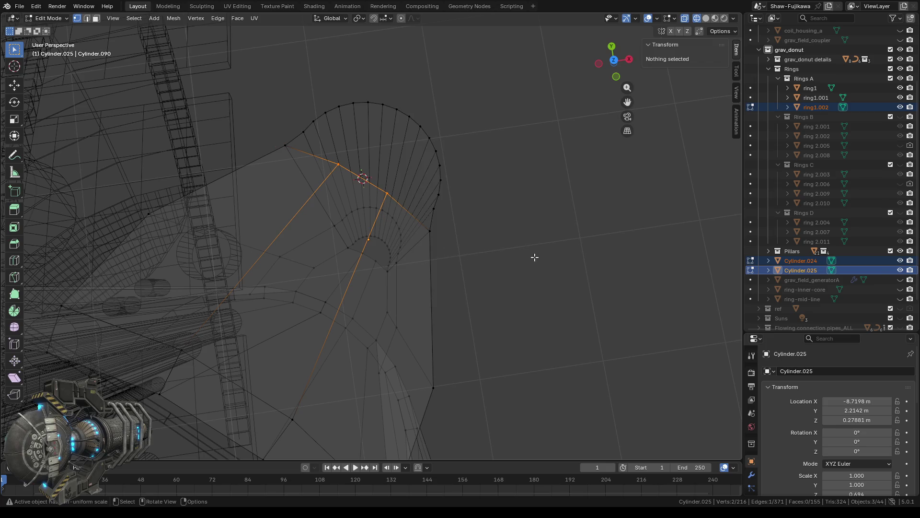
key(m)
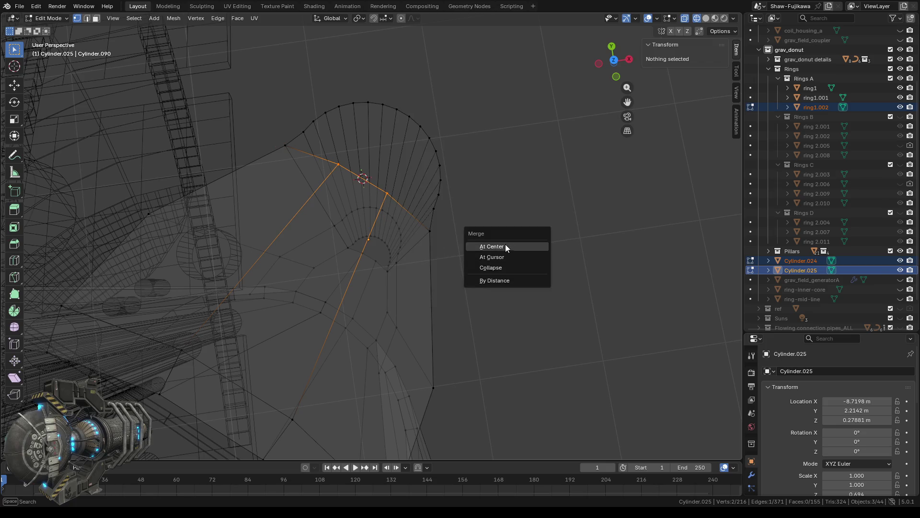
click(505, 257)
Merge the two underside vertices at the 3D cursor
mouse_move(541, 295)
middle_down()
mouse_move(556, 322)
mouse_move(395, 322)
mouse_move(372, 261)
middle_up()
drag(354, 245, 395, 267)
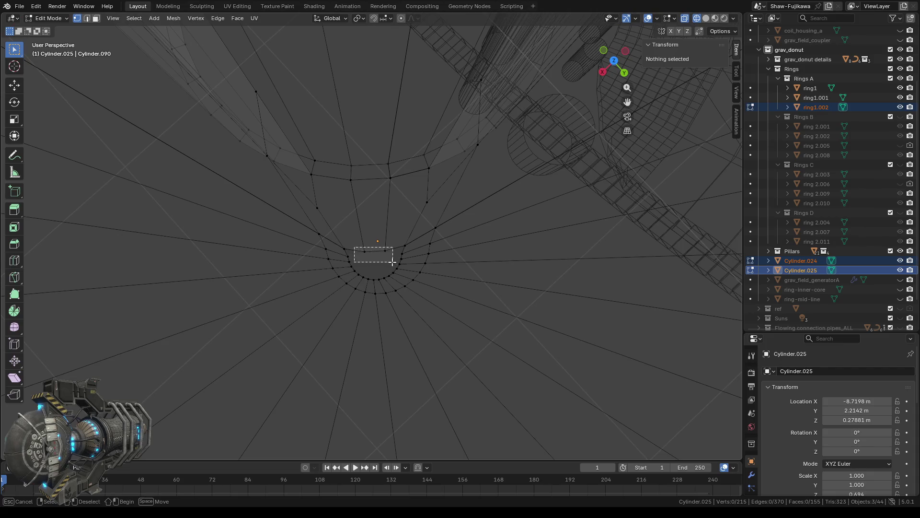
right_click(382, 260)
click(449, 300)
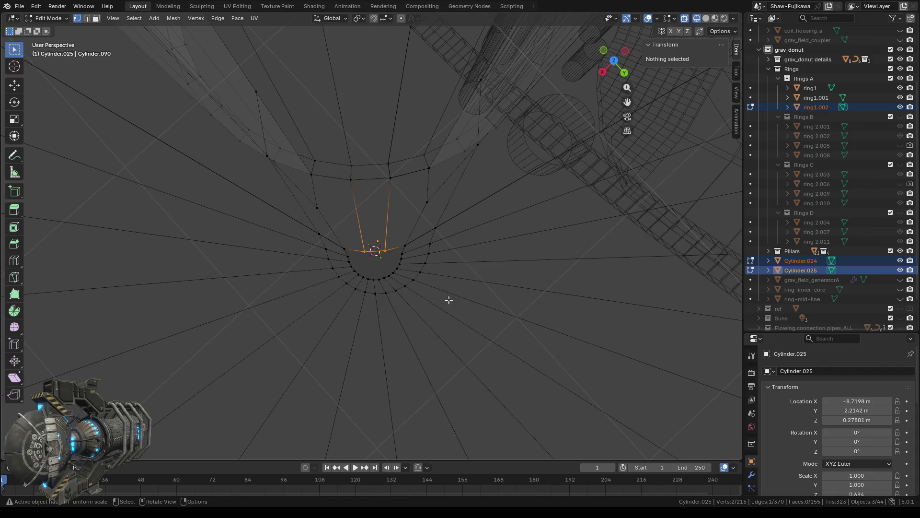
key(m)
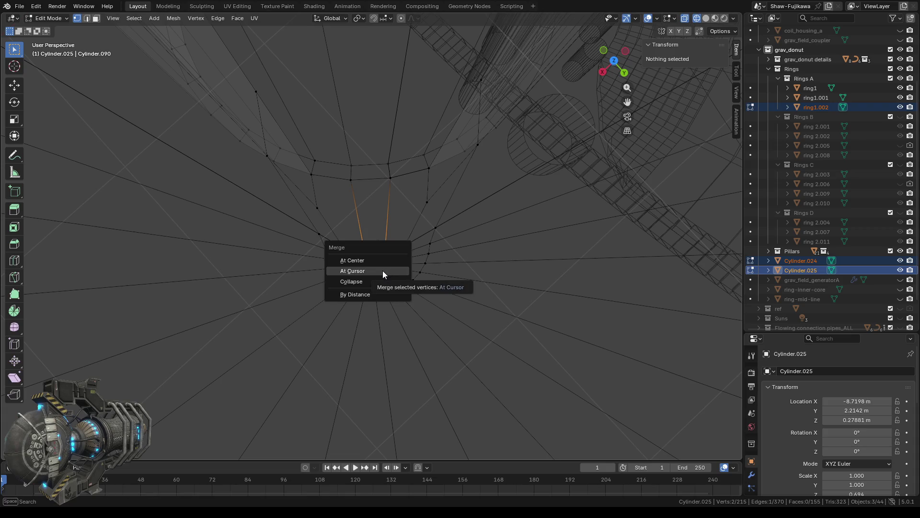
click(383, 270)
Merge the next tip vertex pair at their edge midpoint
mouse_move(384, 270)
middle_down()
mouse_move(319, 281)
mouse_move(330, 216)
mouse_move(312, 207)
mouse_move(353, 251)
mouse_move(345, 225)
mouse_move(335, 291)
mouse_move(315, 273)
mouse_move(384, 314)
mouse_move(413, 310)
mouse_move(343, 304)
mouse_move(348, 318)
mouse_move(349, 310)
mouse_move(308, 332)
mouse_move(340, 329)
middle_up()
click(337, 216)
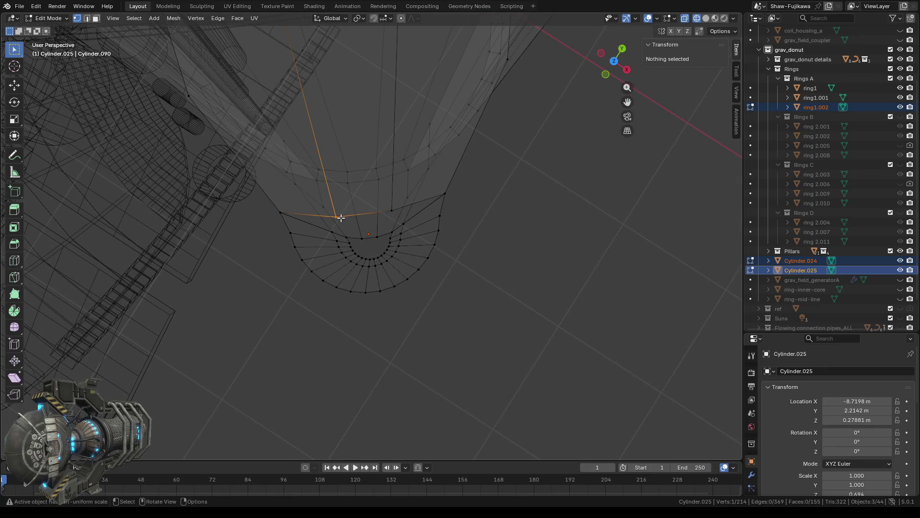
shift+click(393, 212)
right_click(529, 275)
mouse_move(527, 276)
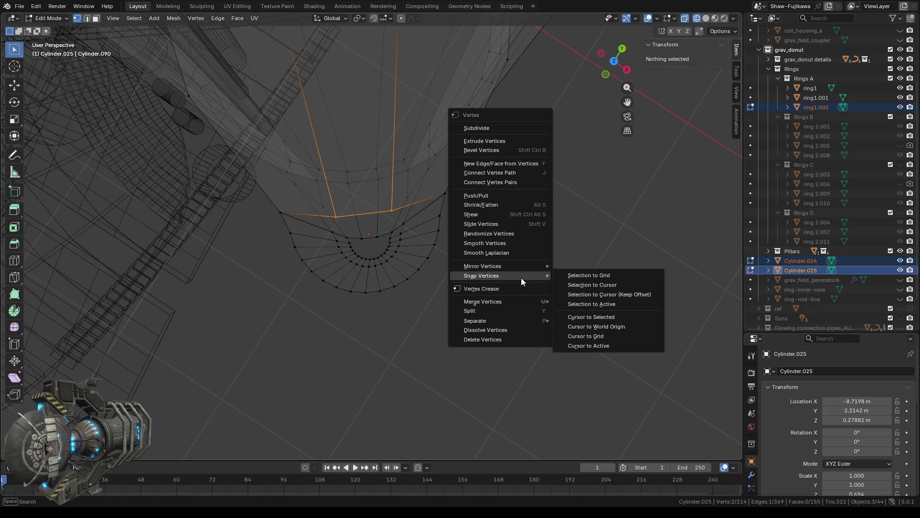
click(603, 327)
key(m)
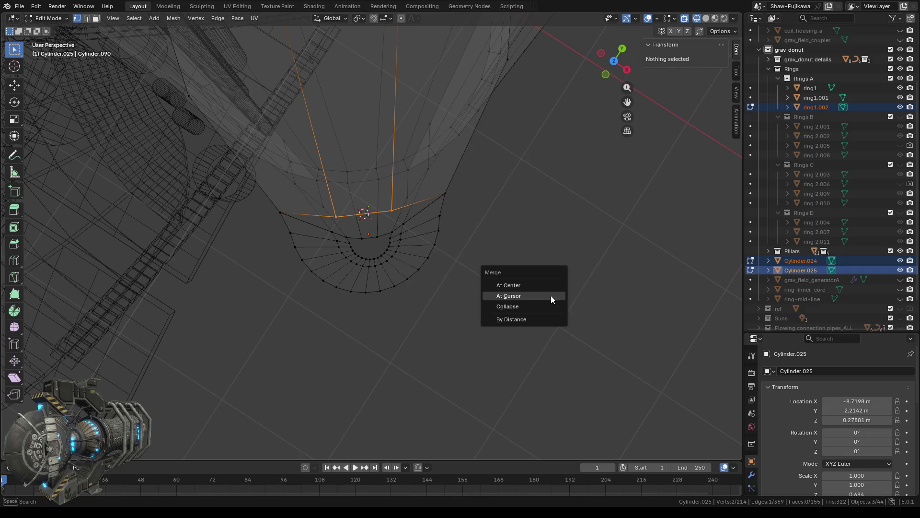
click(550, 295)
Merge another tip vertex pair at the 3D cursor and clear the selection
click(362, 238)
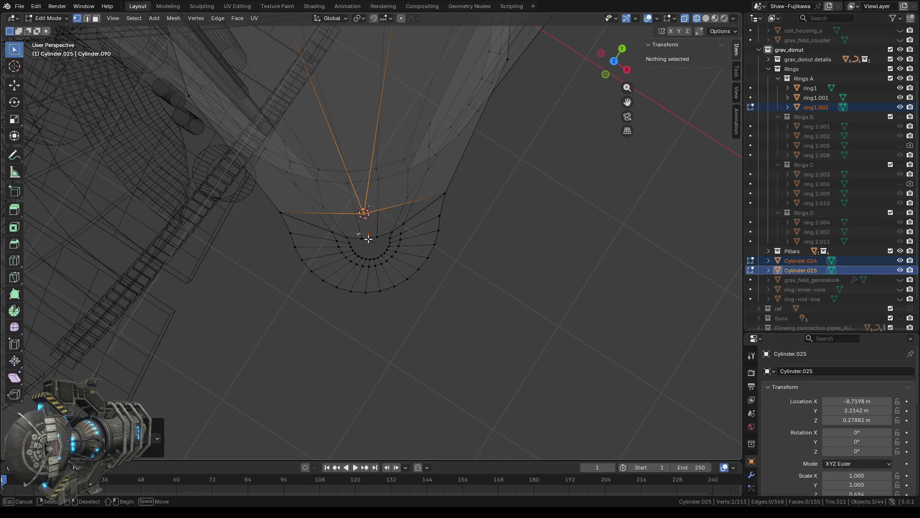
shift+click(377, 237)
right_click(531, 300)
mouse_move(531, 300)
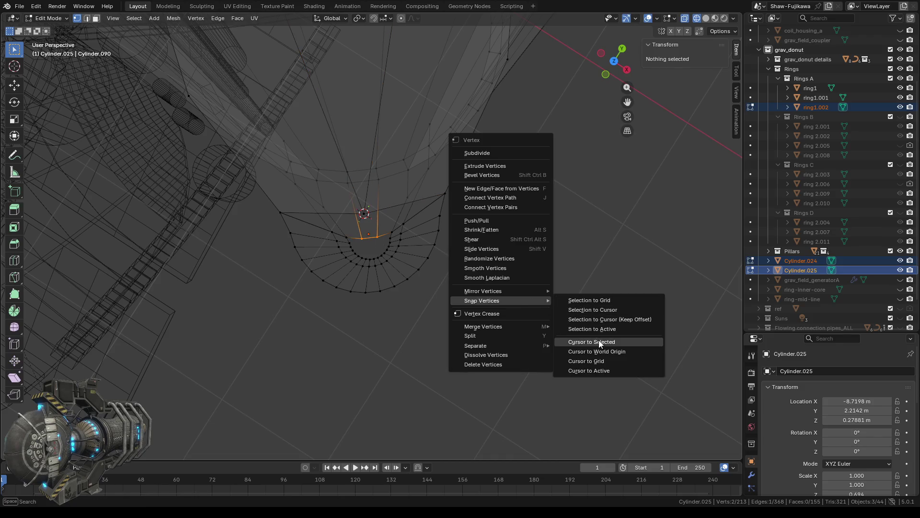
click(599, 341)
key(m)
click(515, 298)
click(491, 303)
Select two vertices on the cap's outer edge and return to Top Orthographic view
scroll(489, 301, down, 2)
middle_drag(442, 324, 472, 329)
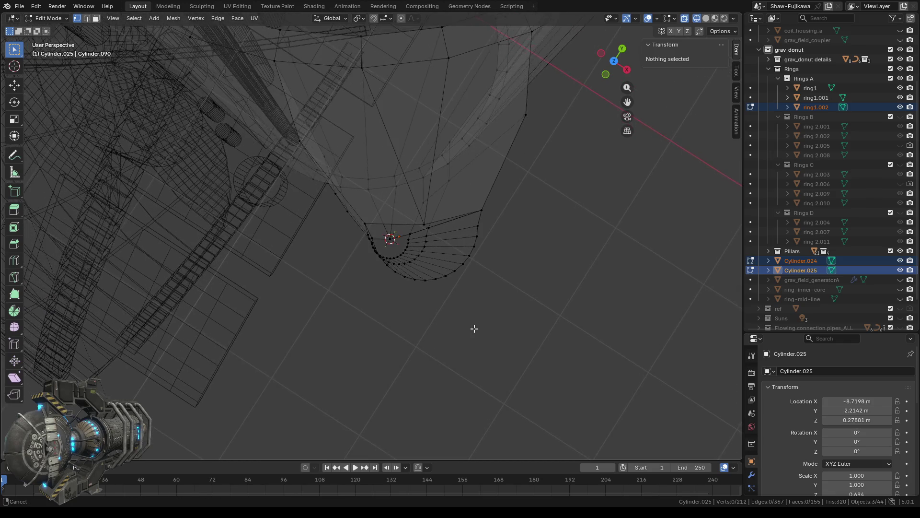
scroll(345, 236, up, 4)
mouse_move(344, 286)
middle_down()
mouse_move(318, 318)
mouse_move(342, 276)
middle_up()
drag(358, 144, 365, 154)
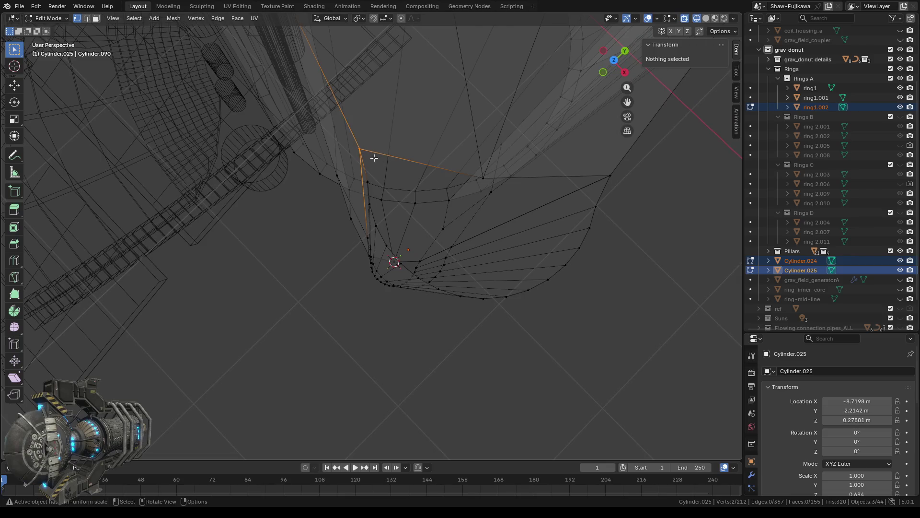
key(b)
drag(481, 175, 485, 183)
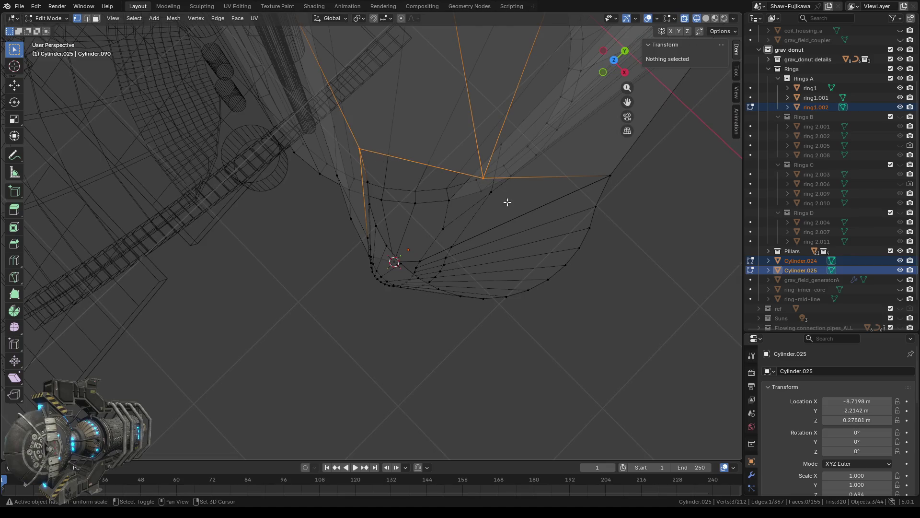
shift+middle_drag(475, 209, 447, 220)
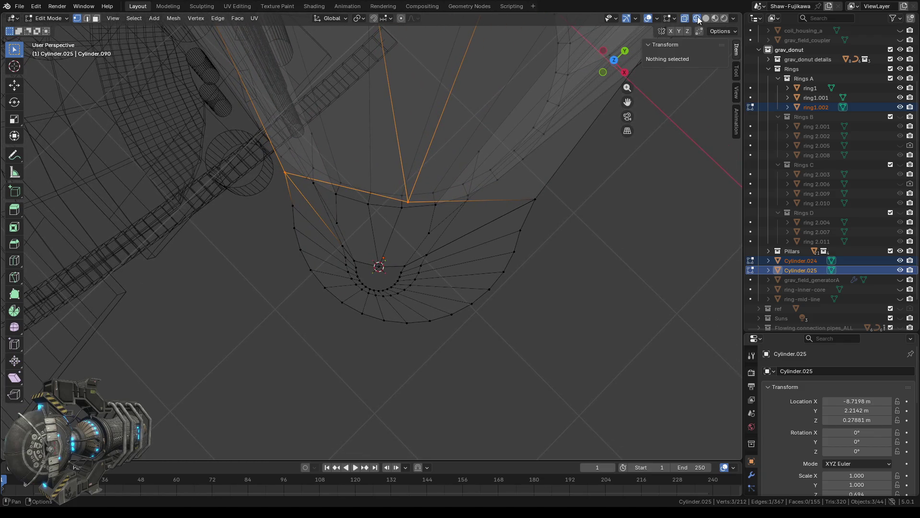
click(614, 62)
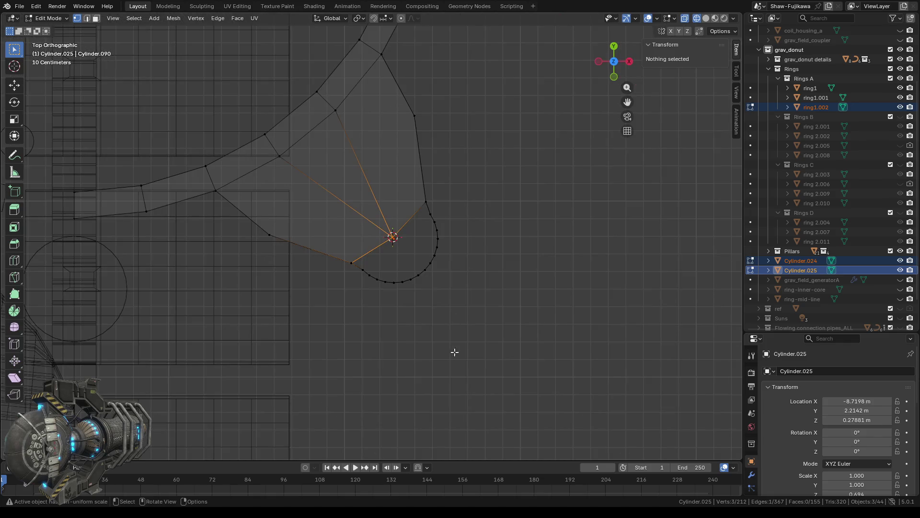
scroll(405, 327, up, 2)
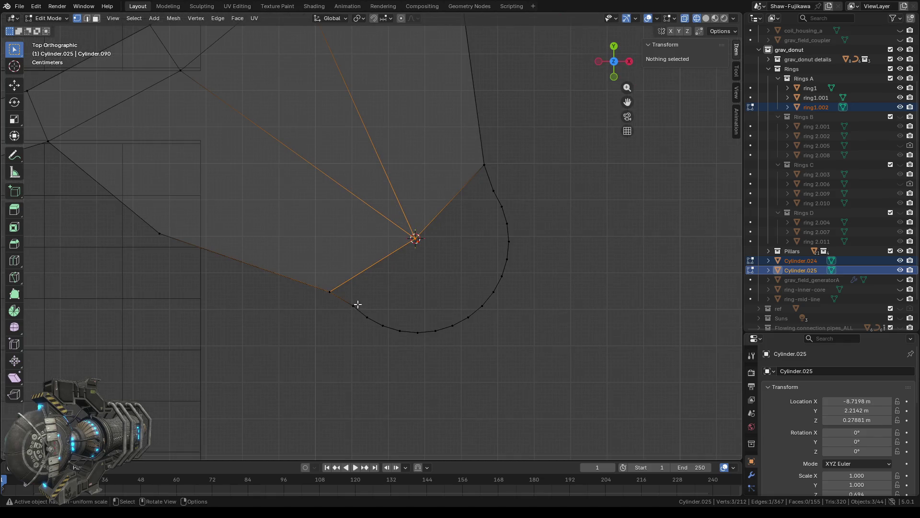
drag(351, 300, 458, 357)
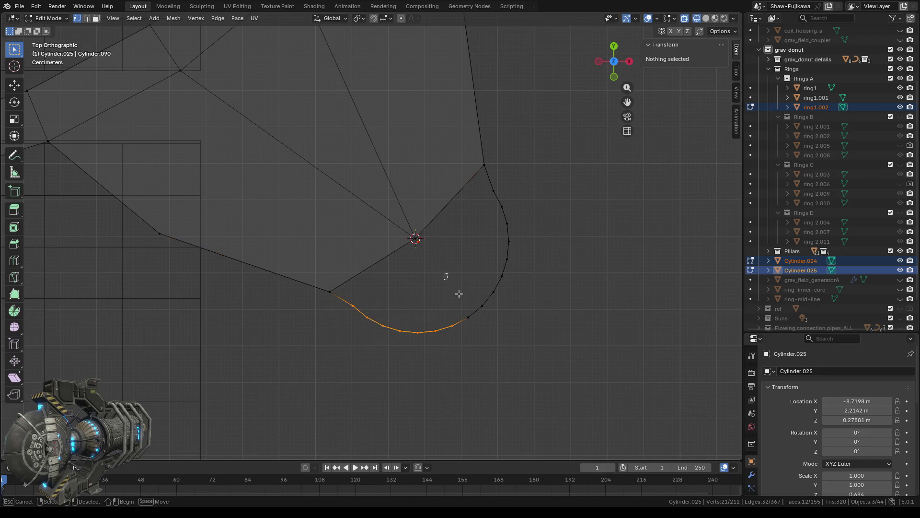
shift+drag(499, 232, 571, 292)
shift+drag(488, 192, 556, 263)
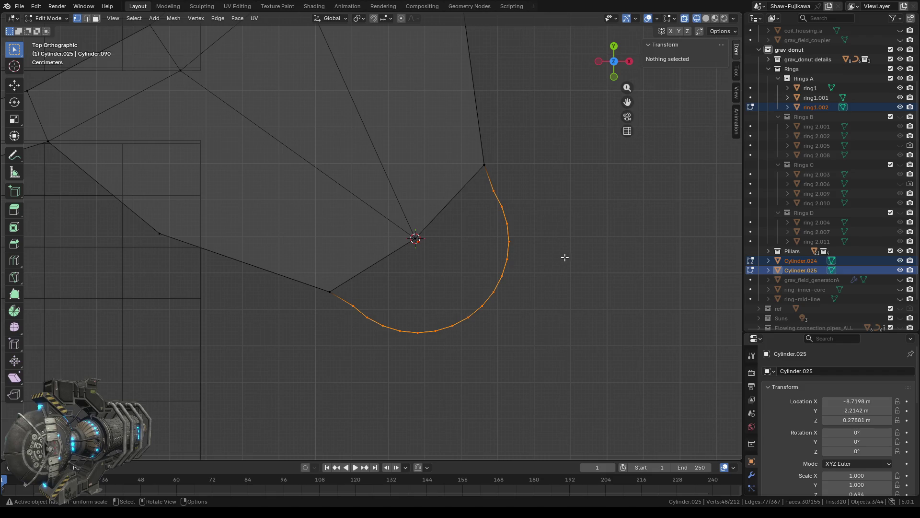
key(shift+z)
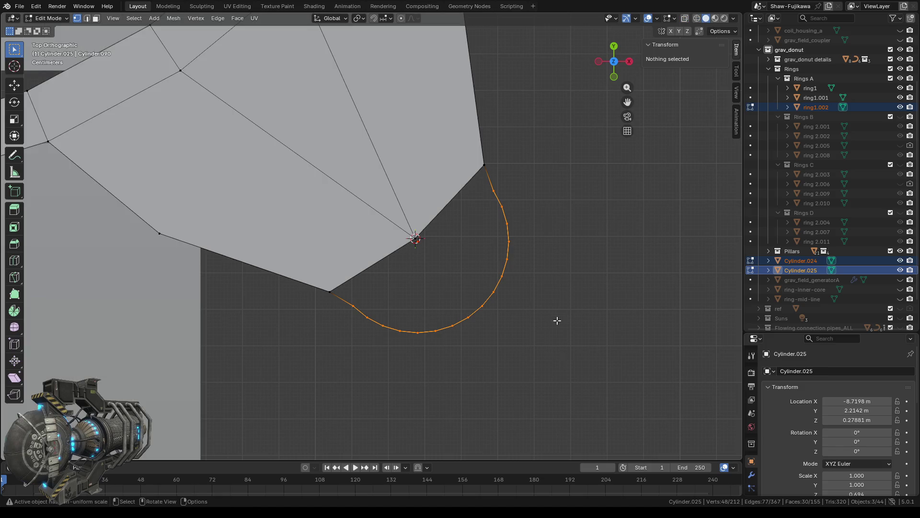
click(568, 319)
drag(484, 181, 538, 326)
shift+drag(440, 282, 511, 352)
shift+drag(410, 318, 479, 357)
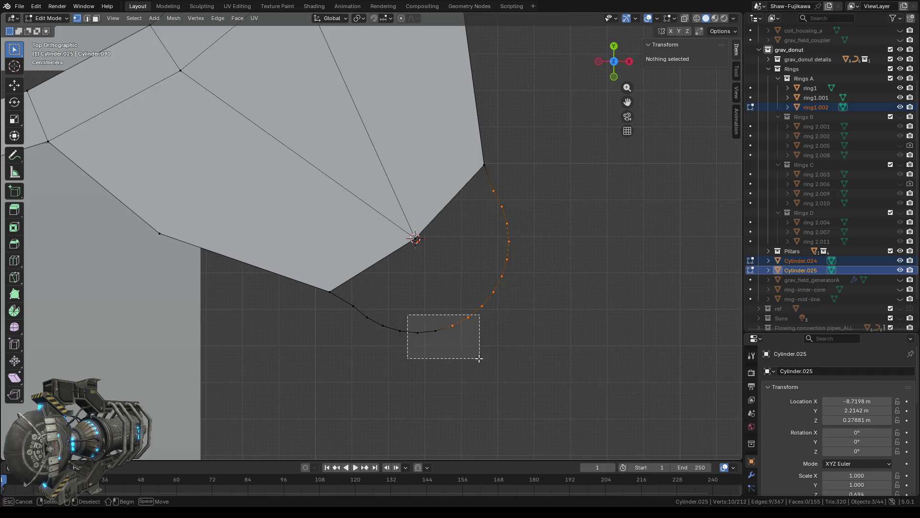
shift+drag(381, 309, 421, 348)
shift+drag(351, 300, 378, 331)
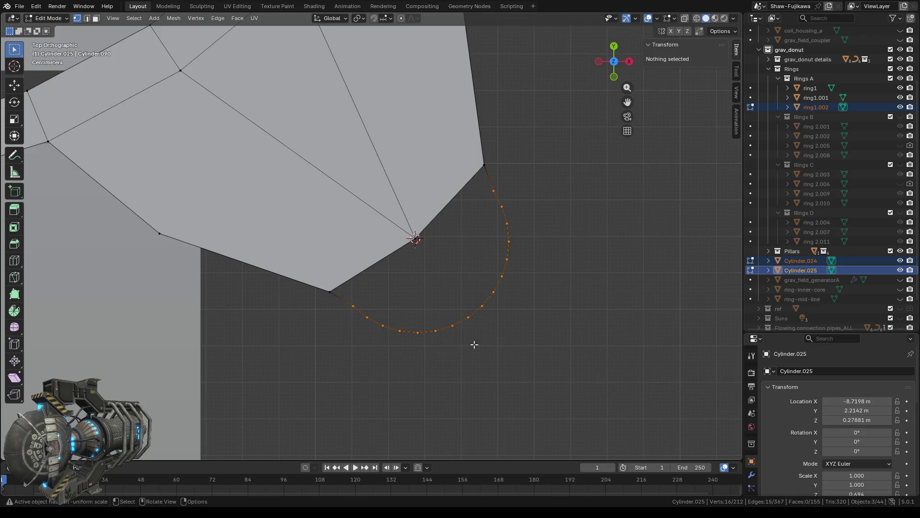
scroll(496, 352, down, 2)
middle_drag(507, 382, 508, 360)
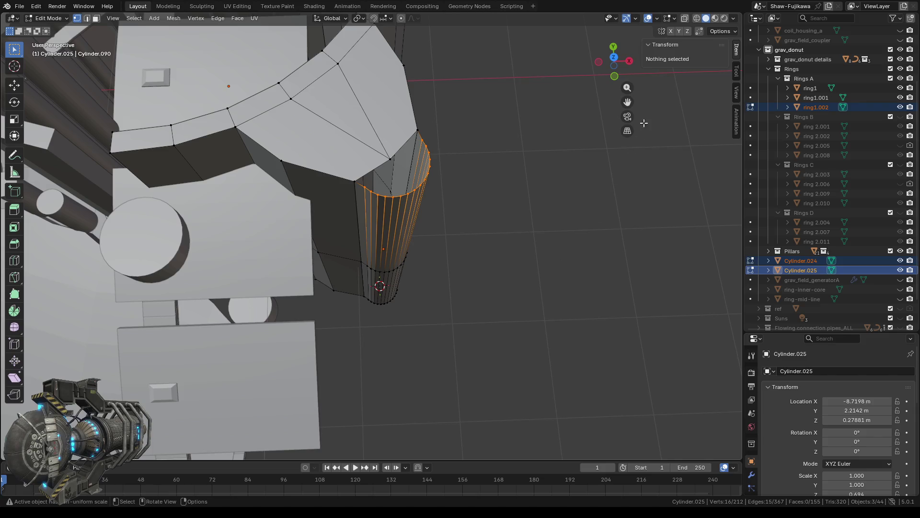
click(698, 20)
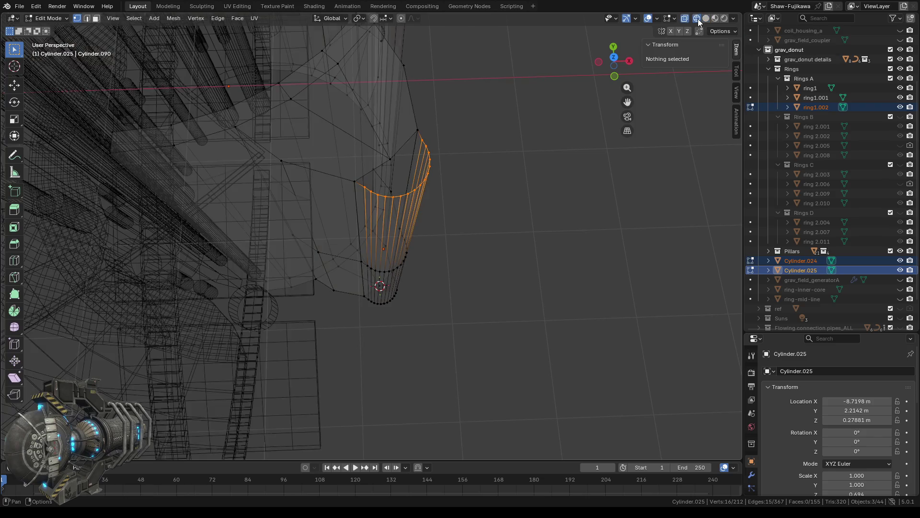
click(615, 57)
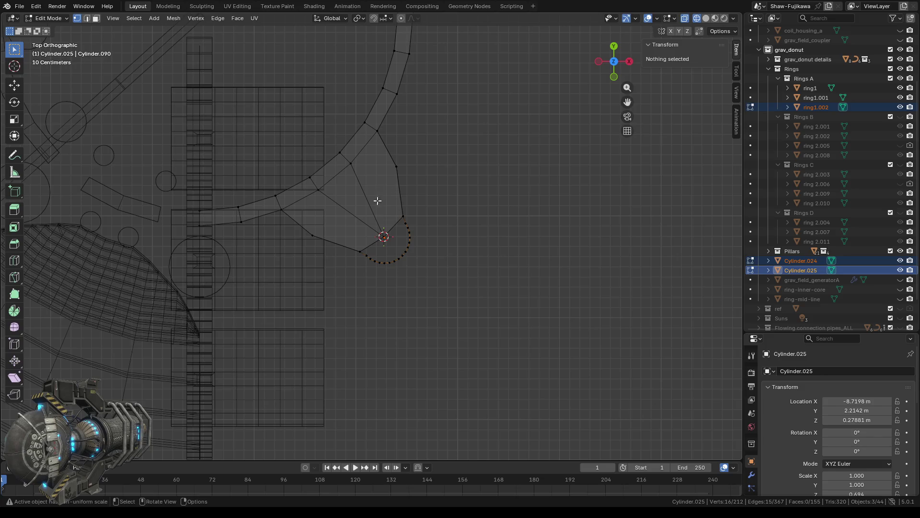
scroll(400, 276, up, 3)
scroll(405, 274, up, 2)
scroll(405, 274, up, 2)
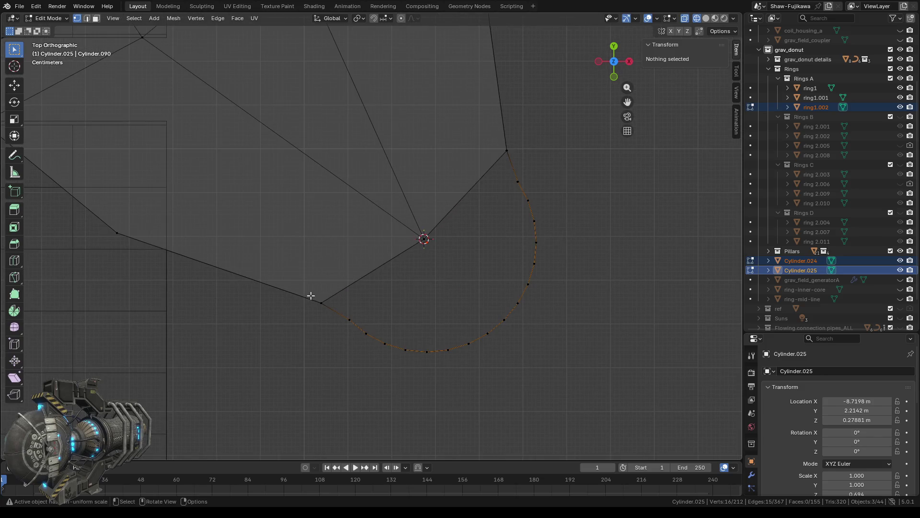
drag(311, 296, 327, 307)
shift+drag(409, 220, 434, 245)
middle_drag(436, 257, 415, 269)
shift+click(385, 271)
drag(340, 269, 362, 295)
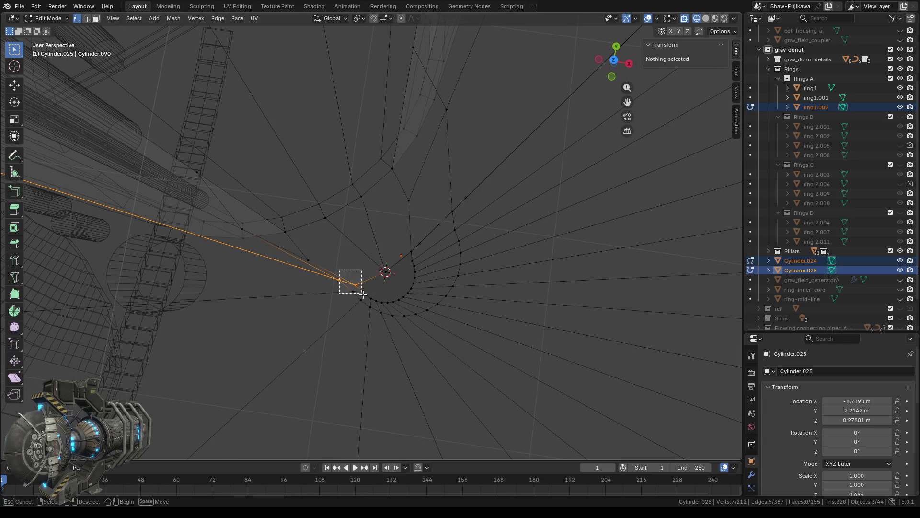
mouse_move(365, 291)
middle_down()
mouse_move(409, 238)
mouse_move(385, 261)
mouse_move(351, 270)
middle_up()
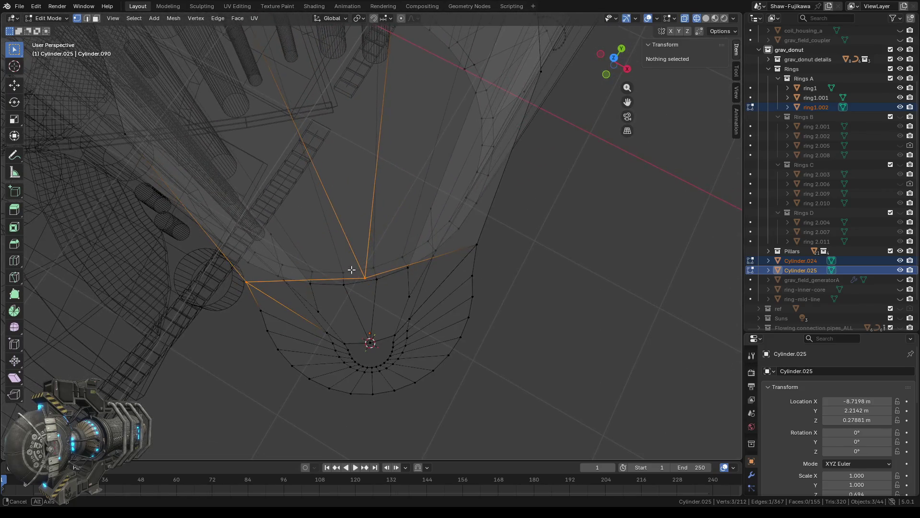
Subdivide the tip's long edge with 7 cuts, then select the fan's centre vertex
click(214, 19)
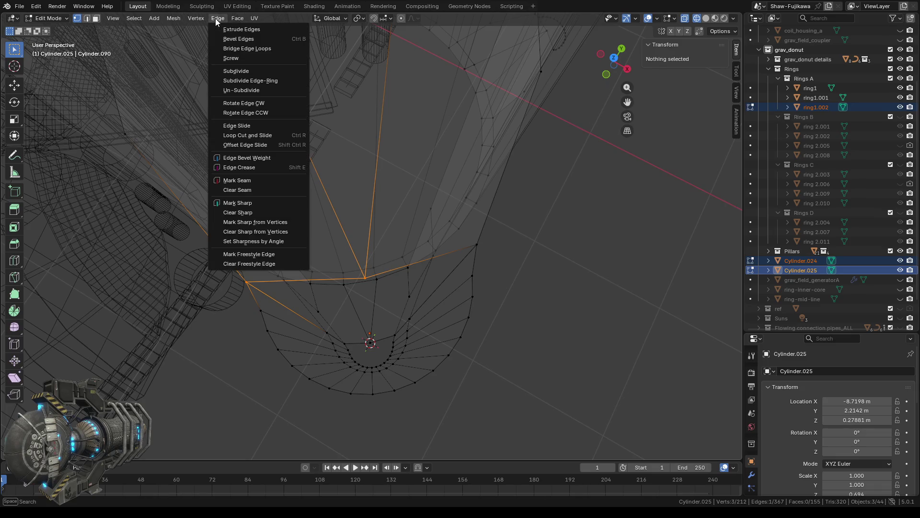
click(235, 70)
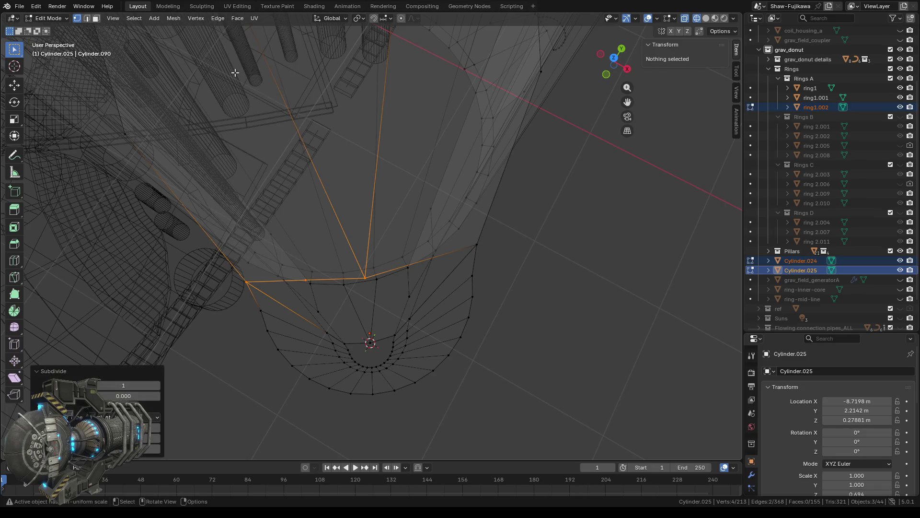
click(157, 385)
click(157, 386)
click(157, 385)
click(157, 385)
click(157, 385)
middle_drag(423, 378, 477, 386)
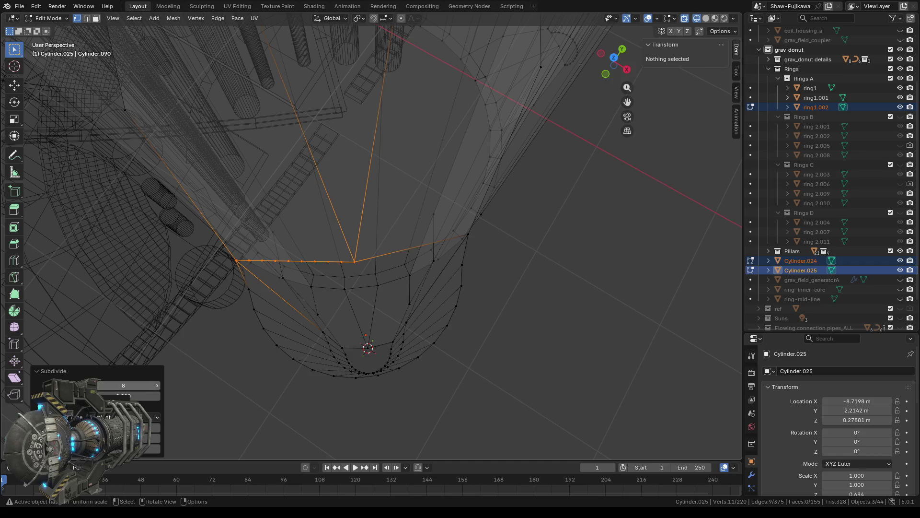
click(101, 385)
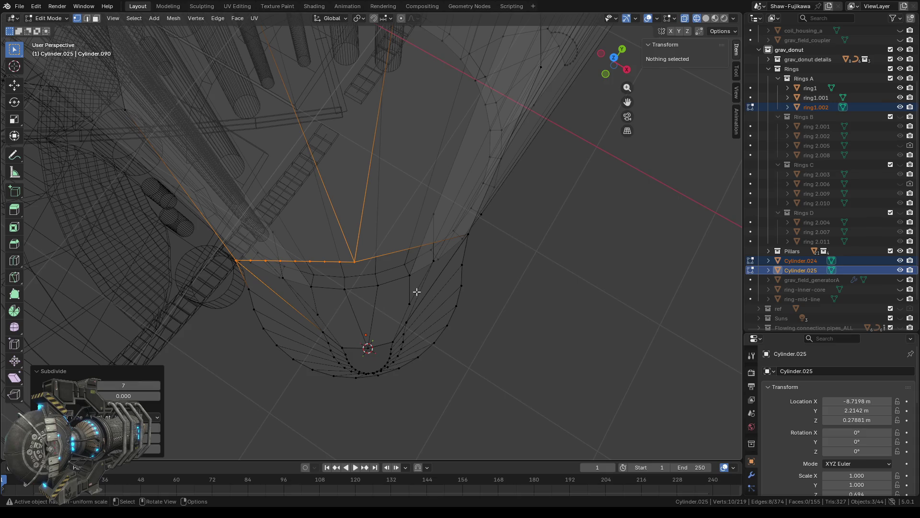
click(354, 262)
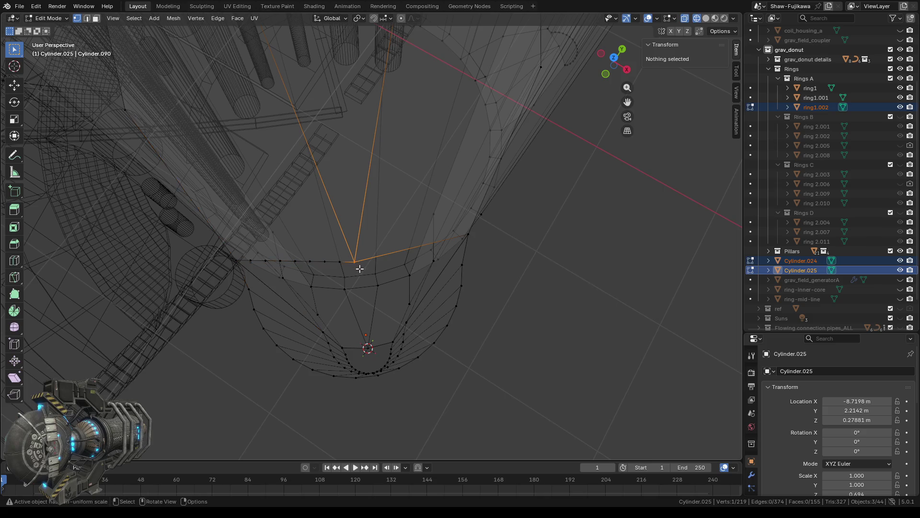
Subdivide the first selected edge near the tip with 7 cuts
middle_drag(482, 271, 456, 270)
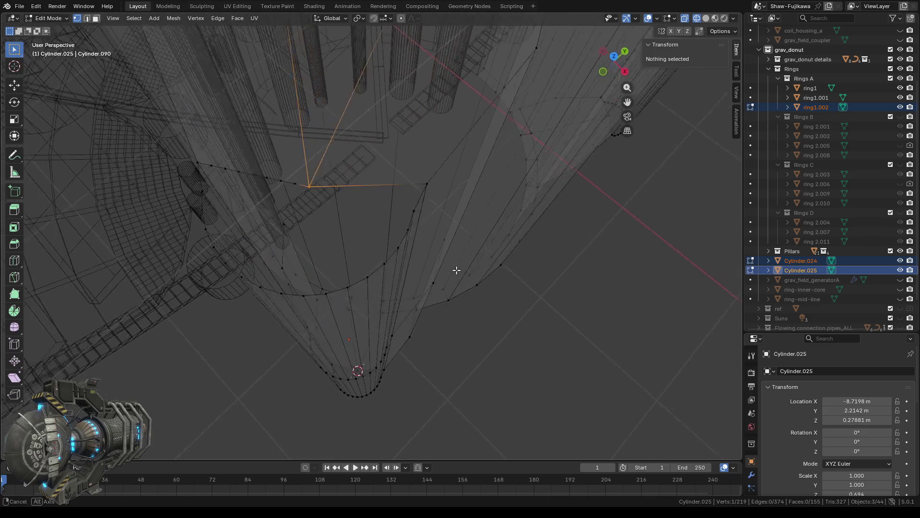
shift+click(424, 184)
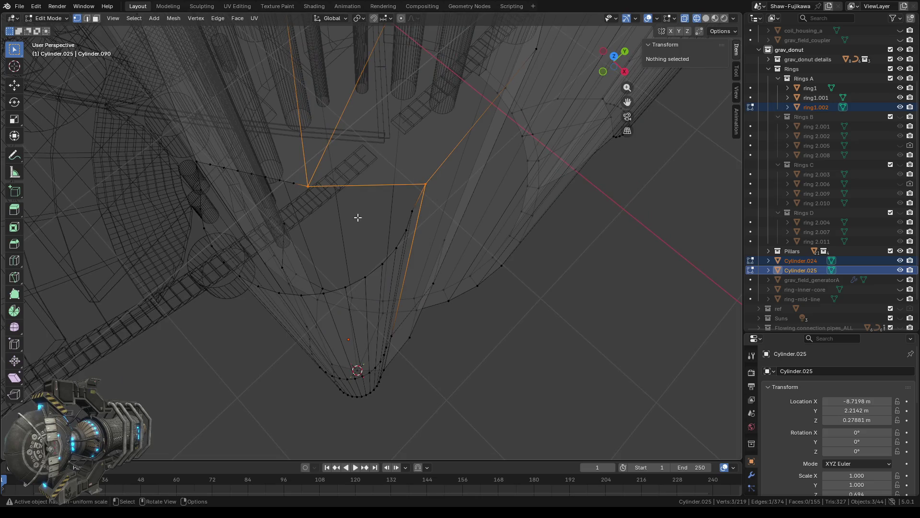
click(217, 19)
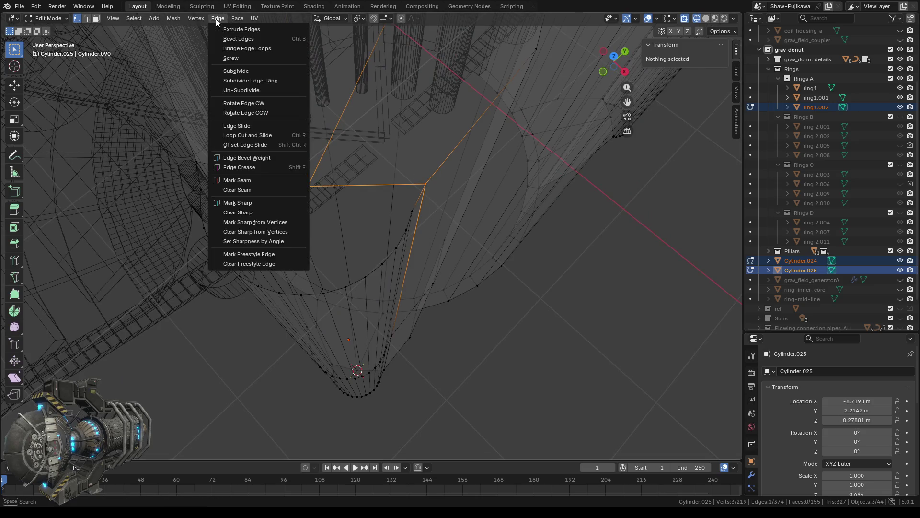
click(238, 69)
click(158, 385)
click(158, 386)
click(158, 385)
click(157, 385)
click(157, 385)
click(158, 386)
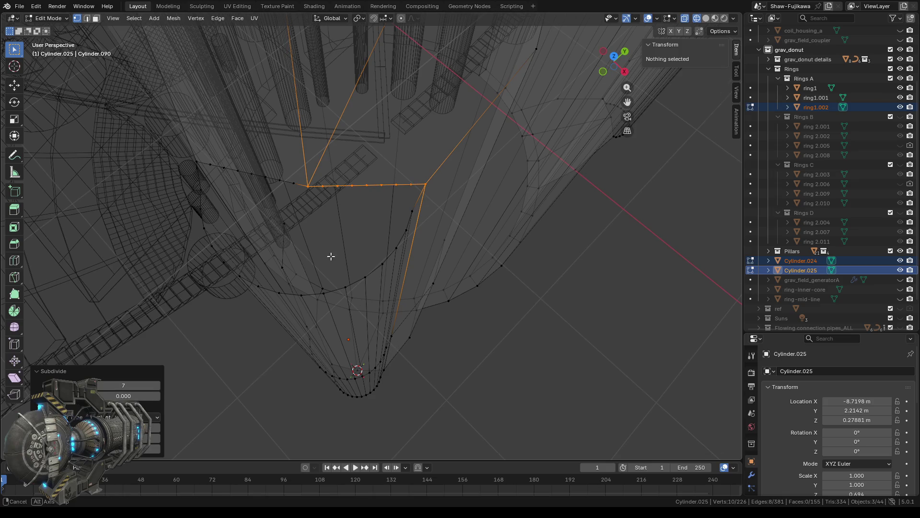
Select the centre tip vertex and frame the view on it
middle_drag(330, 255, 345, 265)
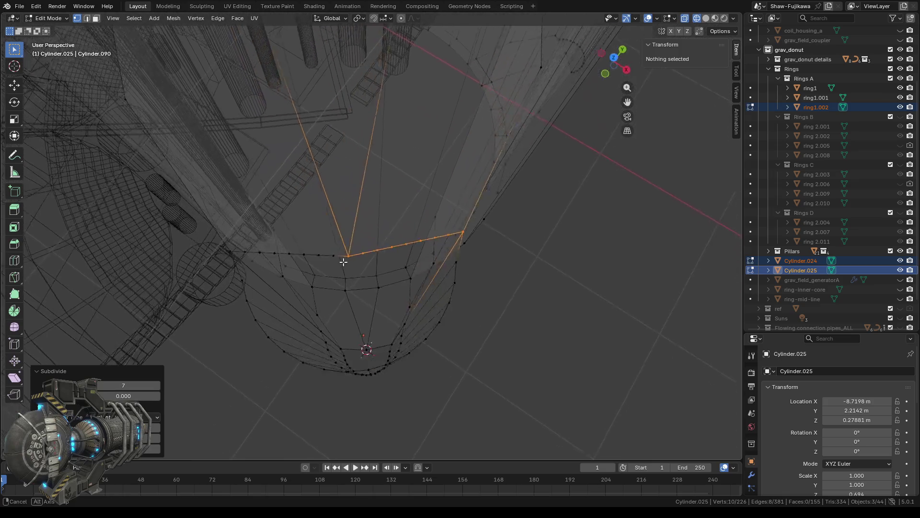
click(370, 341)
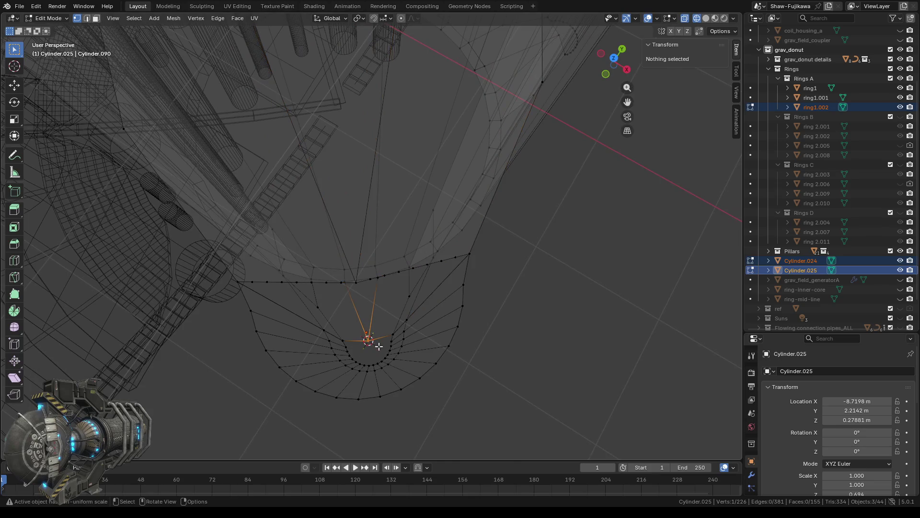
right_click(518, 361)
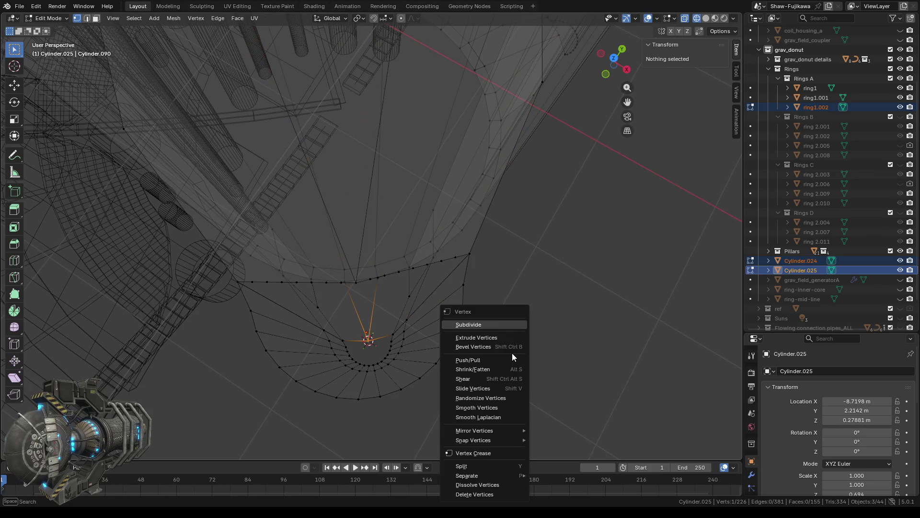
click(107, 18)
click(143, 81)
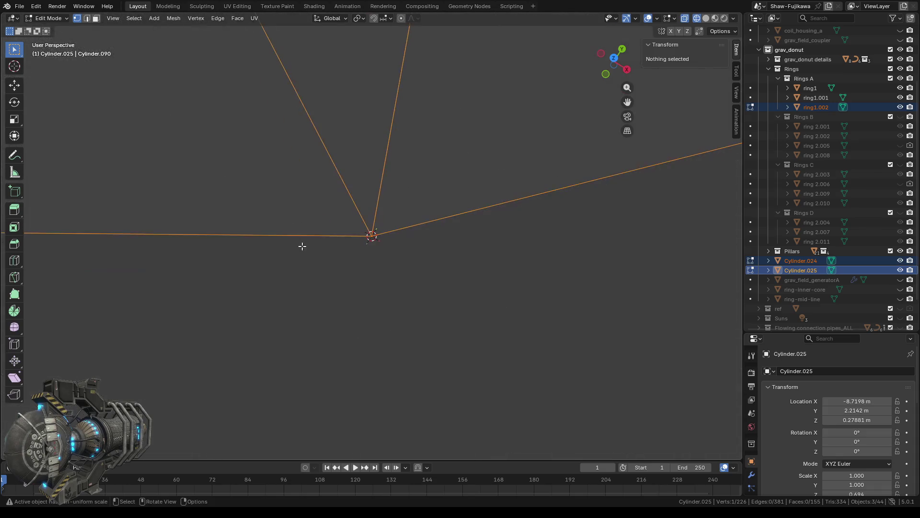
scroll(363, 253, down, 3)
scroll(362, 252, down, 2)
Subdivide the edge between the tip vertex and its neighbour with 7 cuts
shift+drag(214, 219, 188, 245)
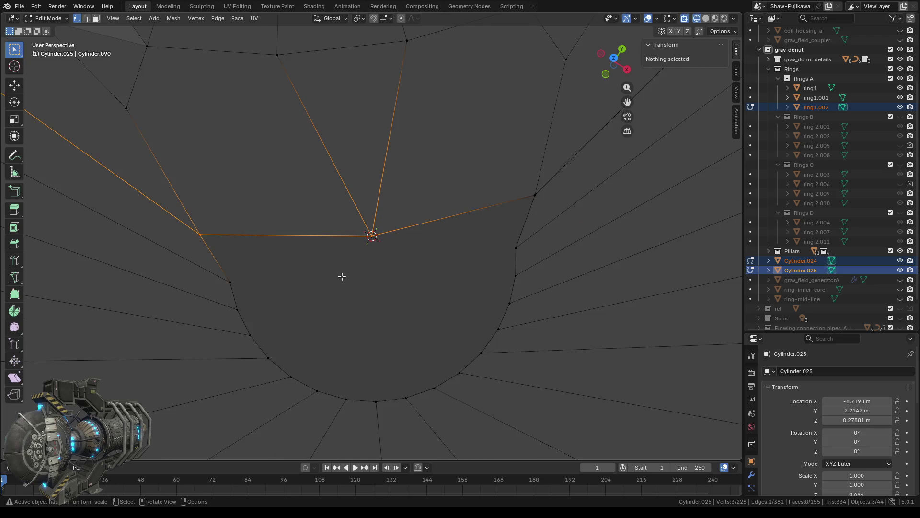
key(ctrl+e)
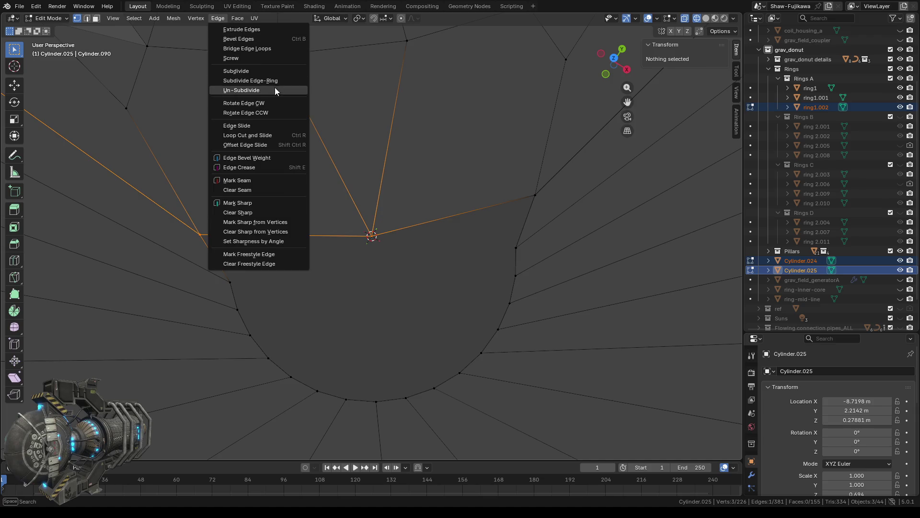
click(243, 72)
click(158, 387)
click(157, 386)
click(157, 387)
click(158, 387)
click(156, 387)
click(157, 386)
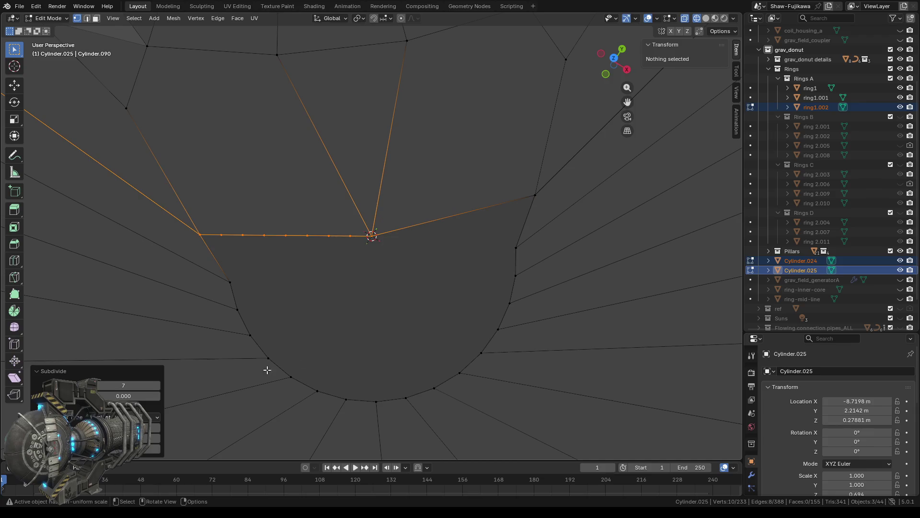
Subdivide the edge from the tip to the vertex on its right with 7 cuts
click(418, 298)
drag(521, 173, 559, 201)
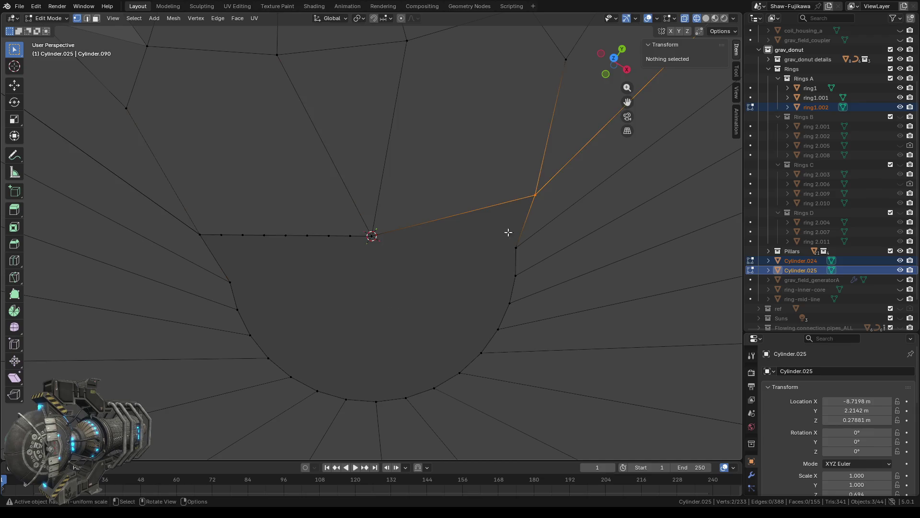
shift+drag(362, 211, 387, 241)
right_click(361, 287)
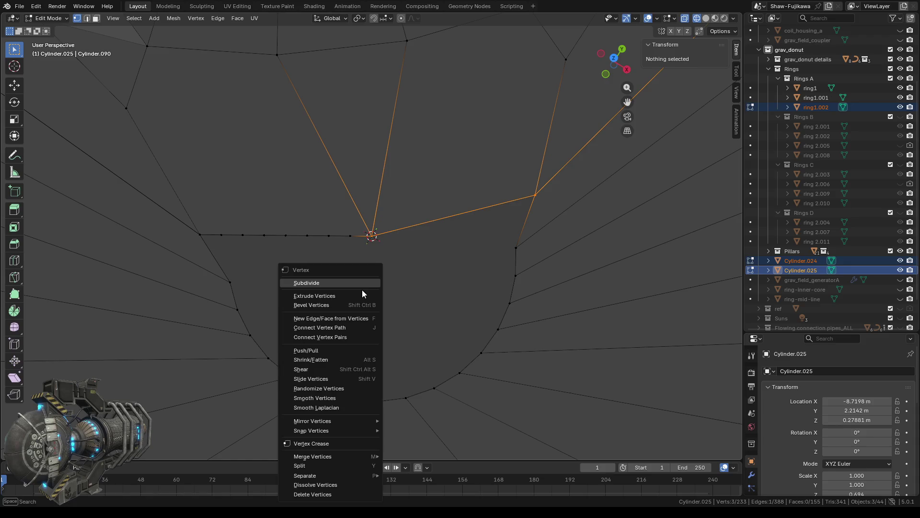
click(342, 283)
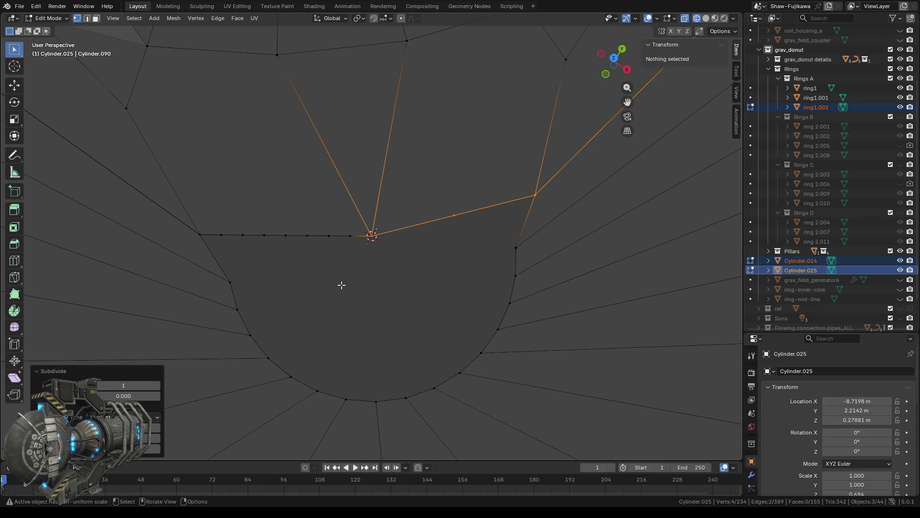
click(157, 385)
click(157, 385)
click(157, 386)
At the other pointed tip, subdivide the edge beside the tip vertex with 7 cuts
scroll(364, 320, down, 5)
mouse_move(531, 267)
middle_down()
mouse_move(423, 260)
mouse_move(460, 291)
middle_up()
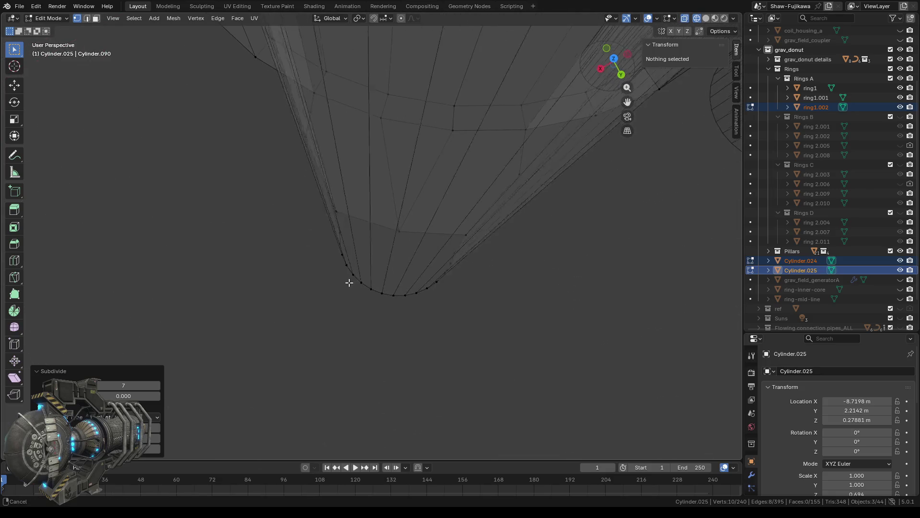
scroll(401, 240, up, 5)
drag(395, 211, 427, 234)
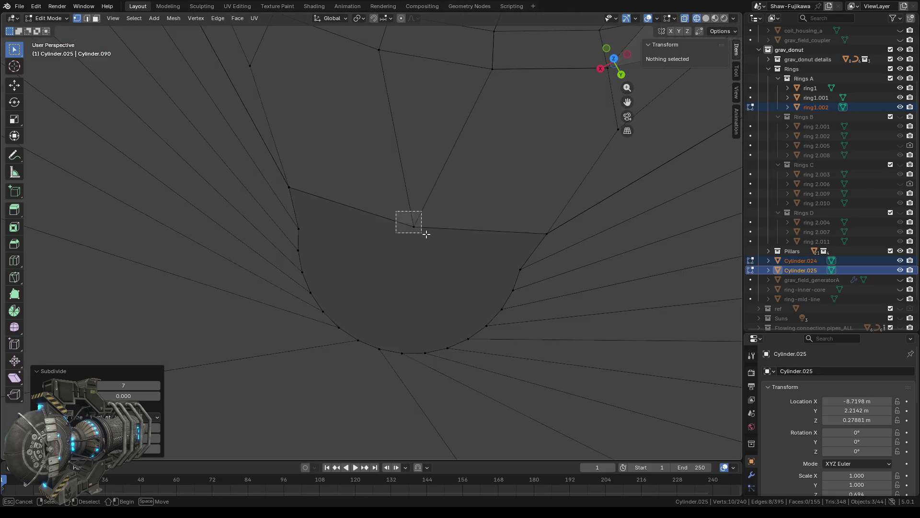
shift+click(288, 187)
right_click(363, 239)
click(362, 240)
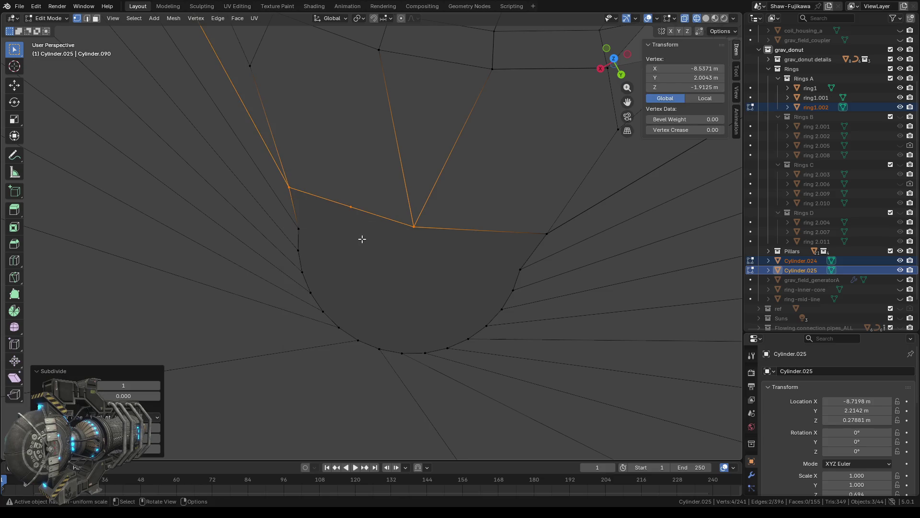
click(156, 386)
click(157, 386)
click(156, 385)
click(156, 386)
click(157, 386)
Subdivide the edge from that tip to the vertex on its right with 7 cuts
drag(530, 227, 559, 239)
shift+click(413, 226)
right_click(388, 280)
click(388, 280)
click(157, 385)
click(157, 385)
click(157, 385)
click(156, 385)
click(157, 385)
click(157, 386)
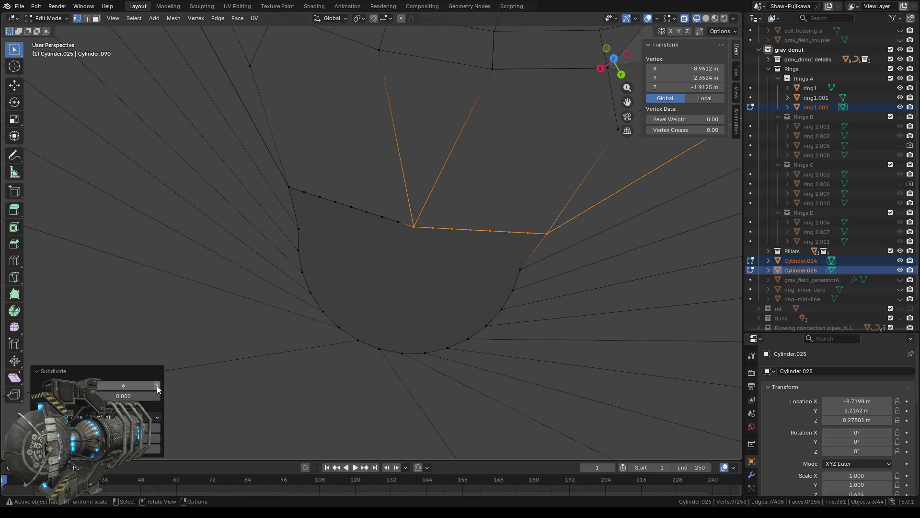
At the upper tip, subdivide the edge from the rim vertex to the tip with 7 cuts
scroll(391, 294, down, 2)
scroll(397, 288, down, 3)
mouse_move(397, 289)
middle_down()
mouse_move(300, 360)
mouse_move(332, 333)
middle_up()
scroll(375, 240, up, 2)
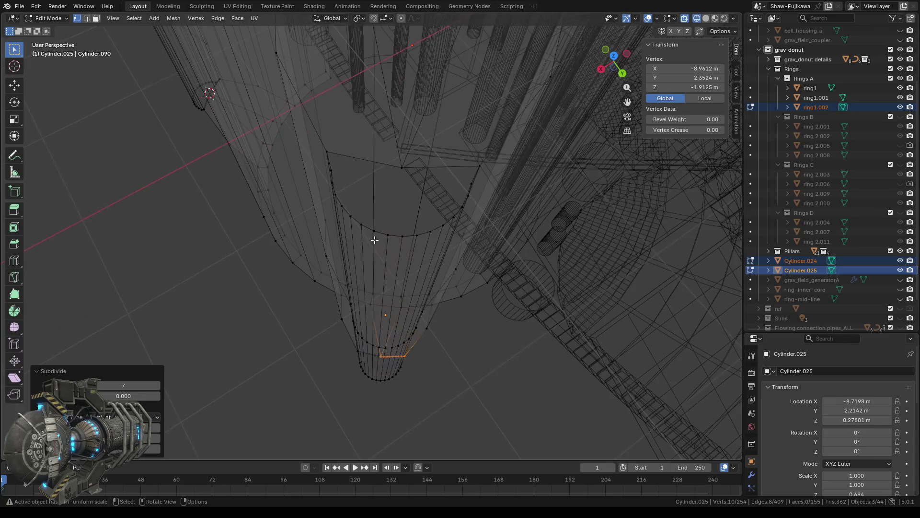
click(402, 167)
shift+click(328, 153)
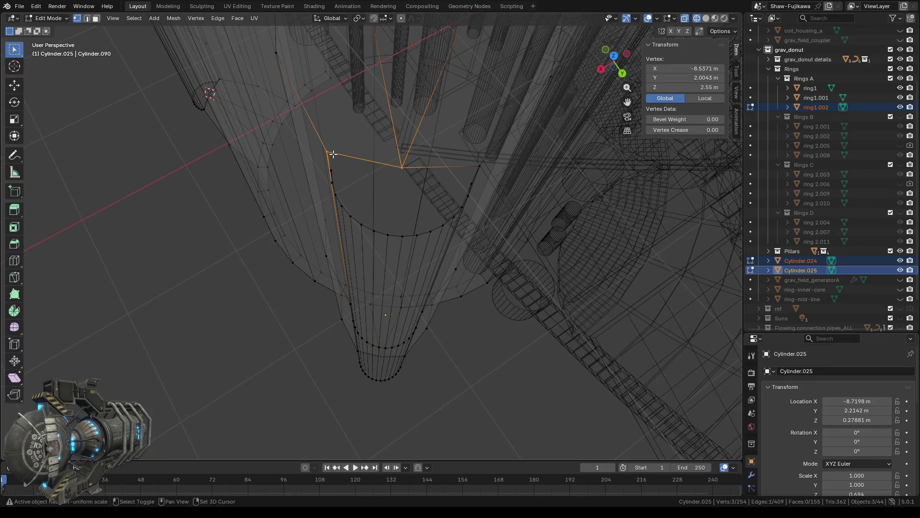
right_click(235, 346)
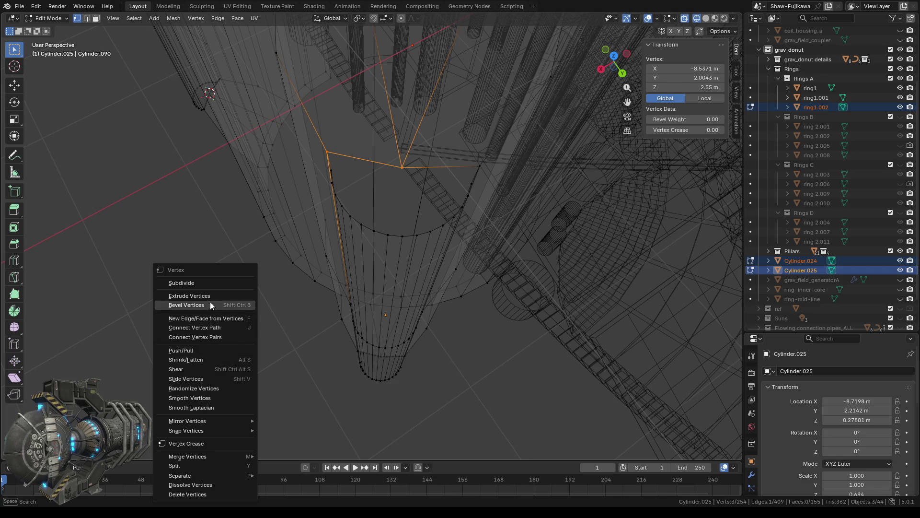
click(200, 278)
click(157, 384)
click(157, 384)
click(157, 385)
click(157, 385)
click(157, 384)
click(158, 384)
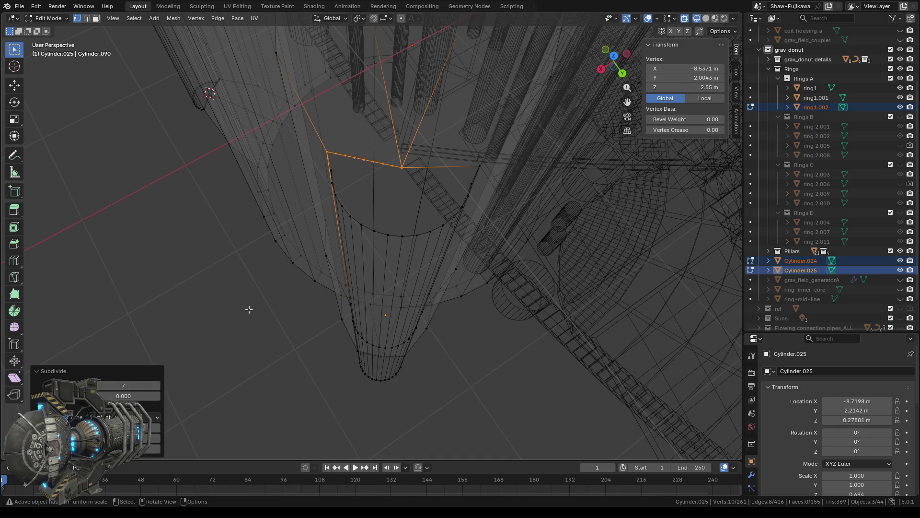
Subdivide the edge to the right rim vertex with 6 cuts
middle_drag(249, 309, 245, 308)
scroll(373, 225, up, 3)
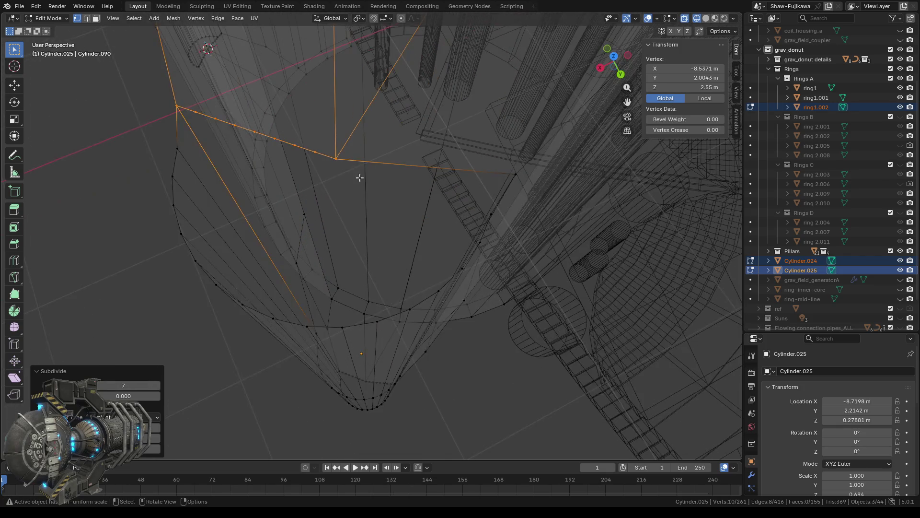
click(352, 173)
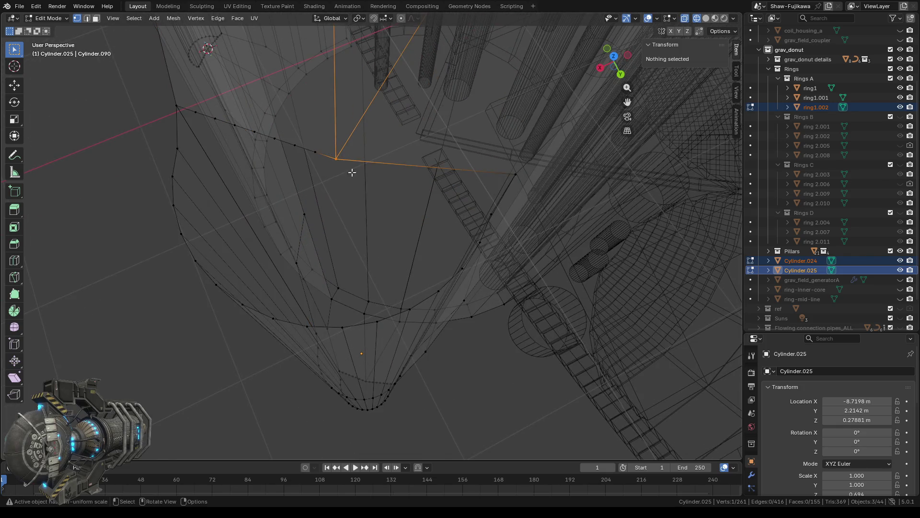
shift+click(516, 175)
right_click(166, 339)
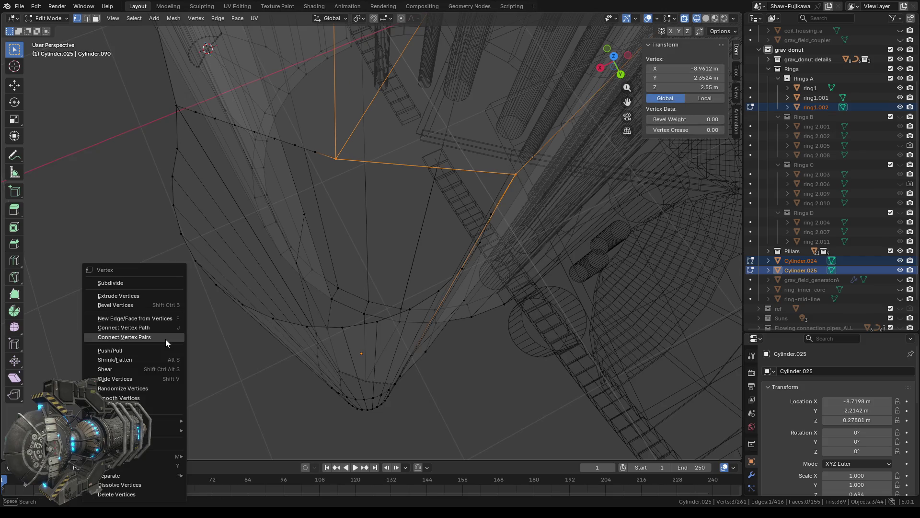
click(145, 281)
click(157, 386)
click(157, 386)
click(157, 386)
Select the tip's corner vertex together with the rows of newly created vertices
click(142, 310)
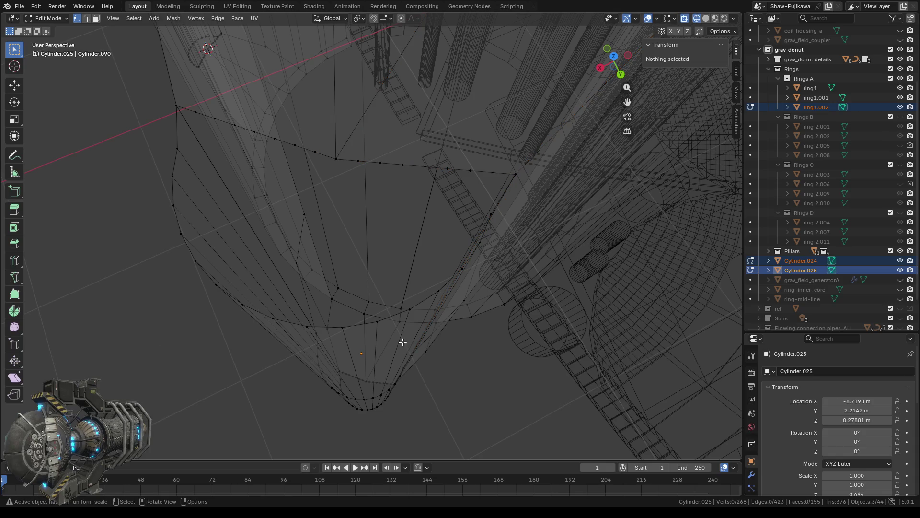
middle_drag(403, 342, 437, 233)
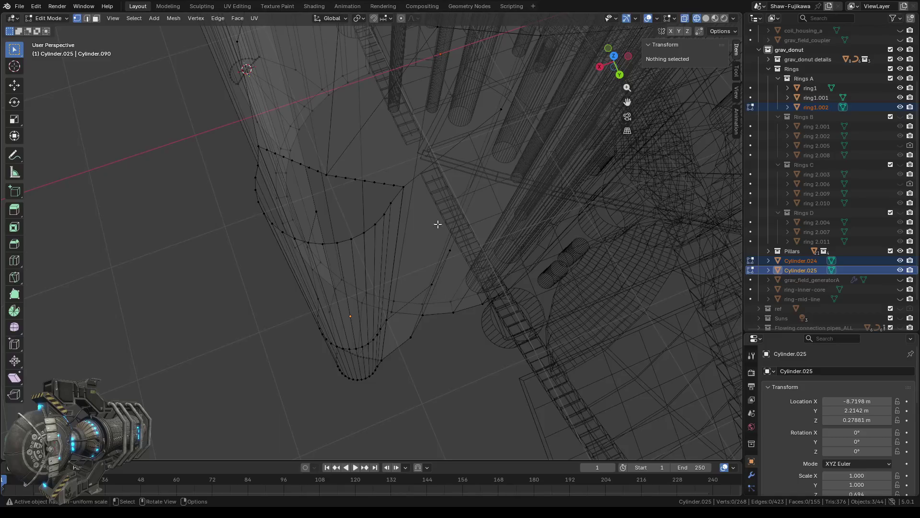
scroll(431, 186, up, 2)
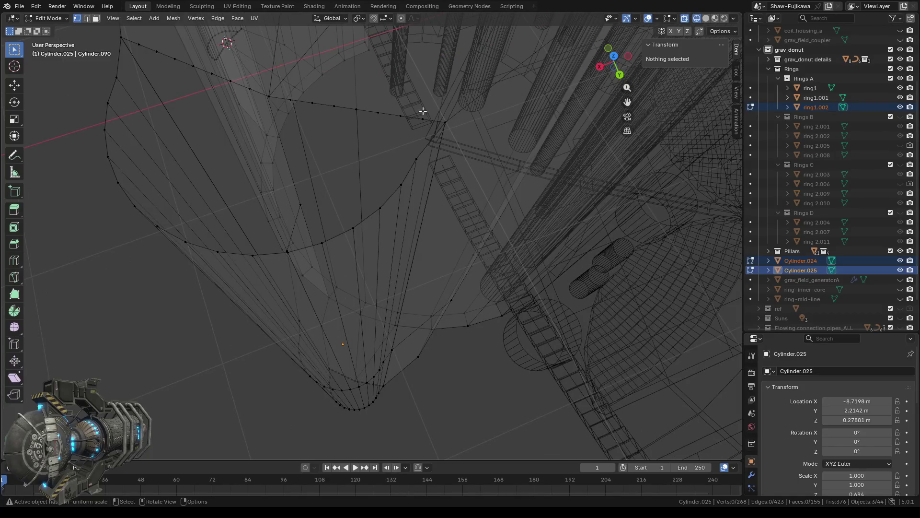
drag(419, 111, 452, 139)
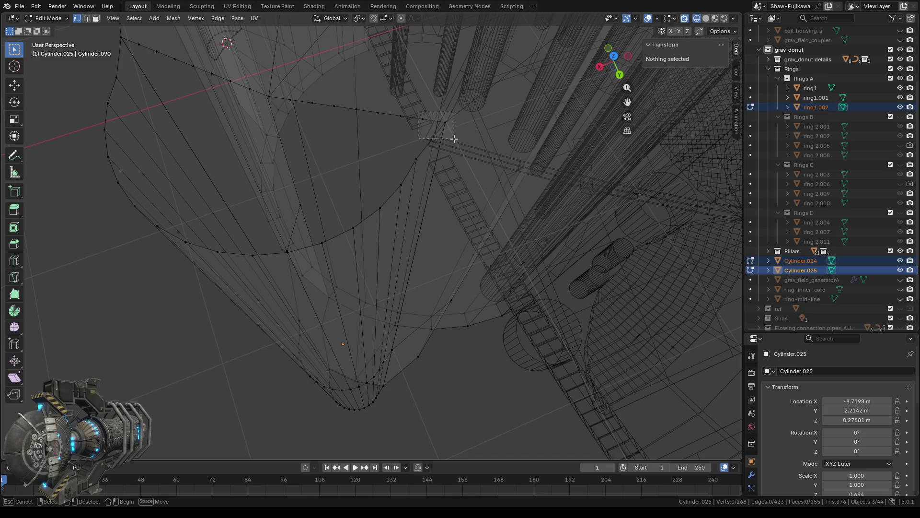
scroll(398, 170, down, 3)
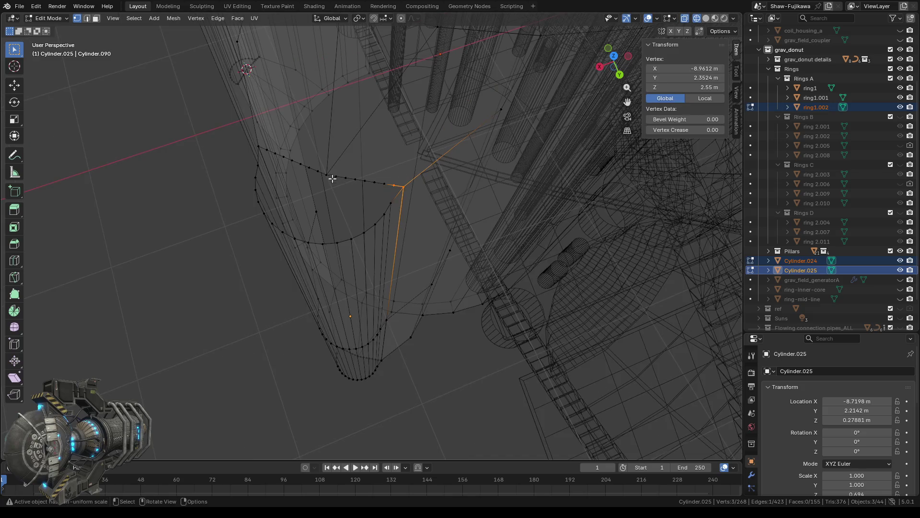
shift+drag(319, 165, 399, 192)
shift+drag(293, 156, 331, 176)
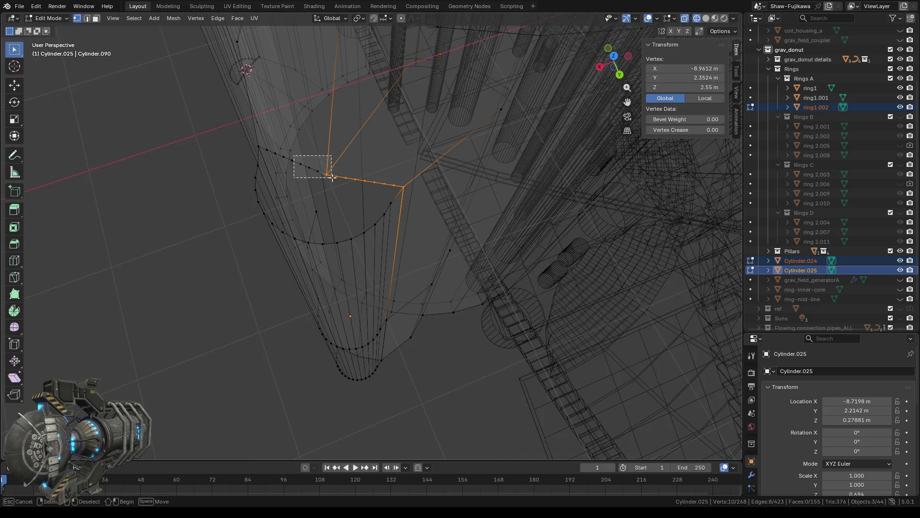
shift+middle_drag(308, 195, 371, 160)
Extend the selection along the arc vertices up to the far corner of the tip opening
shift+drag(355, 148, 410, 178)
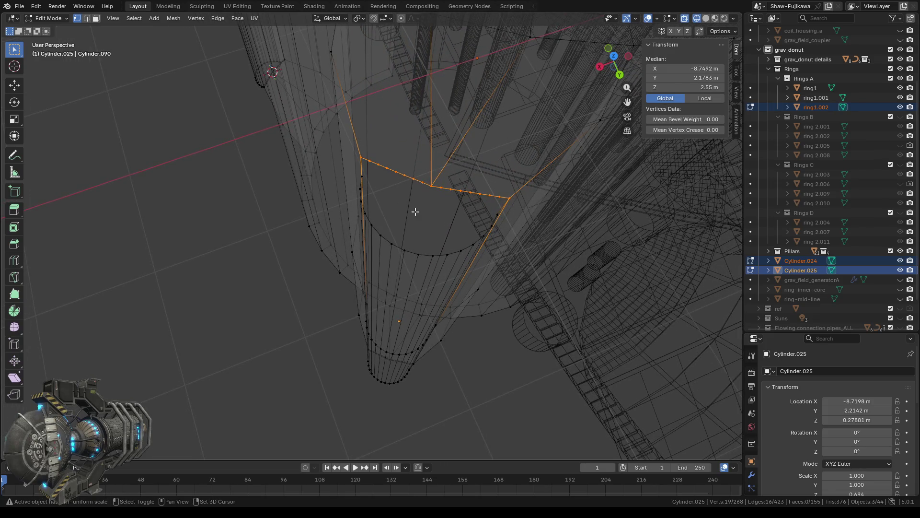
middle_drag(373, 200, 403, 204)
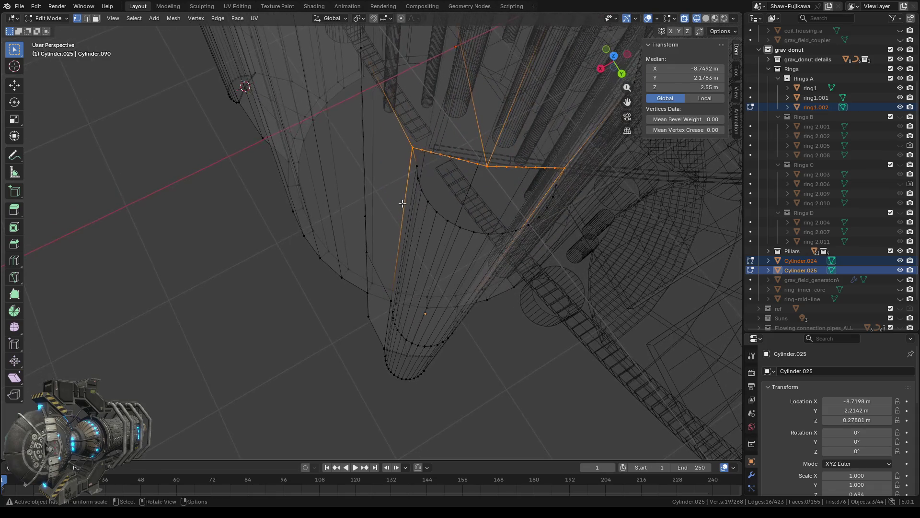
shift+drag(411, 162, 461, 229)
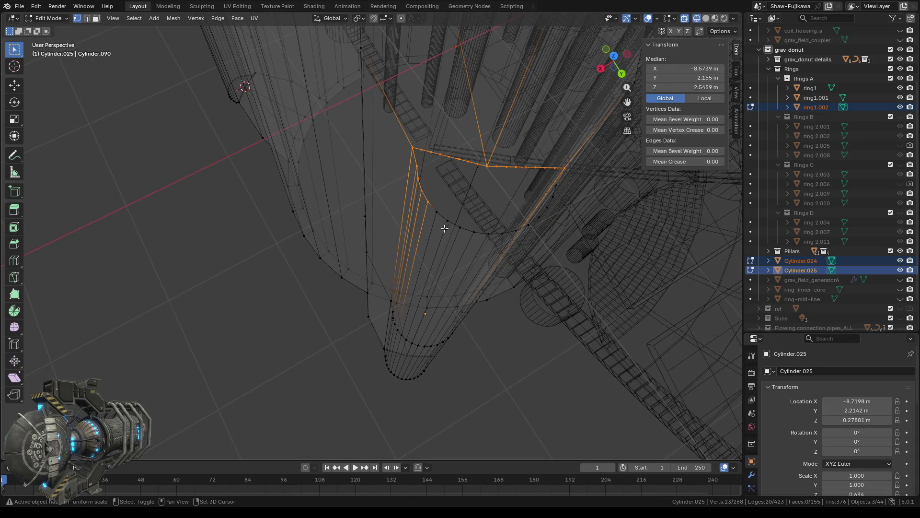
shift+click(473, 232)
middle_drag(472, 249, 420, 196)
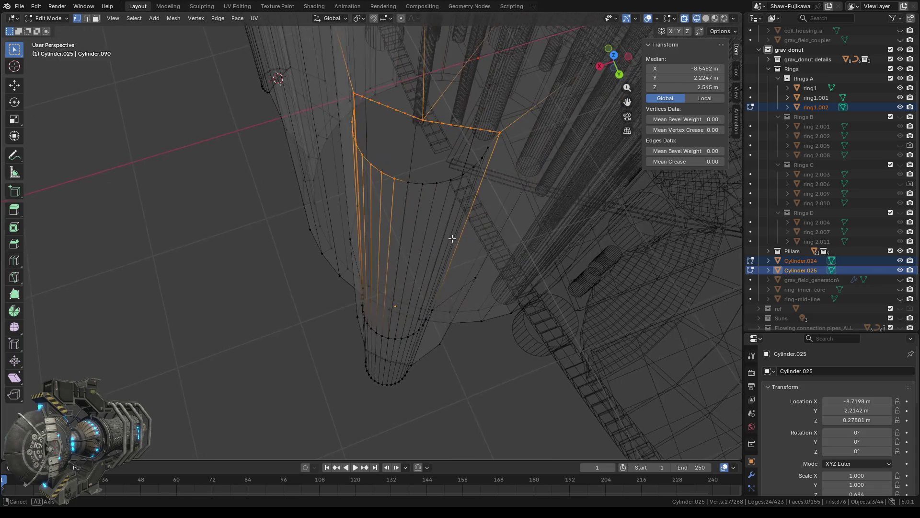
ctrl+click(440, 183)
ctrl+click(466, 173)
ctrl+click(478, 165)
ctrl+click(484, 152)
ctrl+click(500, 159)
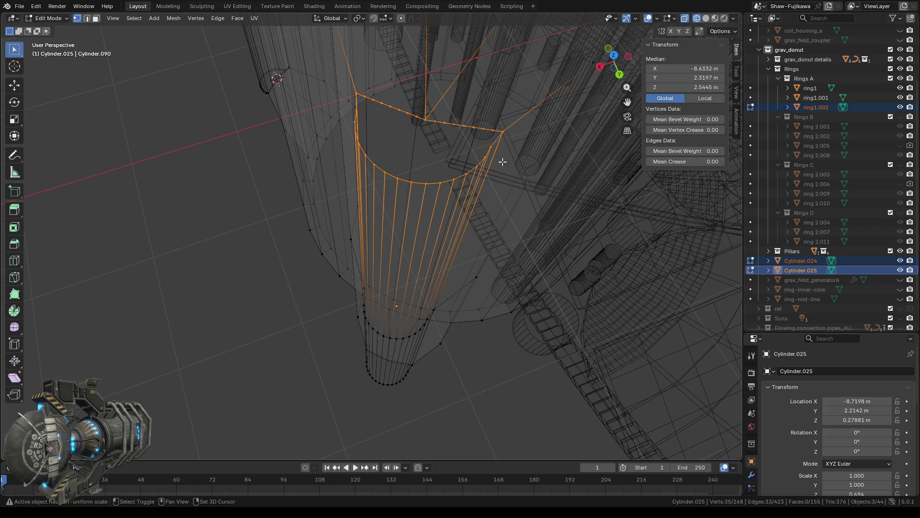
Orbit around the selected loop and switch viewport shading to Solid
middle_drag(400, 205, 397, 209)
mouse_move(420, 316)
middle_down()
mouse_move(396, 324)
mouse_move(406, 317)
middle_up()
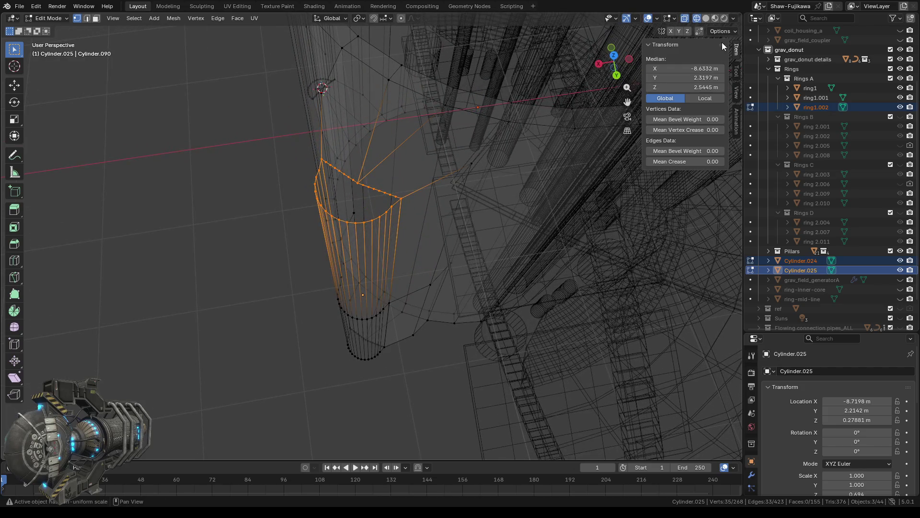
click(706, 19)
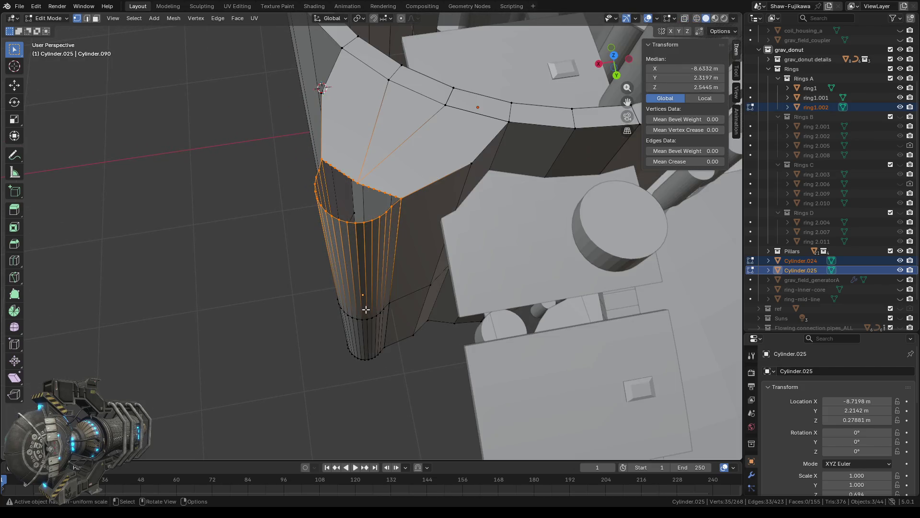
Cap the selected loop with a face, inspect it, then remove the cap
key(f)
scroll(359, 174, up, 3)
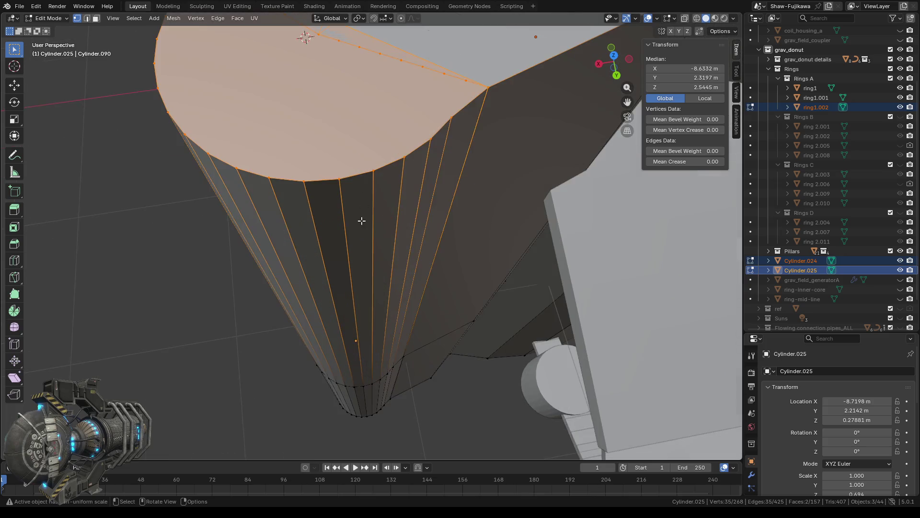
scroll(363, 221, down, 2)
mouse_move(352, 272)
middle_down()
mouse_move(379, 264)
mouse_move(369, 276)
middle_up()
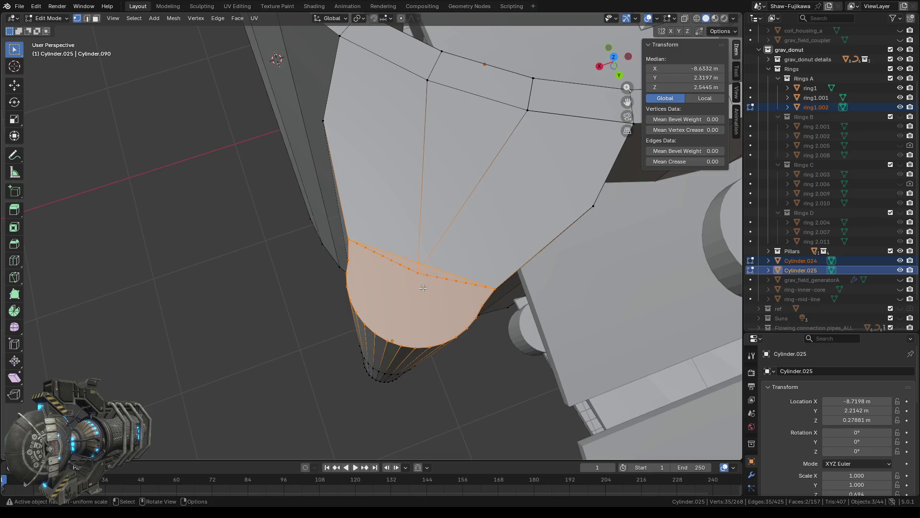
scroll(425, 291, up, 4)
scroll(424, 291, down, 4)
middle_drag(425, 293, 426, 290)
key(ctrl)
key(x)
click(426, 291)
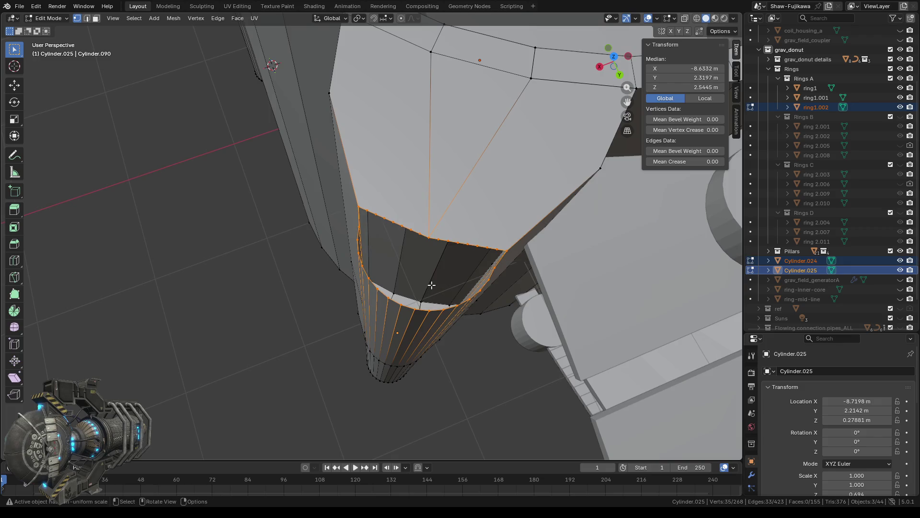
Select a vertex on the tip's upper rim plus its neighbouring edge
scroll(432, 284, up, 2)
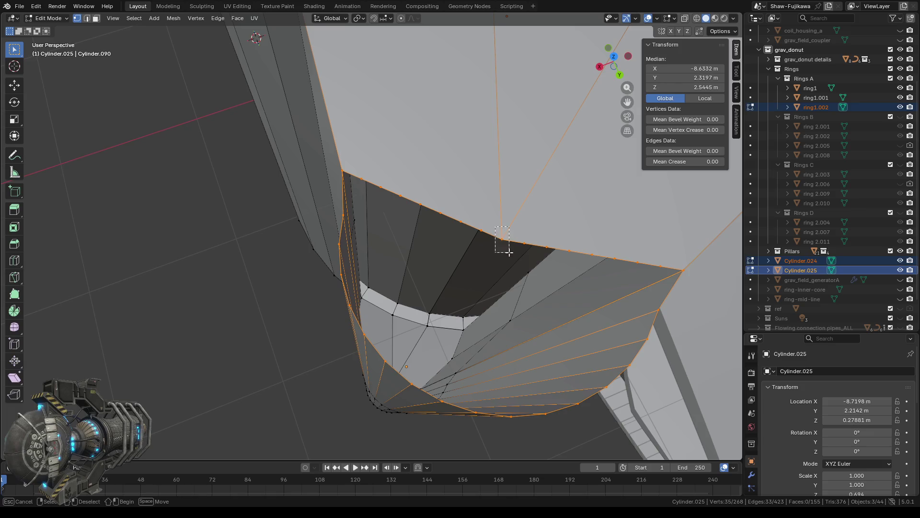
click(501, 239)
scroll(437, 355, down, 2)
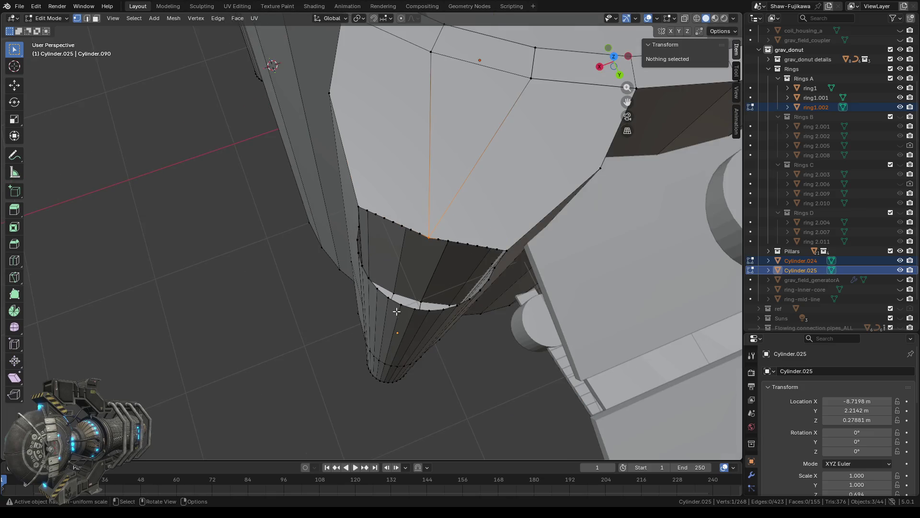
shift+drag(396, 292, 419, 307)
middle_drag(419, 306, 435, 332)
Join the selected tip vertices with new faces, undo it, and switch to the Move tool
key(j)
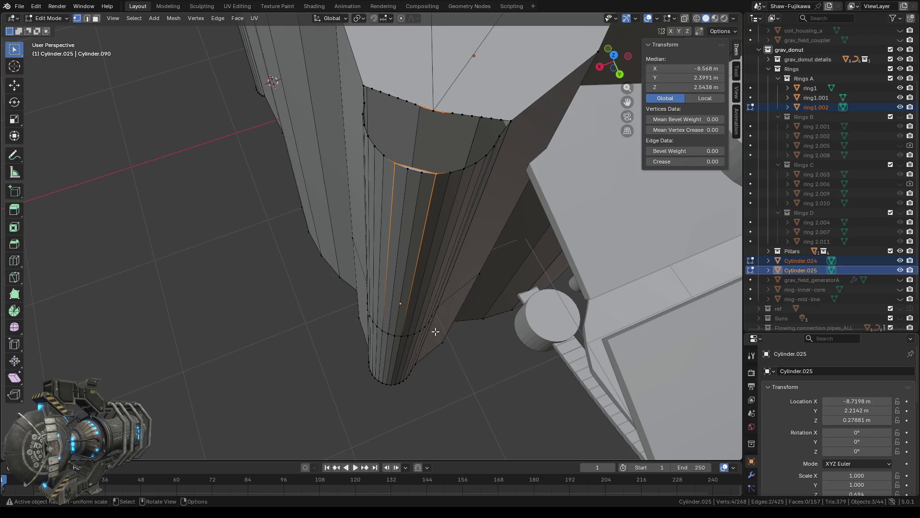
key(ctrl)
key(ctrl+z)
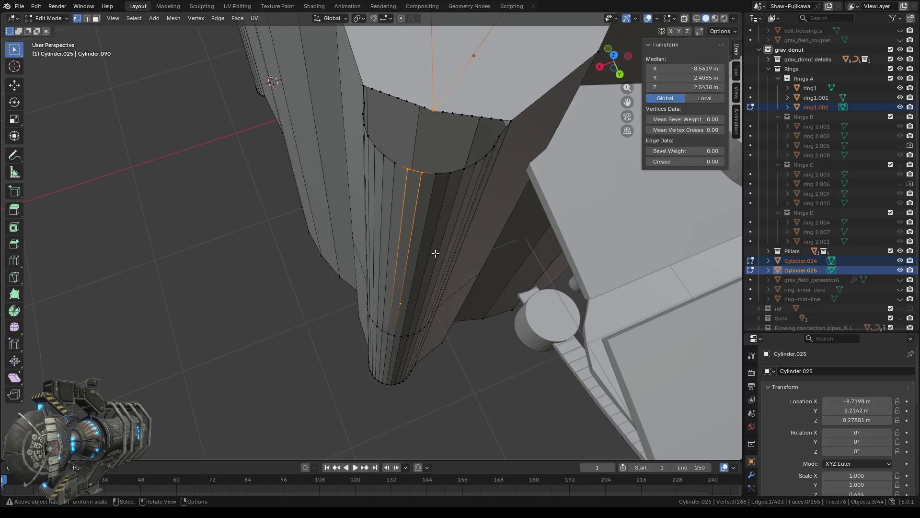
mouse_move(421, 216)
middle_down()
mouse_move(445, 254)
mouse_move(443, 191)
mouse_move(442, 203)
middle_up()
scroll(444, 191, up, 5)
scroll(443, 191, down, 4)
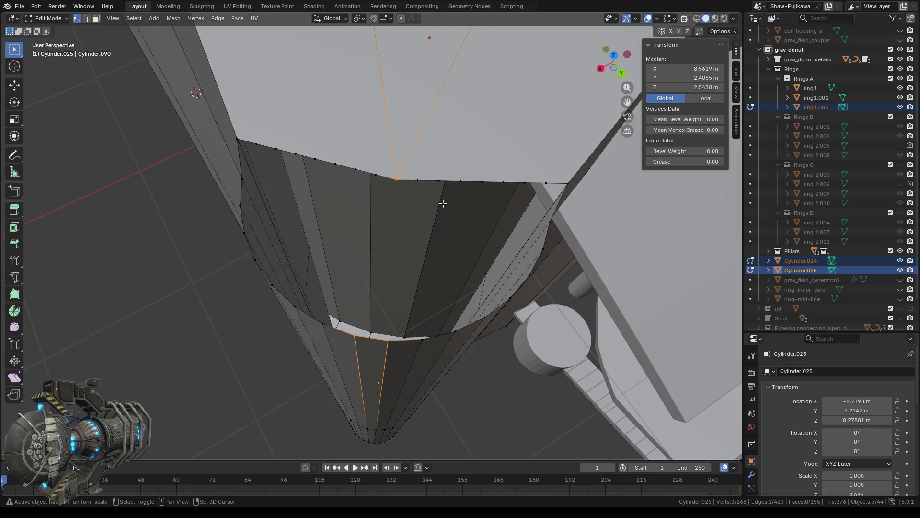
click(15, 86)
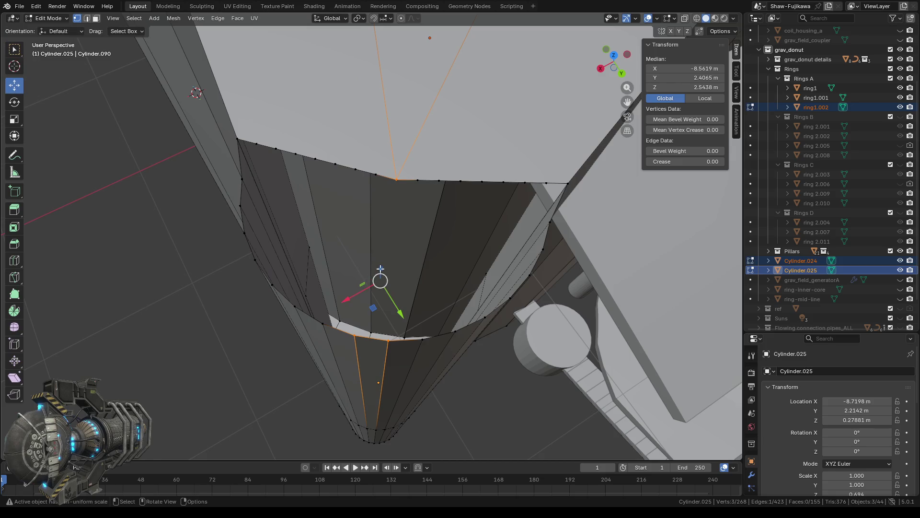
middle_drag(346, 249, 335, 234)
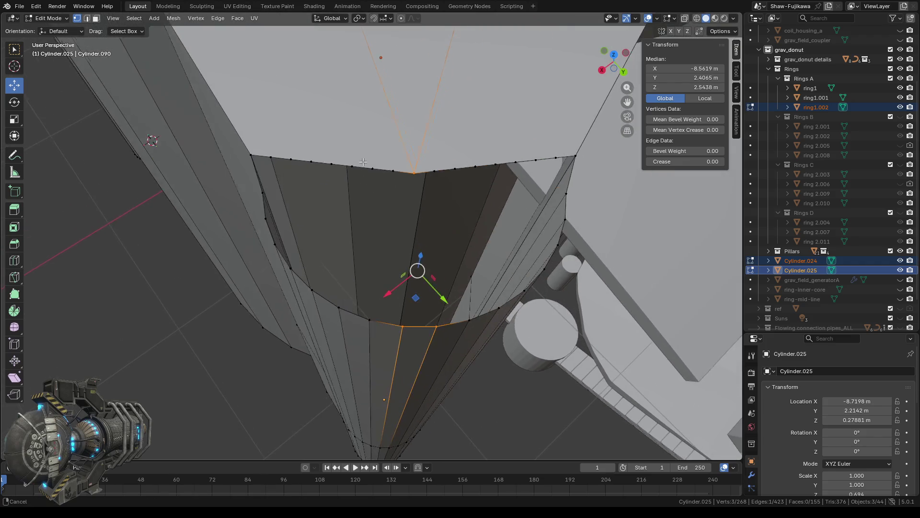
mouse_move(360, 199)
middle_down()
mouse_move(368, 158)
mouse_move(476, 183)
middle_up()
mouse_move(464, 208)
mouse_down()
mouse_move(461, 215)
mouse_move(465, 169)
mouse_move(421, 305)
mouse_move(440, 249)
mouse_up()
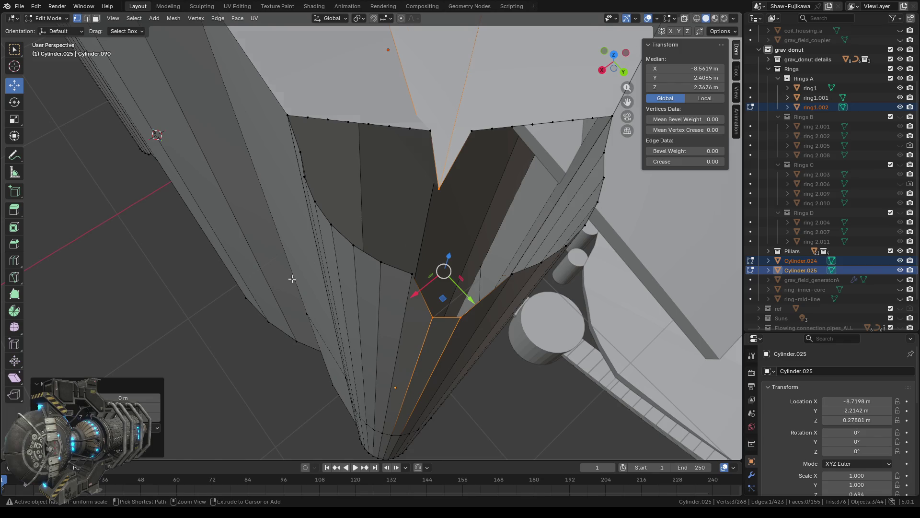
key(ctrl+z)
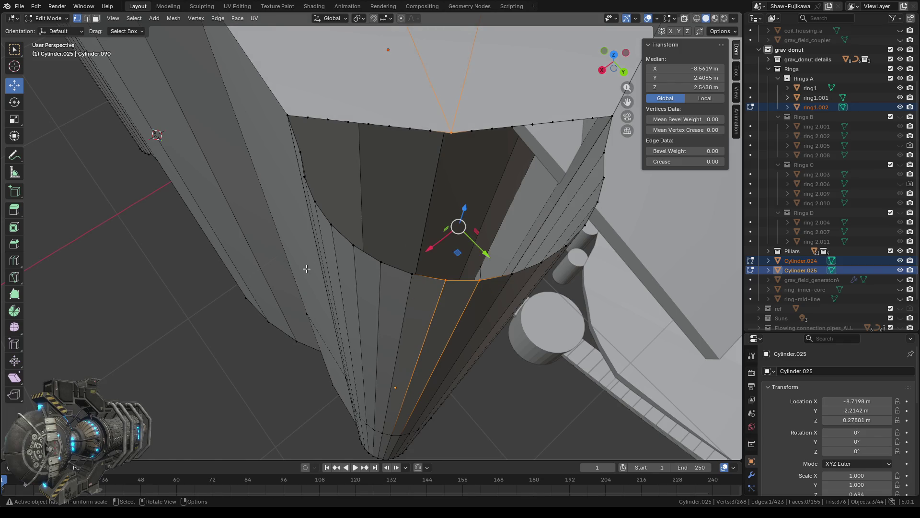
scroll(412, 196, down, 6)
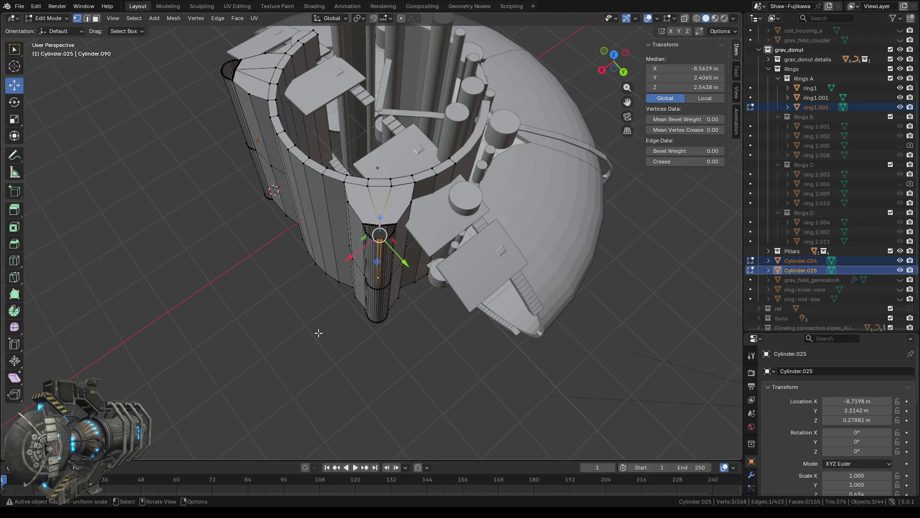
middle_drag(300, 361, 322, 347)
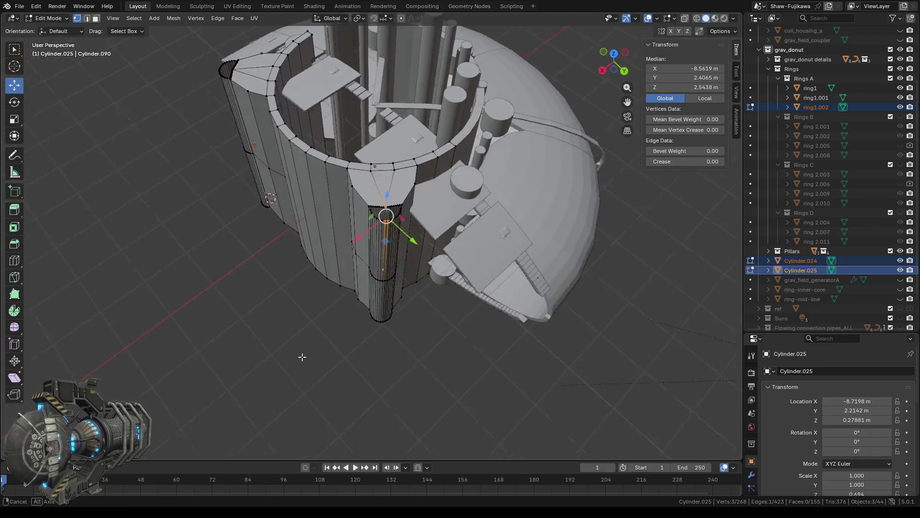
scroll(395, 258, up, 5)
mouse_move(400, 241)
middle_down()
mouse_move(411, 260)
mouse_move(405, 255)
middle_up()
scroll(404, 255, up, 2)
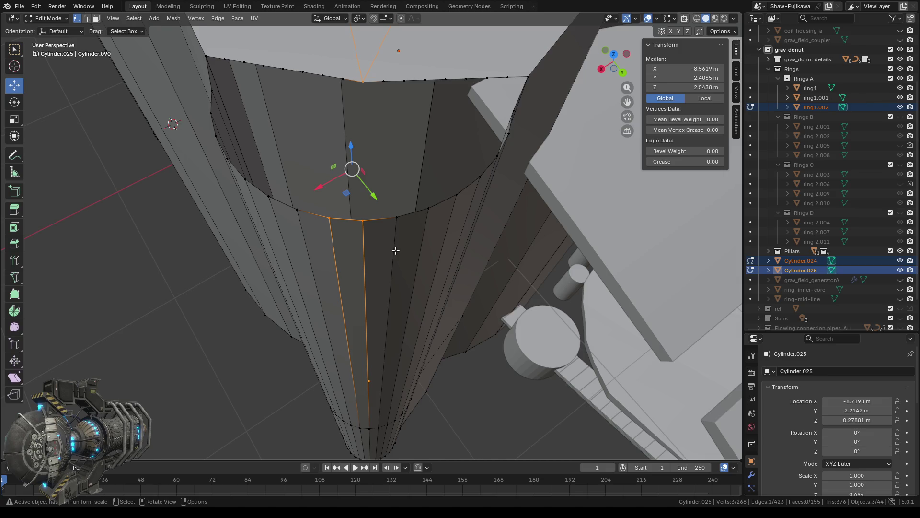
key(ctrl+z)
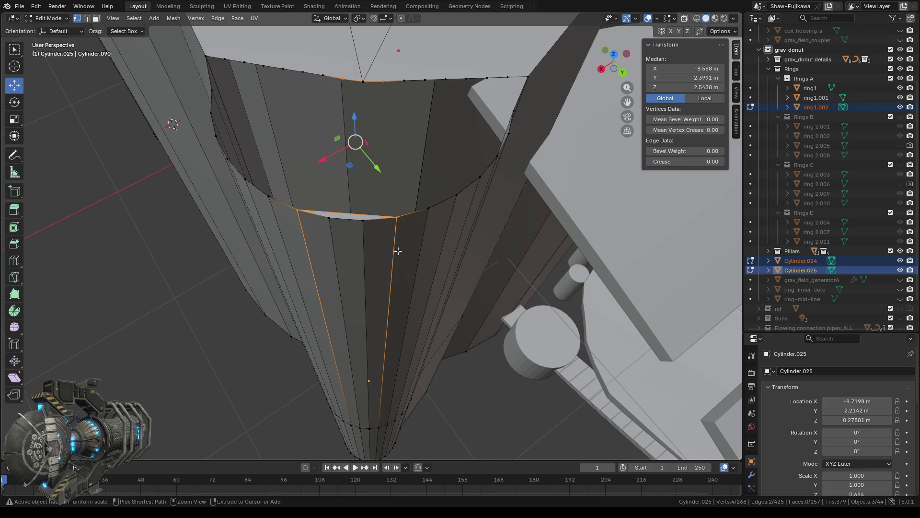
key(ctrl+z)
Select a vertex near the tip rim and frame the view on it
middle_drag(492, 255, 481, 258)
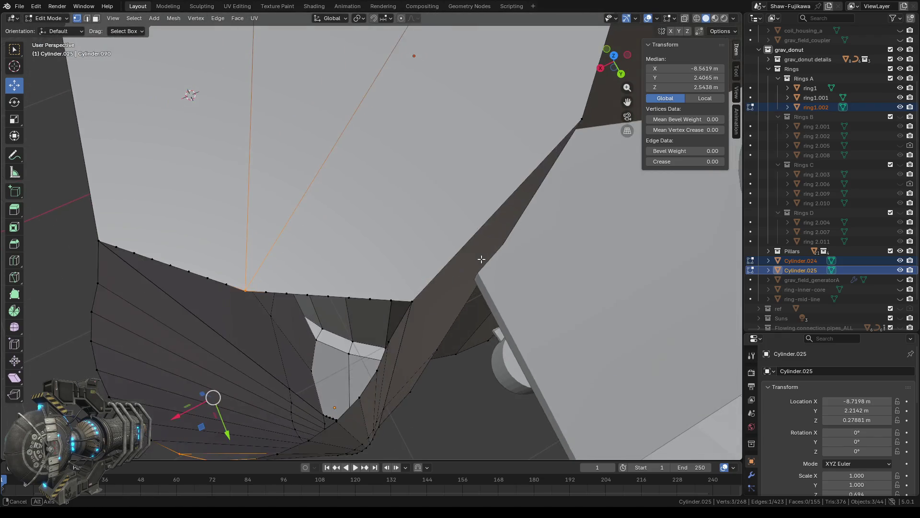
drag(387, 215, 419, 267)
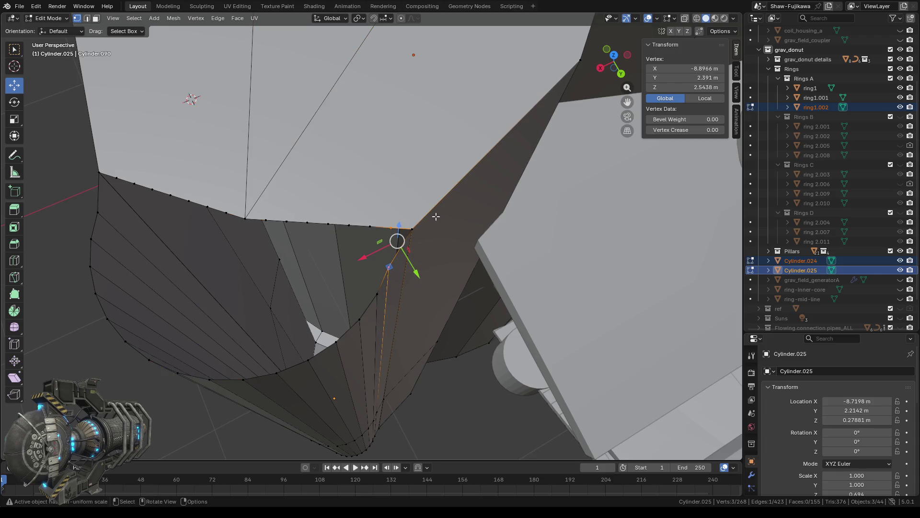
scroll(412, 258, down, 1)
mouse_move(412, 288)
middle_down()
mouse_move(402, 280)
mouse_move(428, 293)
mouse_move(416, 290)
middle_up()
scroll(458, 257, up, 5)
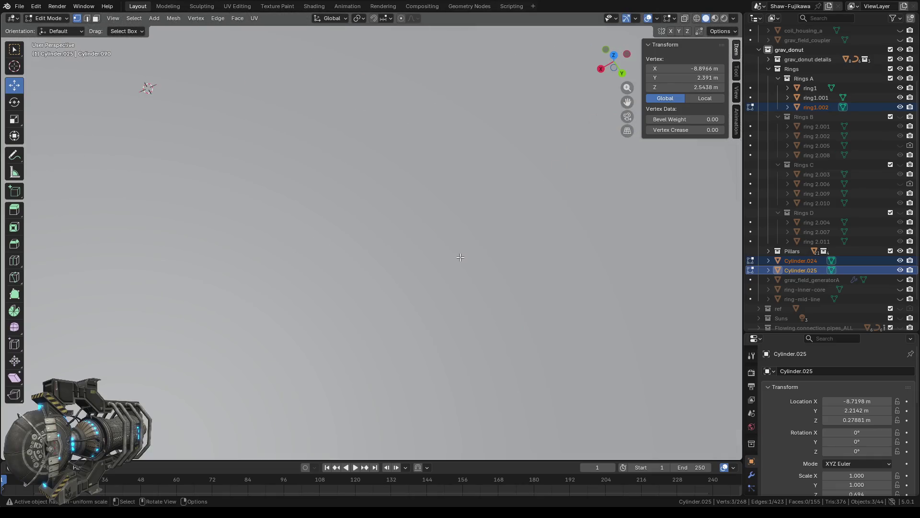
scroll(460, 258, down, 2)
shift+middle_drag(460, 257, 404, 244)
scroll(358, 236, up, 2)
scroll(343, 236, down, 2)
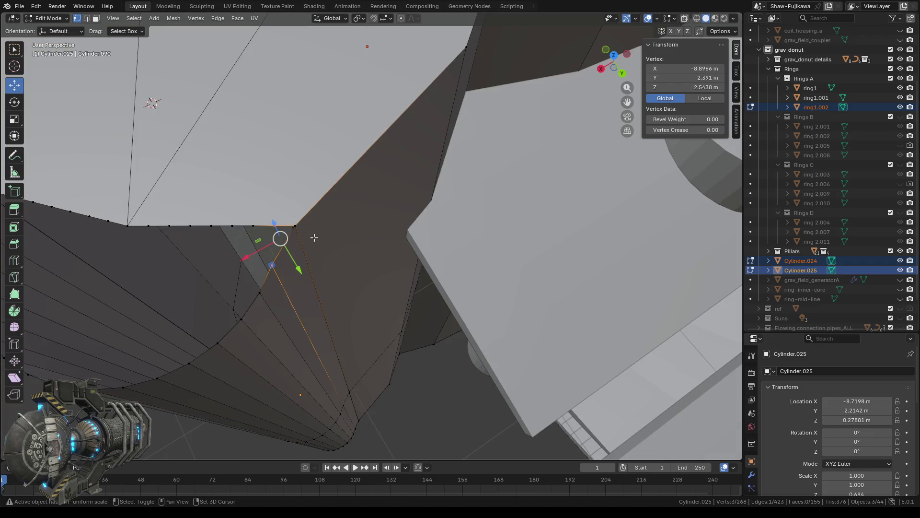
scroll(312, 238, up, 3)
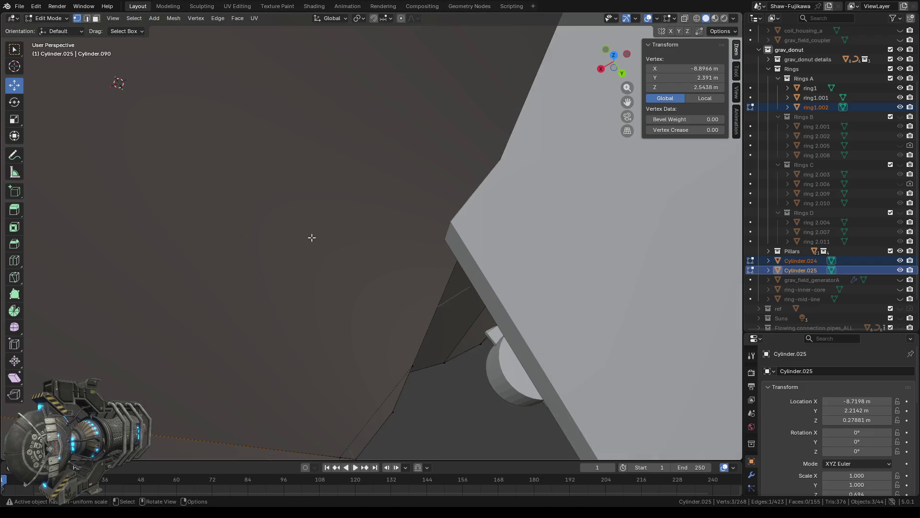
scroll(311, 238, down, 3)
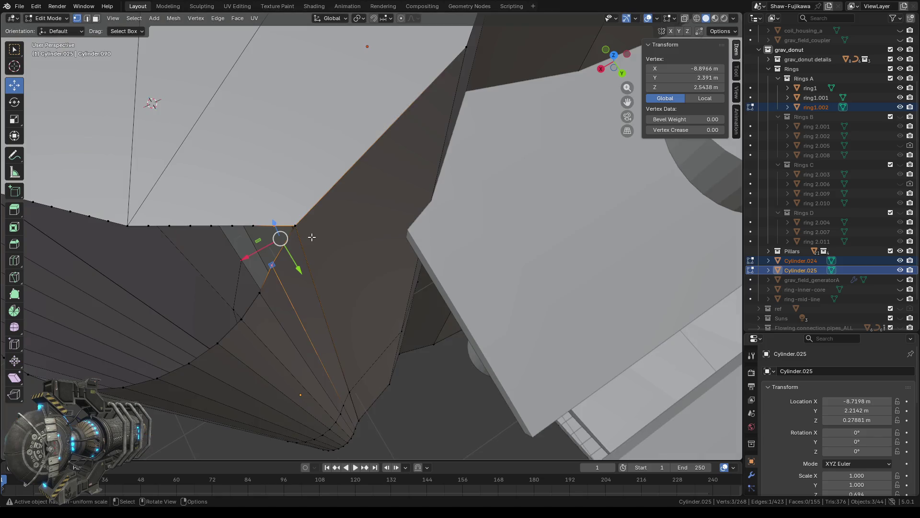
click(113, 18)
click(129, 80)
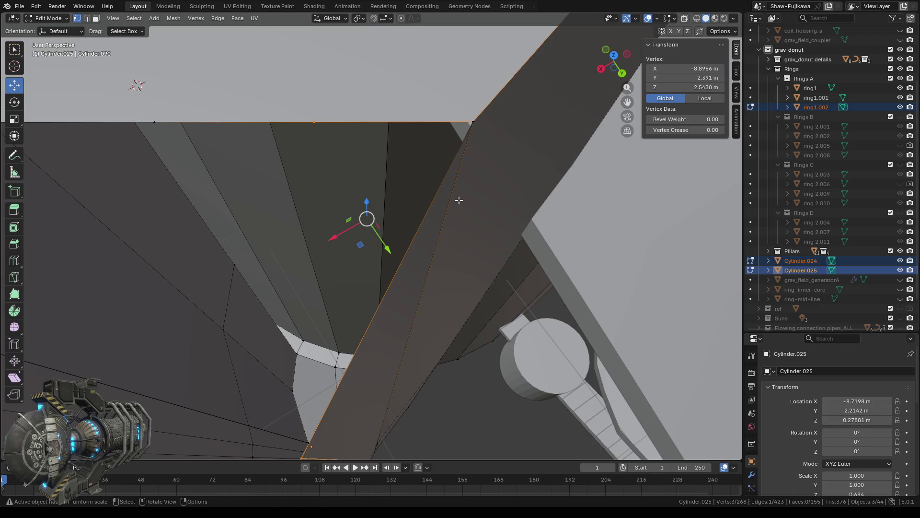
Fill the rim gap with a new face, inspect it, and undo it
shift+middle_drag(483, 127, 457, 199)
key(f)
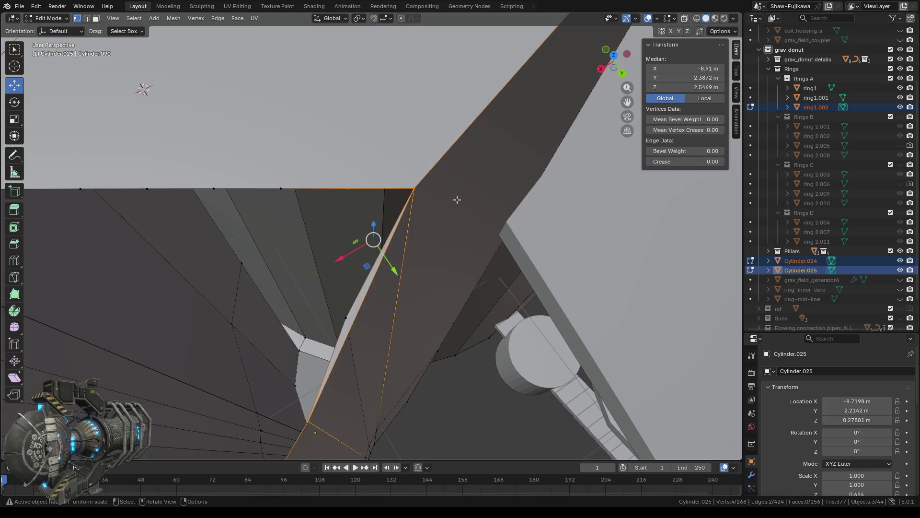
scroll(457, 199, down, 2)
middle_drag(409, 299, 460, 270)
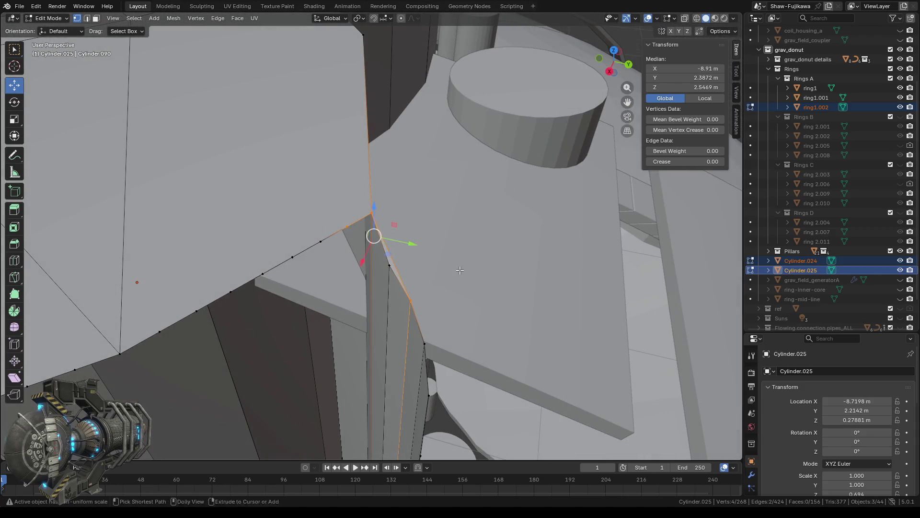
key(ctrl+z)
Orbit down into the rim and select the single vertex at the ring's tip
mouse_move(460, 269)
middle_down()
mouse_move(512, 218)
mouse_move(308, 219)
middle_up()
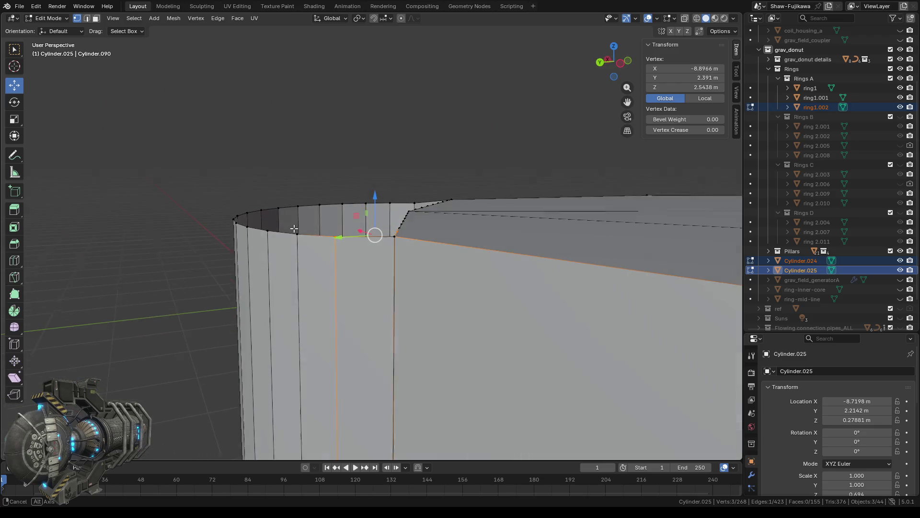
mouse_move(308, 218)
middle_down()
mouse_move(296, 235)
mouse_move(447, 263)
middle_up()
scroll(447, 263, up, 3)
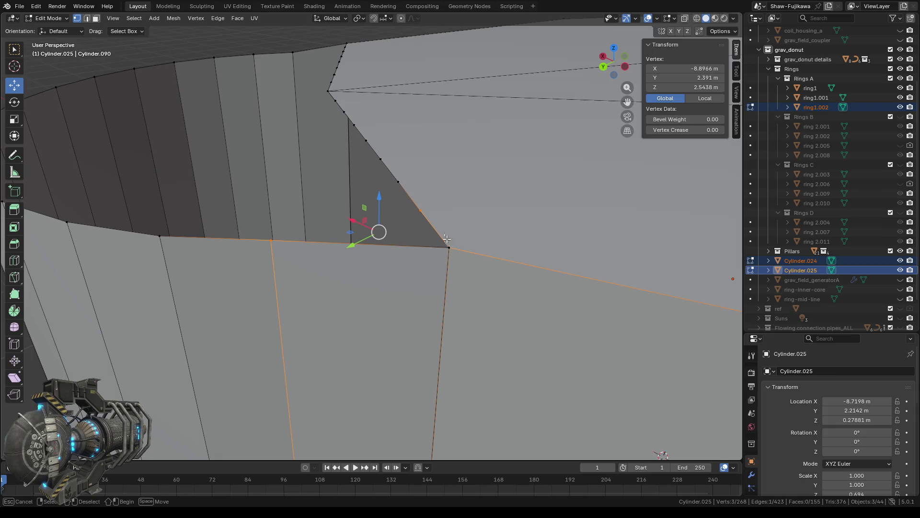
click(447, 263)
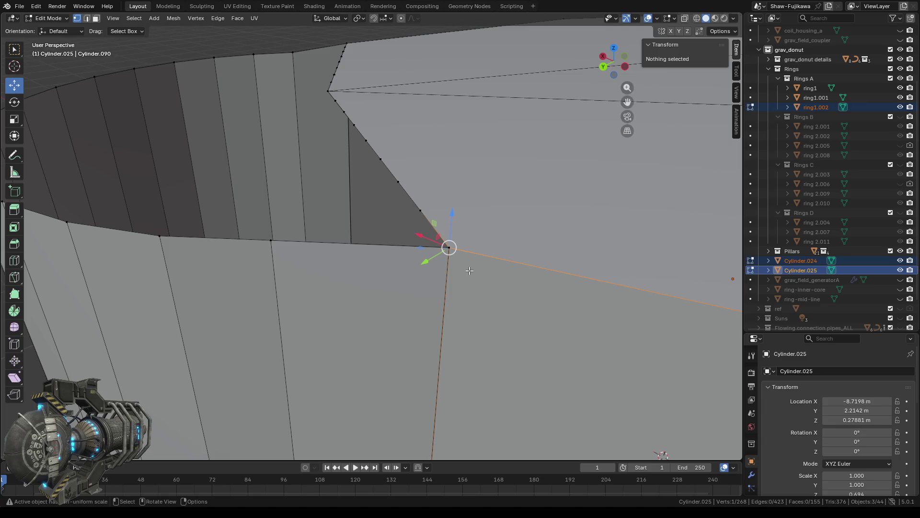
Delete the selected tip vertex, inspect the resulting gap, then restore the vertex and its faces
key(x)
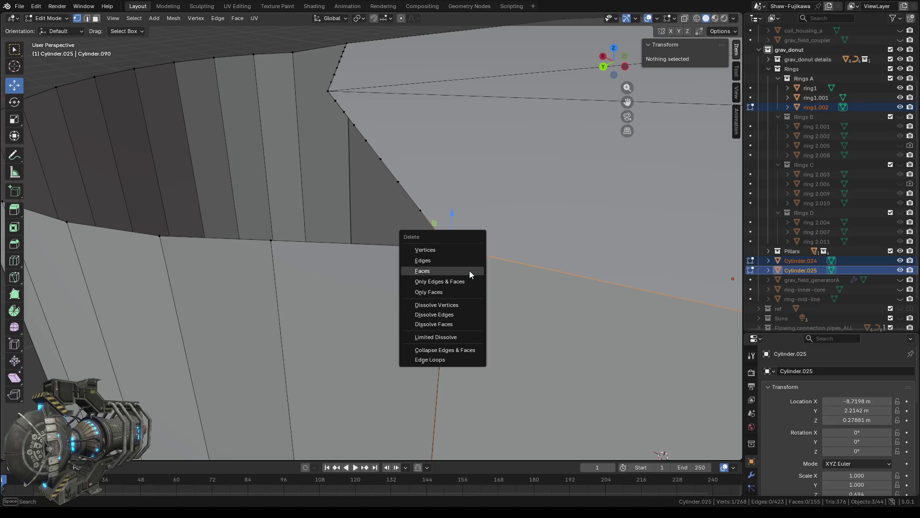
click(438, 251)
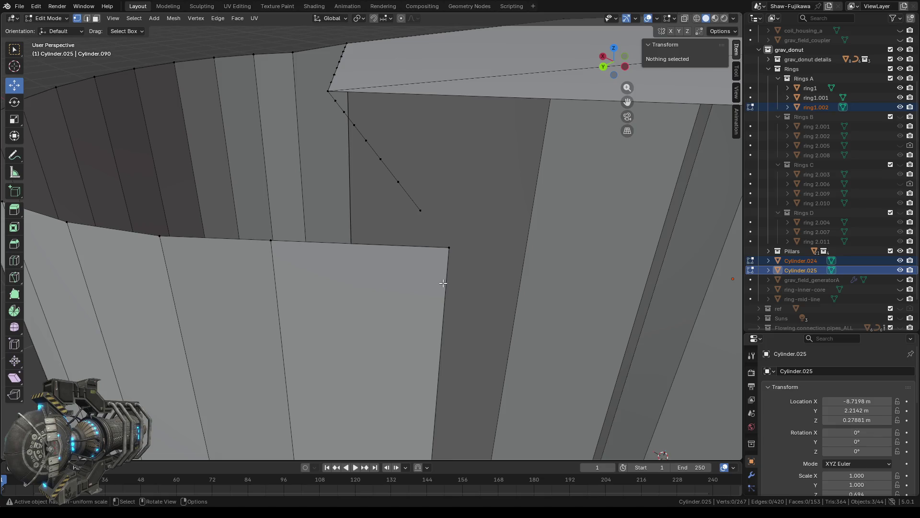
scroll(436, 269, down, 5)
mouse_move(436, 270)
middle_down()
mouse_move(474, 306)
mouse_move(524, 296)
middle_up()
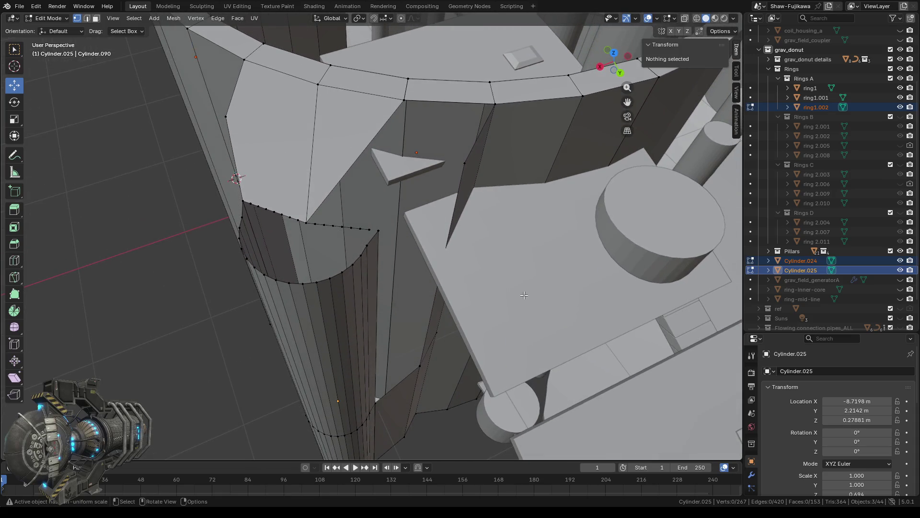
ctrl+right_click(378, 229)
mouse_move(379, 229)
middle_down()
mouse_move(337, 237)
mouse_move(344, 230)
middle_up()
scroll(337, 237, up, 5)
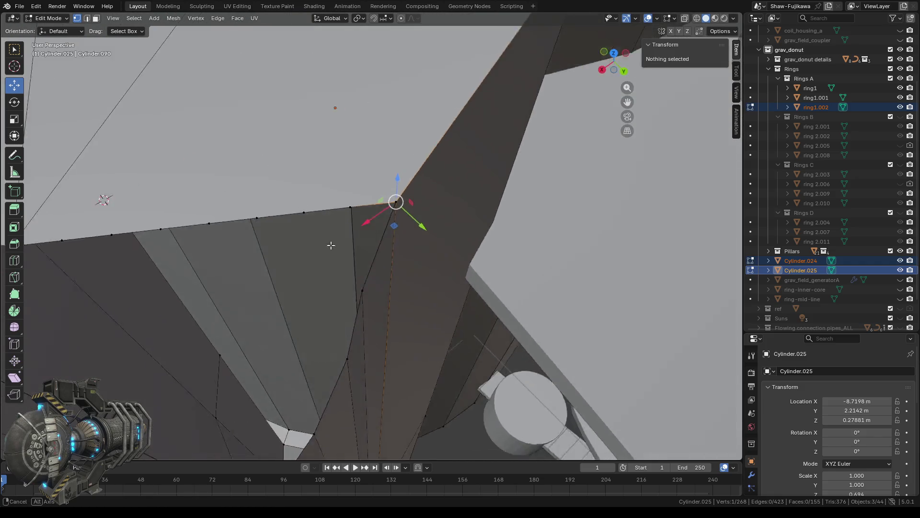
scroll(339, 233, down, 3)
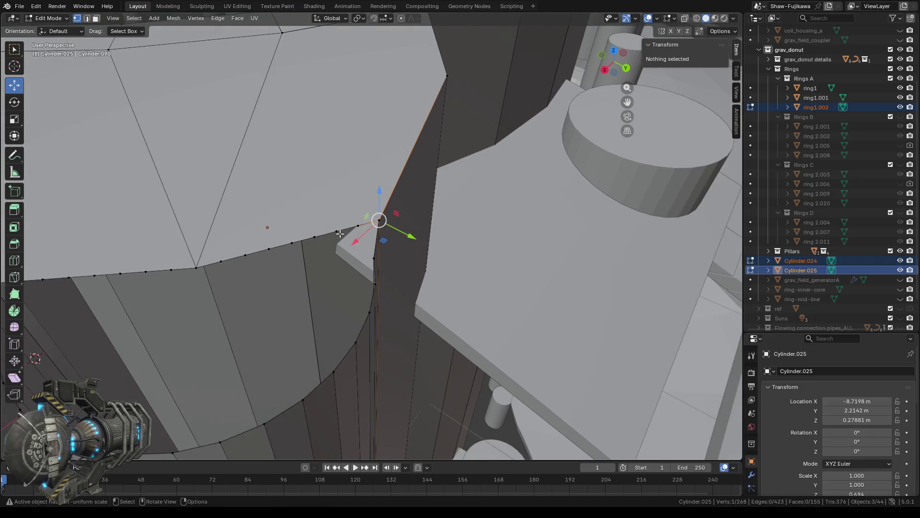
scroll(339, 234, up, 2)
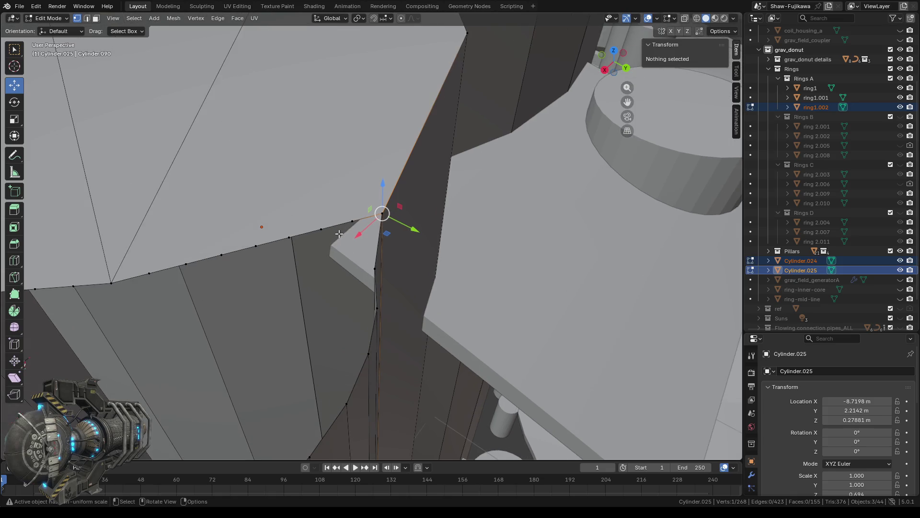
scroll(333, 259, up, 1)
middle_drag(319, 284, 307, 293)
Connect three selected tip vertices with a new edge, inspect it, then undo the edge
click(329, 233)
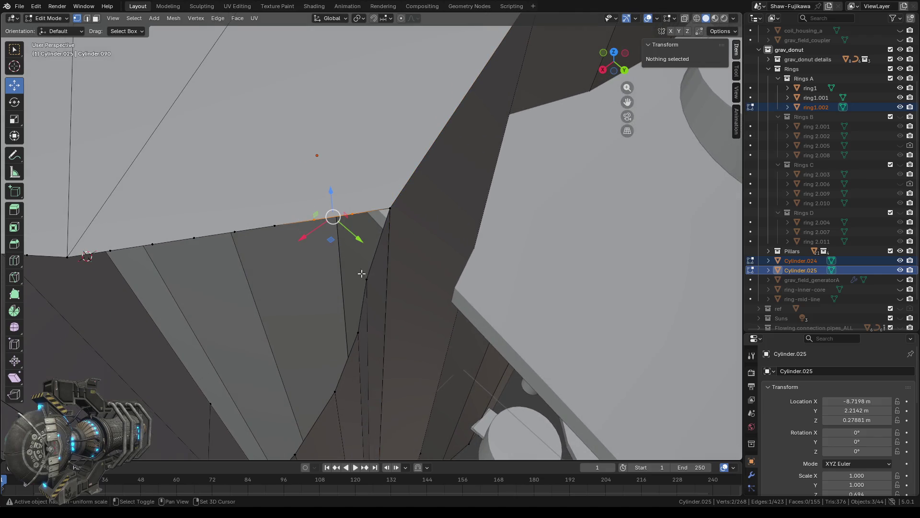
shift+click(361, 273)
shift+click(358, 325)
key(j)
mouse_move(387, 348)
middle_down()
mouse_move(367, 280)
mouse_move(268, 288)
middle_up()
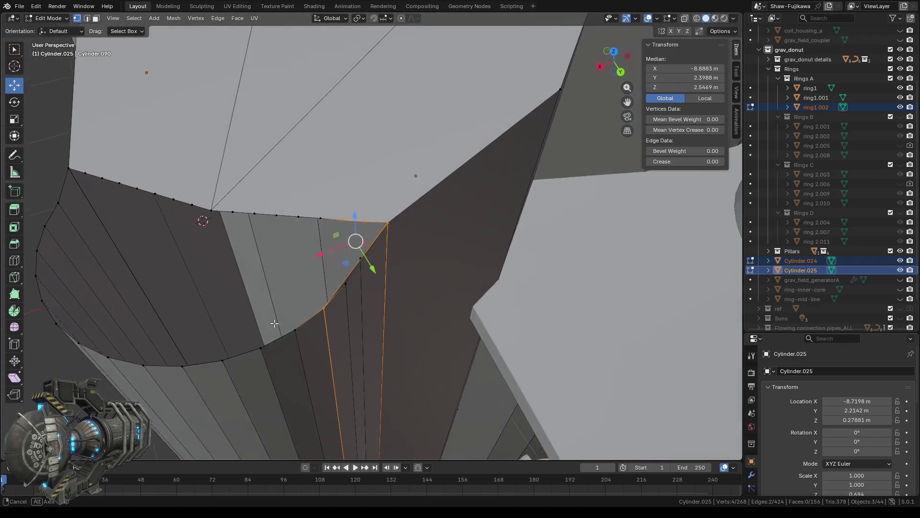
middle_drag(269, 288, 274, 322)
key(ctrl+z)
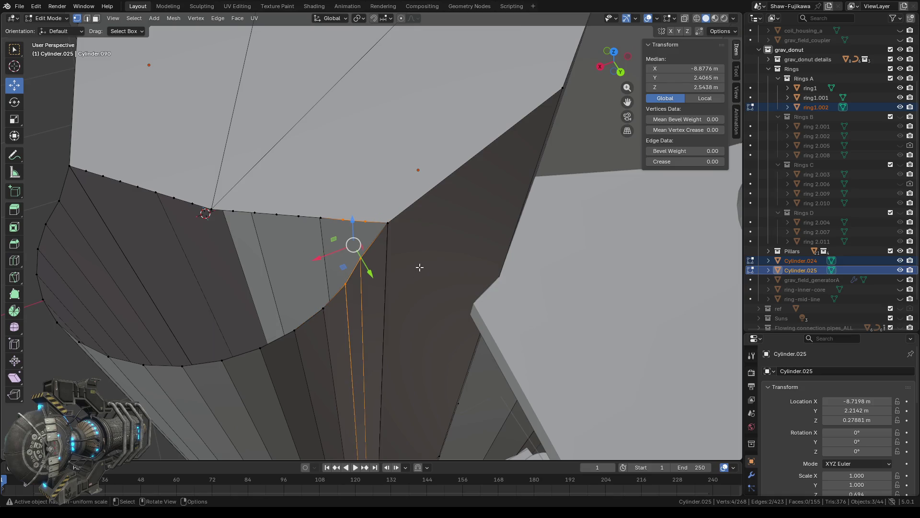
Select a single rim vertex and switch to the Select Box tool
scroll(418, 267, up, 2)
click(360, 208)
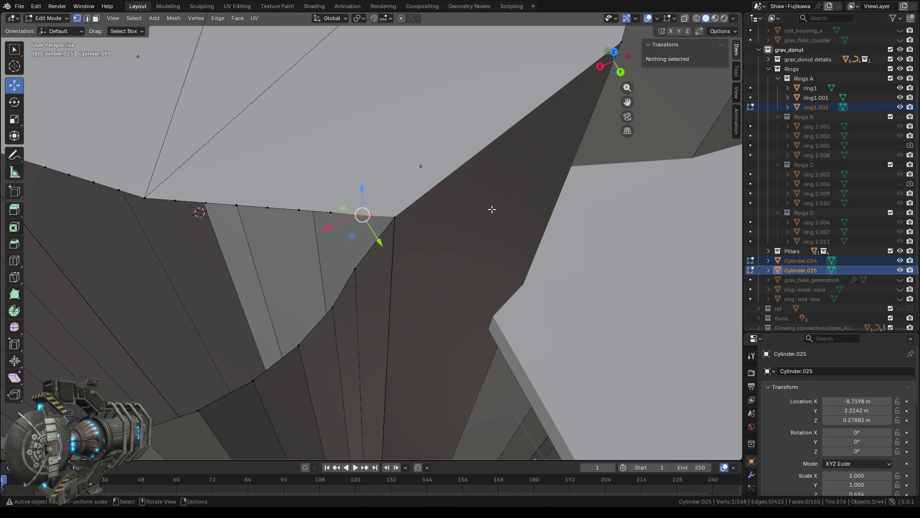
click(18, 56)
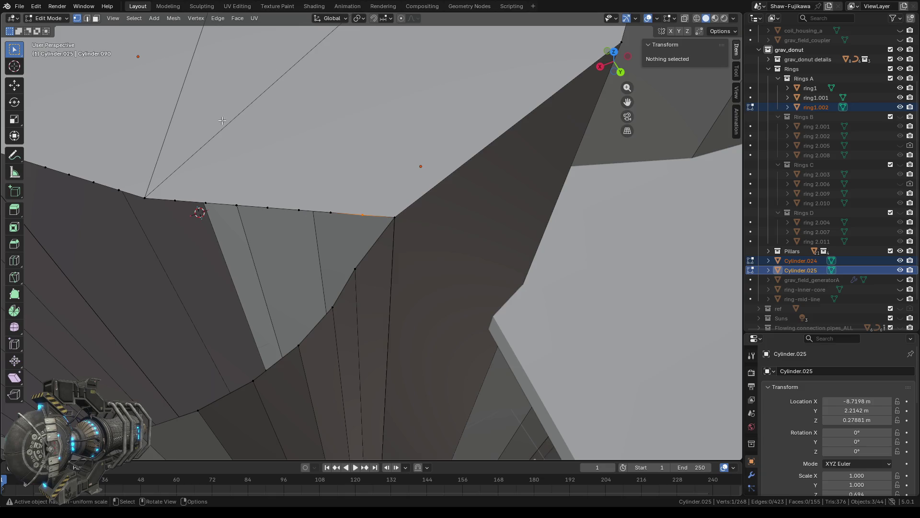
Select and compare individual rim vertices around the tip corner without editing them
click(333, 205)
key(Tab)
key(Tab)
click(369, 278)
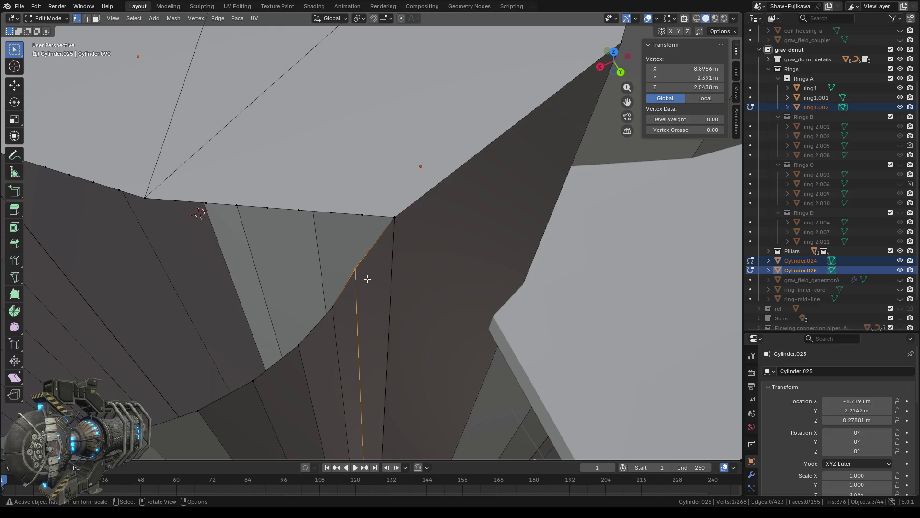
middle_drag(337, 254, 332, 212)
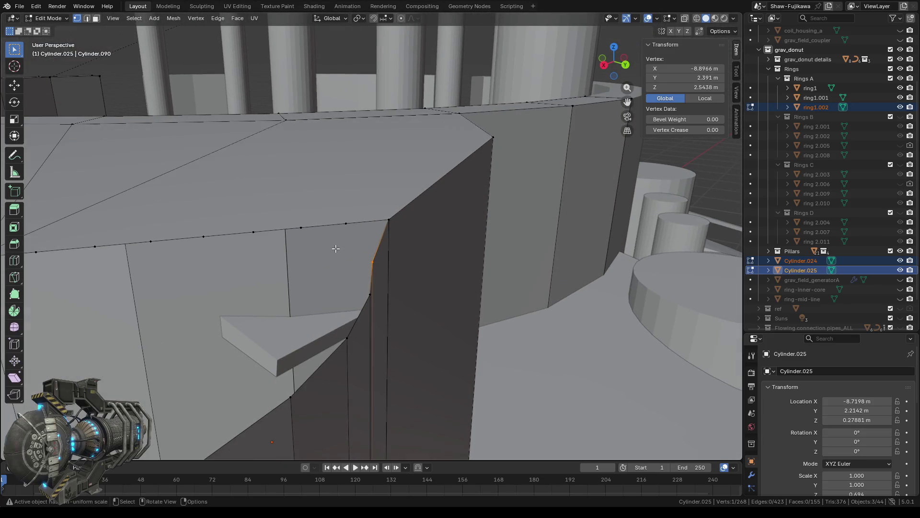
click(356, 232)
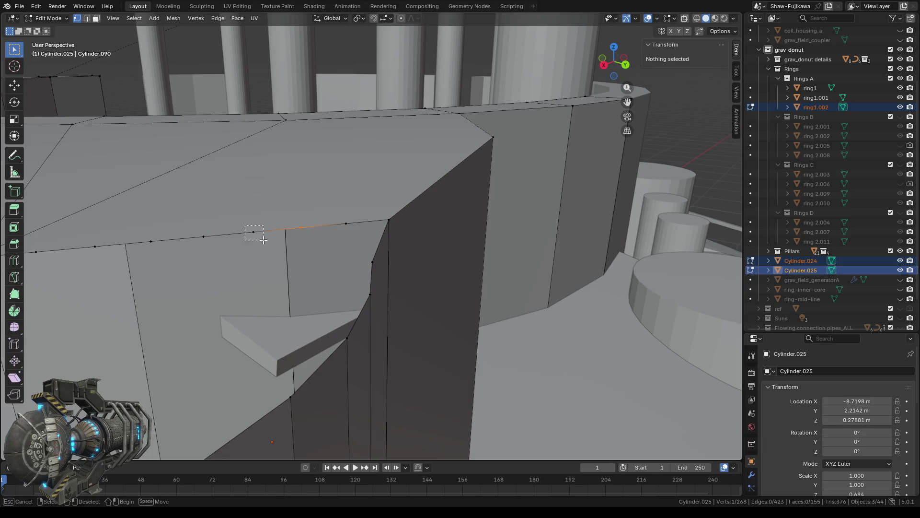
shift+middle_drag(204, 268, 302, 245)
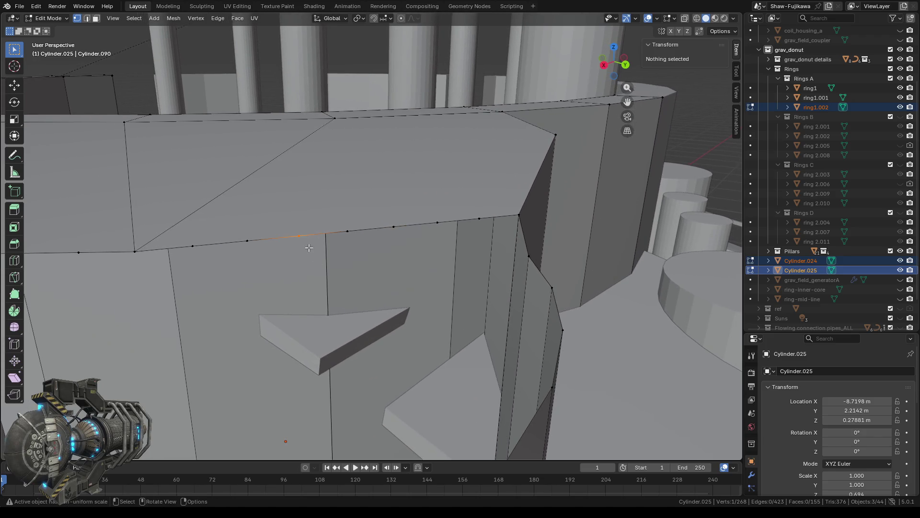
shift+click(254, 255)
shift+click(187, 240)
click(233, 270)
Check further top-rim vertices, frame the selection, and return the ring to Object Mode
middle_drag(261, 261, 249, 290)
click(221, 263)
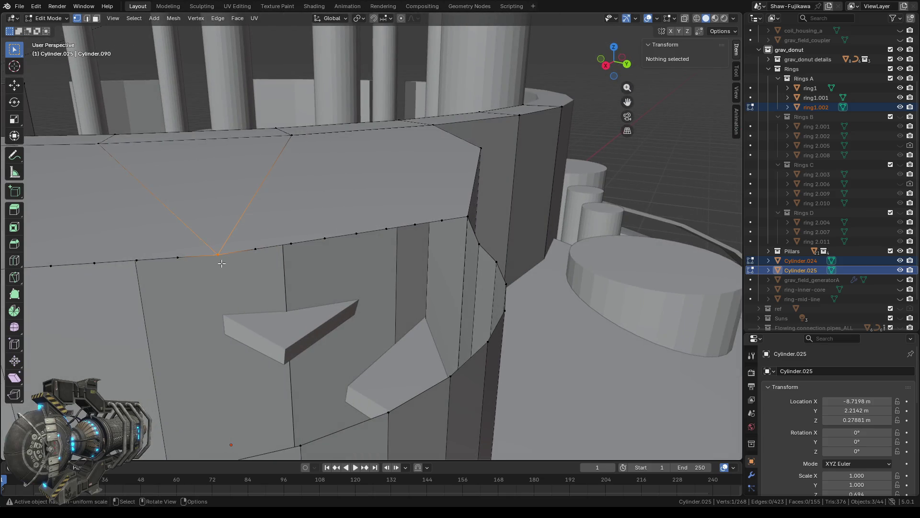
click(178, 257)
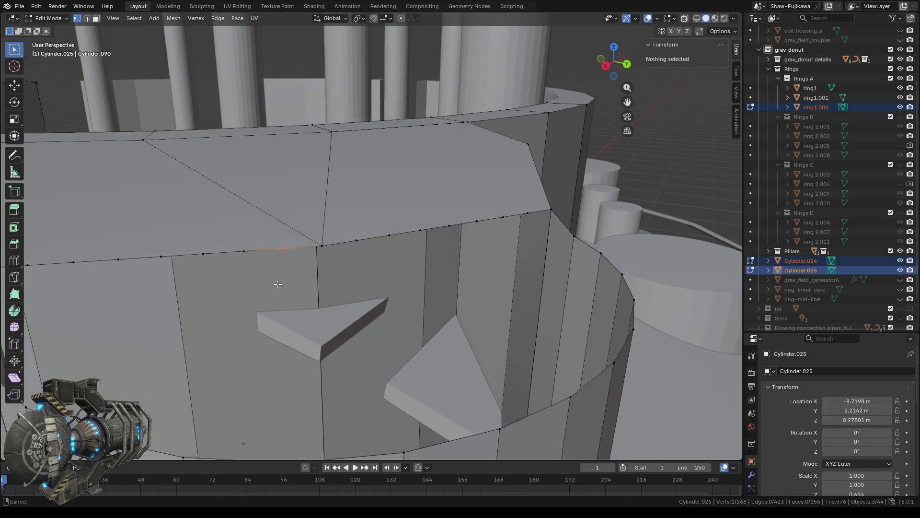
shift+middle_drag(206, 278, 312, 271)
click(244, 249)
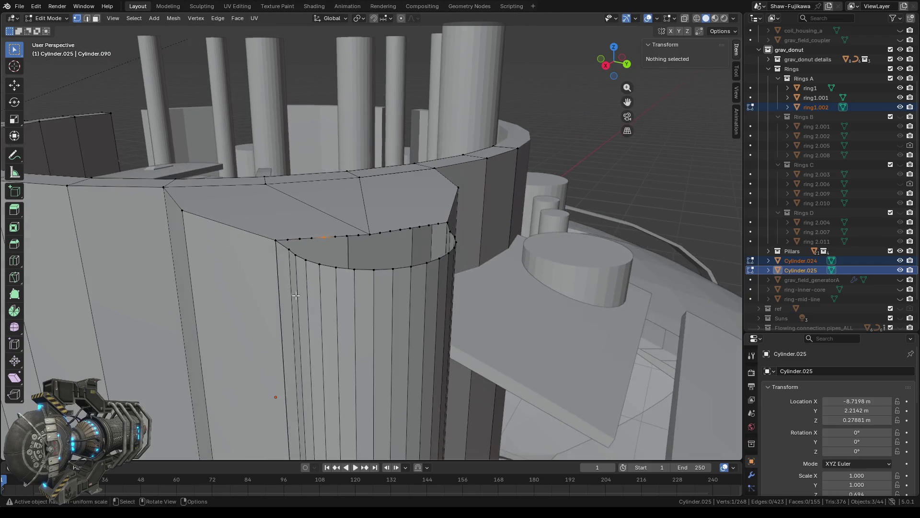
key(KP_Decimal)
mouse_move(314, 282)
middle_down()
mouse_move(303, 333)
mouse_move(326, 330)
middle_up()
scroll(304, 333, down, 2)
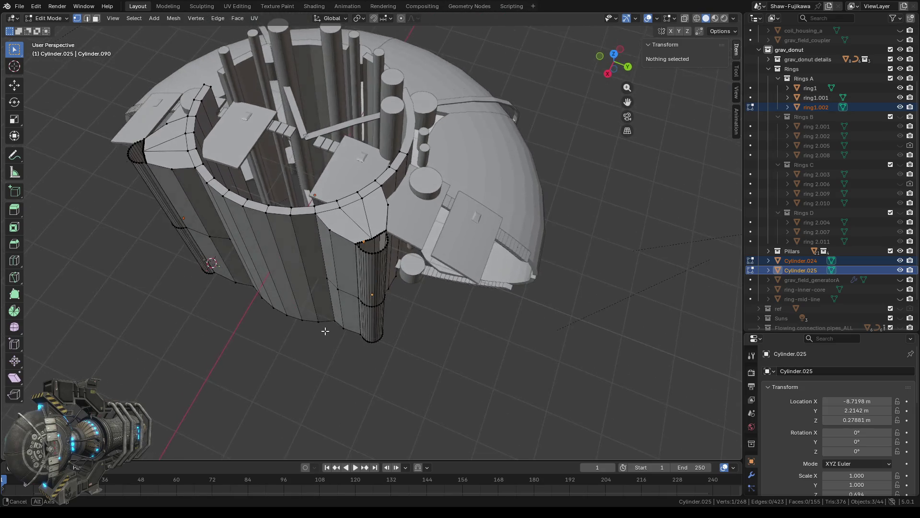
key(Tab)
middle_drag(328, 368, 354, 376)
Join Cylinder.024 into Cylinder.025 and enter Edit Mode on the joined ring
right_click(224, 343)
click(206, 340)
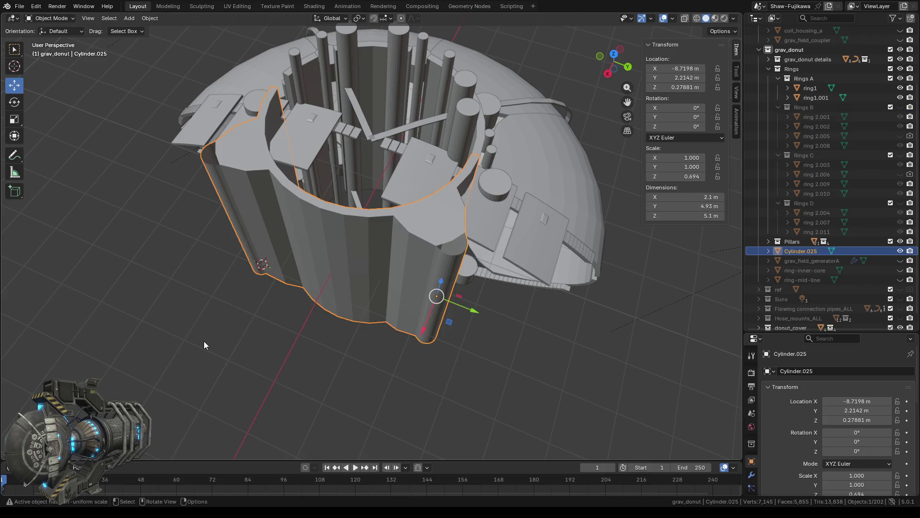
key(Tab)
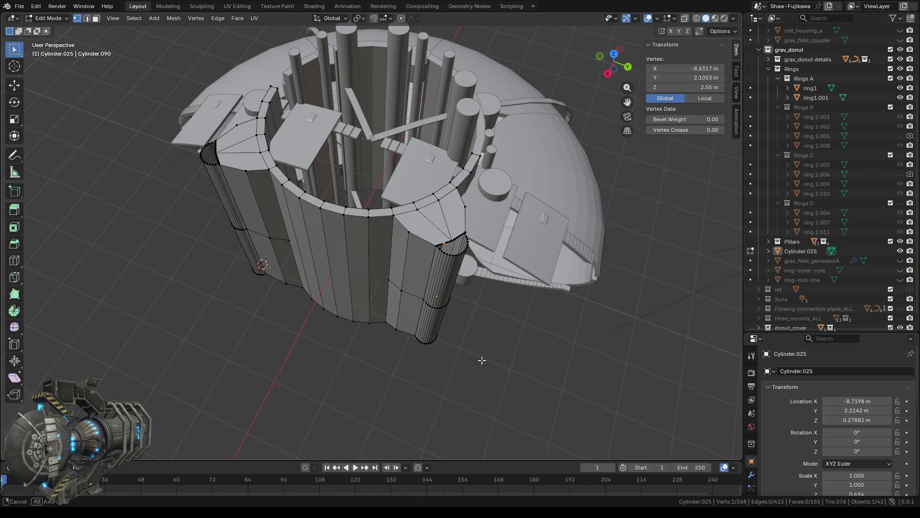
middle_drag(482, 360, 447, 350)
scroll(432, 255, up, 4)
scroll(444, 286, up, 2)
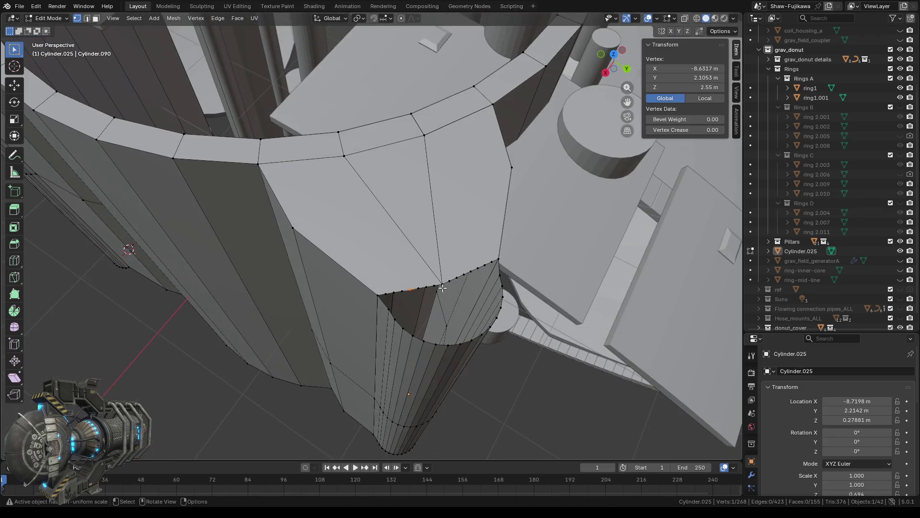
mouse_move(460, 314)
middle_down()
mouse_move(432, 316)
mouse_move(422, 331)
middle_up()
scroll(432, 317, up, 2)
Box-select the open tip's full vertex loop and fill it with a new face
drag(336, 281, 406, 338)
drag(422, 292, 492, 324)
middle_drag(490, 317, 438, 325)
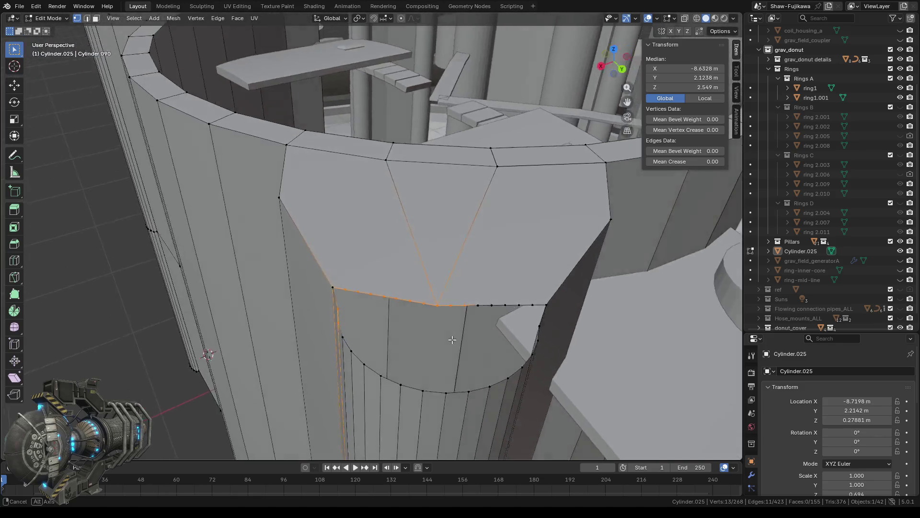
mouse_move(436, 297)
mouse_down()
mouse_move(513, 332)
mouse_move(489, 394)
mouse_up()
shift+click(521, 322)
shift+drag(428, 361, 444, 397)
shift+drag(388, 374, 414, 403)
shift+drag(329, 366, 338, 378)
middle_drag(338, 379, 372, 342)
shift+drag(372, 342, 395, 355)
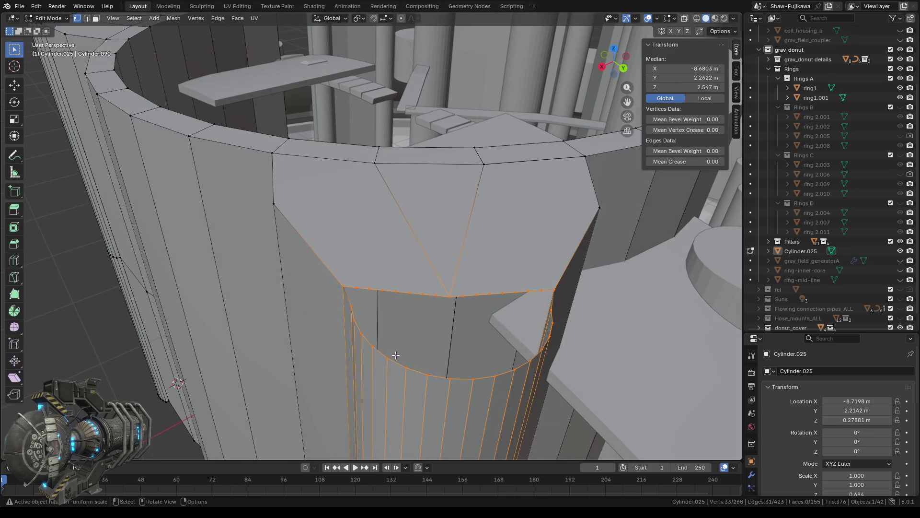
key(f)
Orbit around to inspect the new face and select the top corner vertex
middle_drag(371, 365, 306, 367)
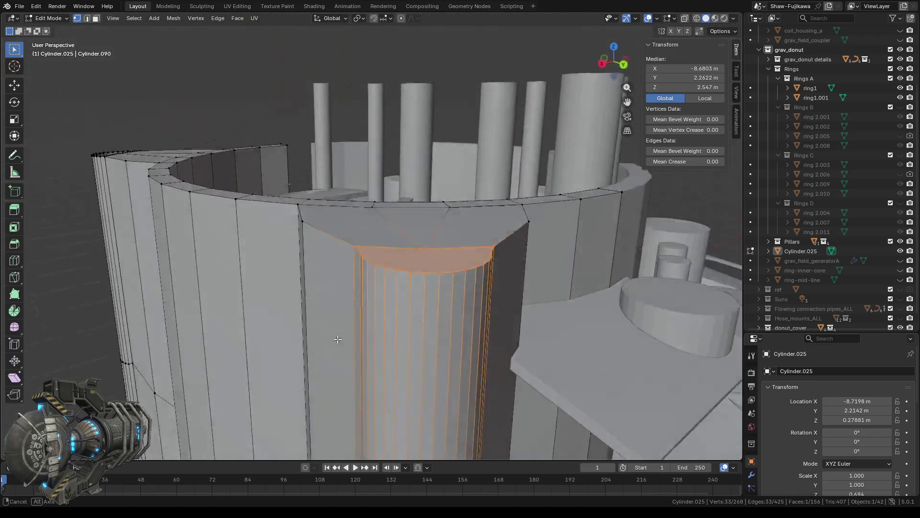
mouse_move(305, 367)
middle_down()
mouse_move(338, 321)
mouse_move(445, 340)
middle_up()
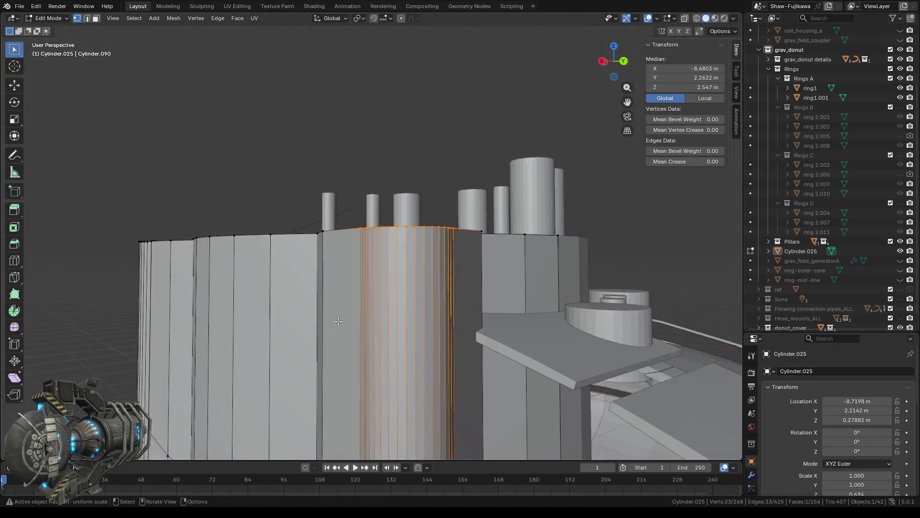
middle_drag(470, 269, 485, 235)
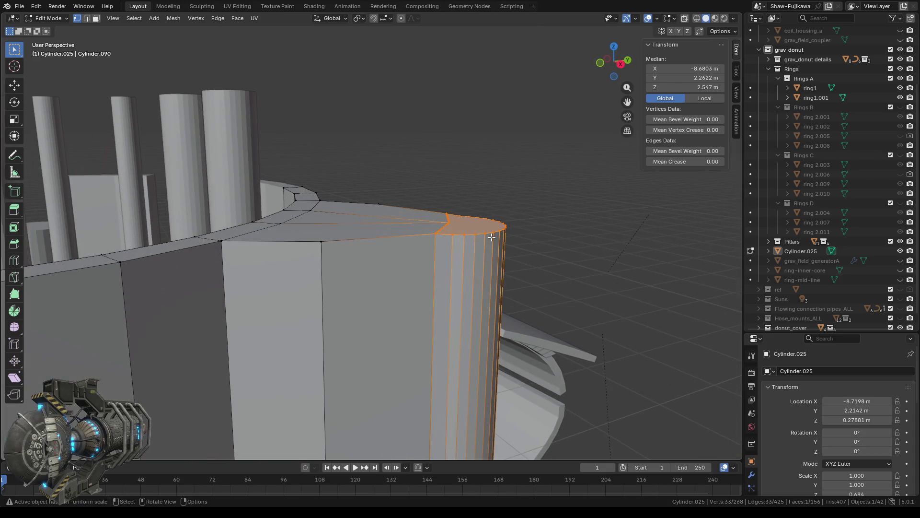
scroll(491, 293, up, 2)
middle_drag(519, 291, 417, 253)
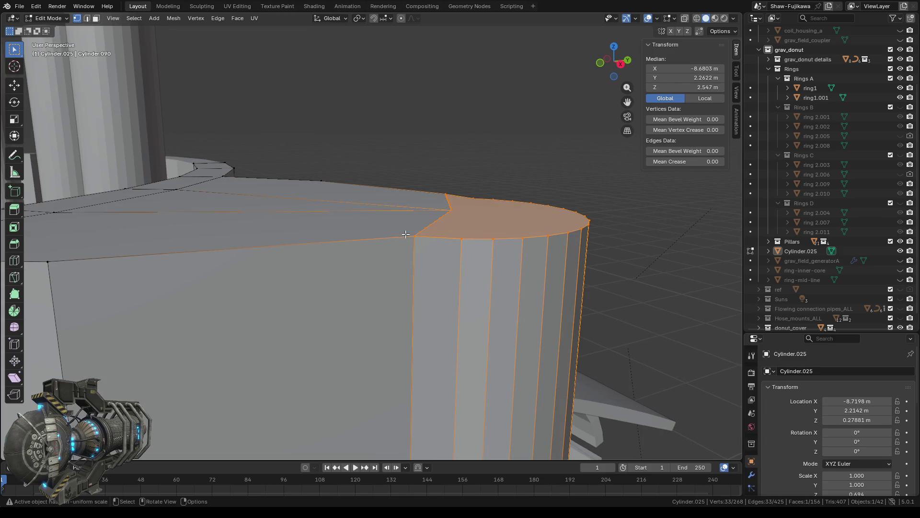
click(419, 244)
Set the corner vertex and the next two top-rim vertices to Z 2.55 m
click(451, 233)
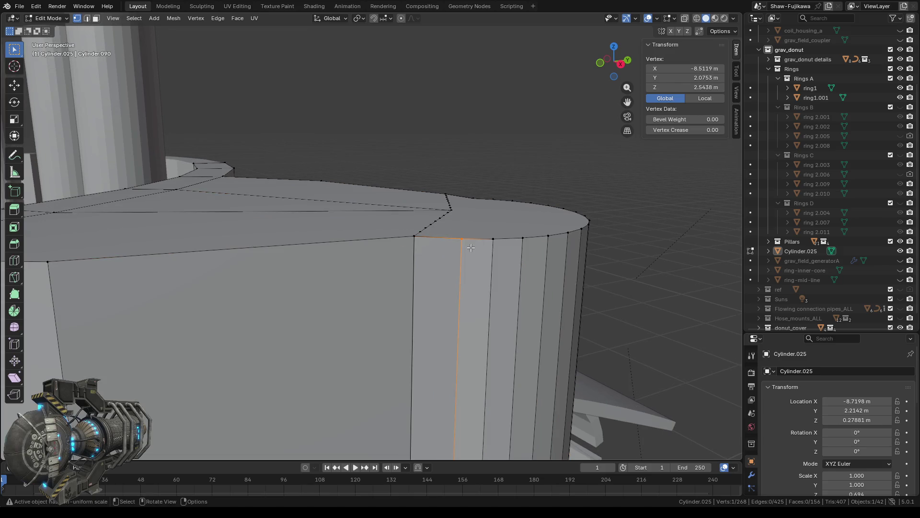
click(417, 234)
click(702, 86)
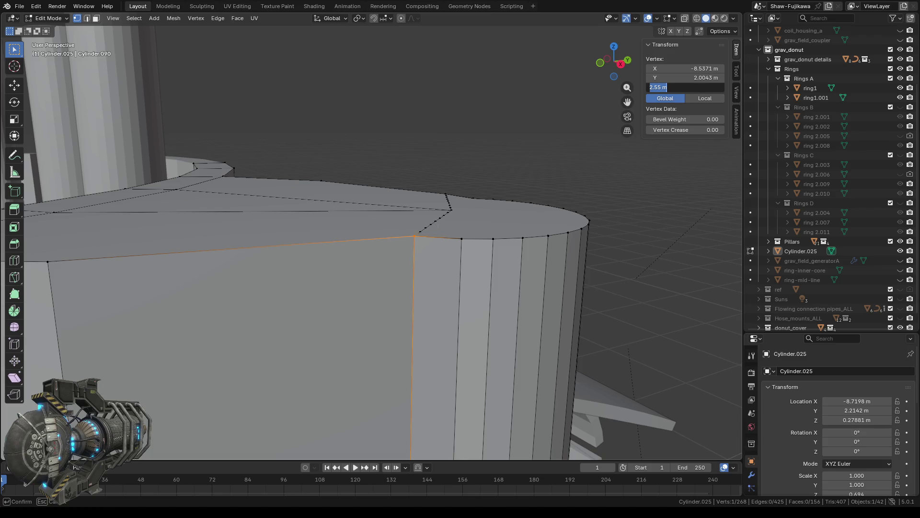
key(Return)
click(459, 233)
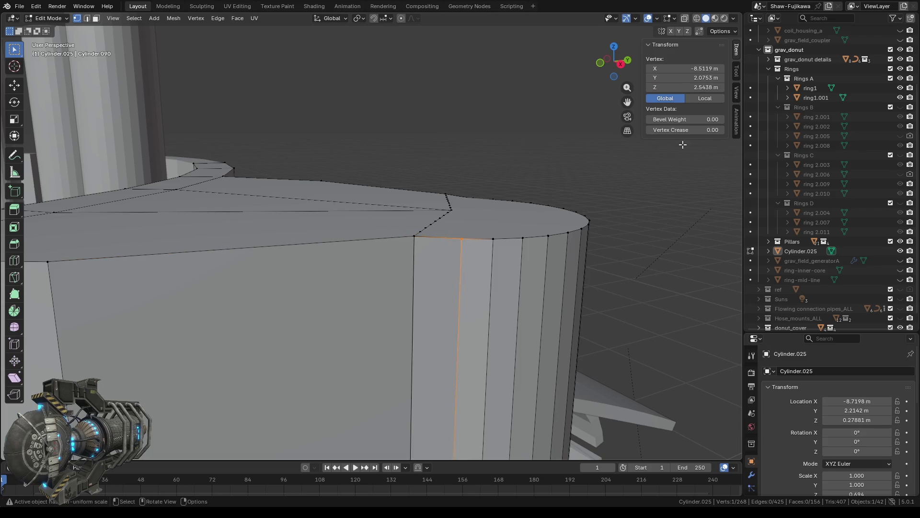
double_click(697, 87)
key(Return)
click(504, 249)
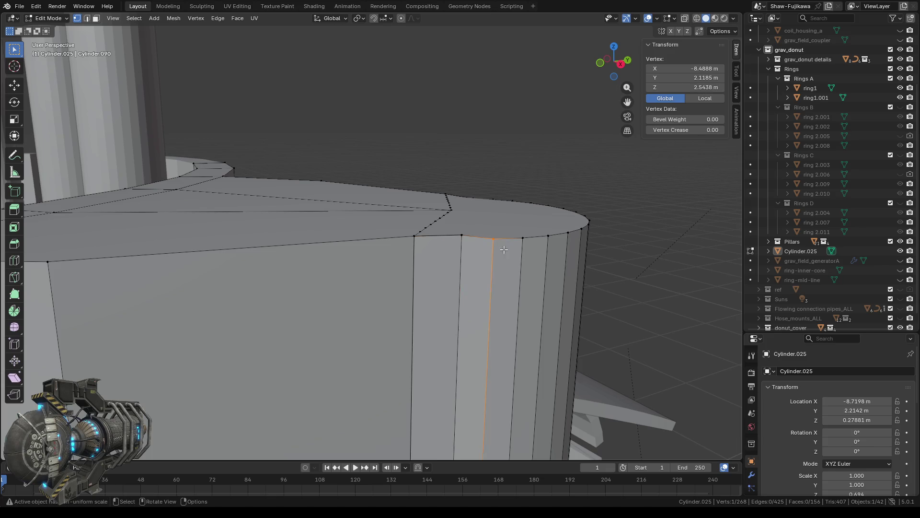
double_click(702, 89)
text(2.55 m)
key(Return)
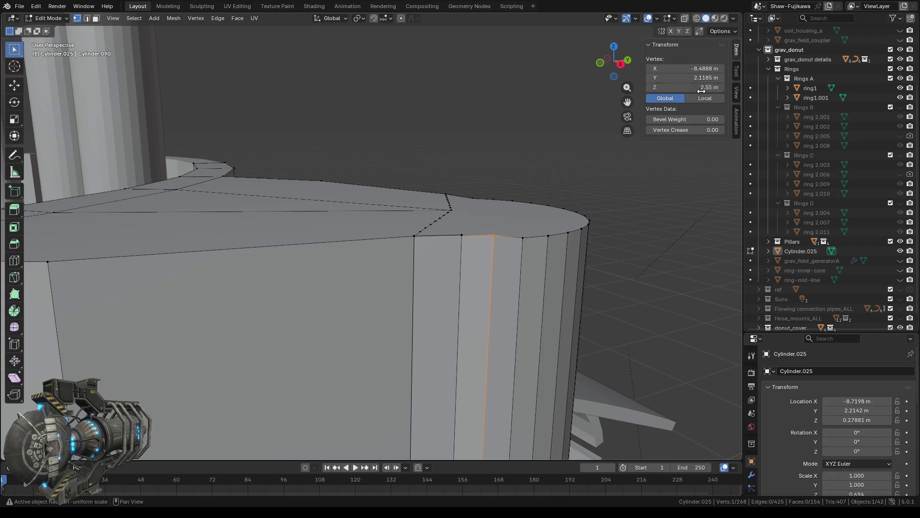
Raise the following two top-rim vertices to Z 2.55 m
click(527, 240)
click(701, 91)
text(2.55)
key(Return)
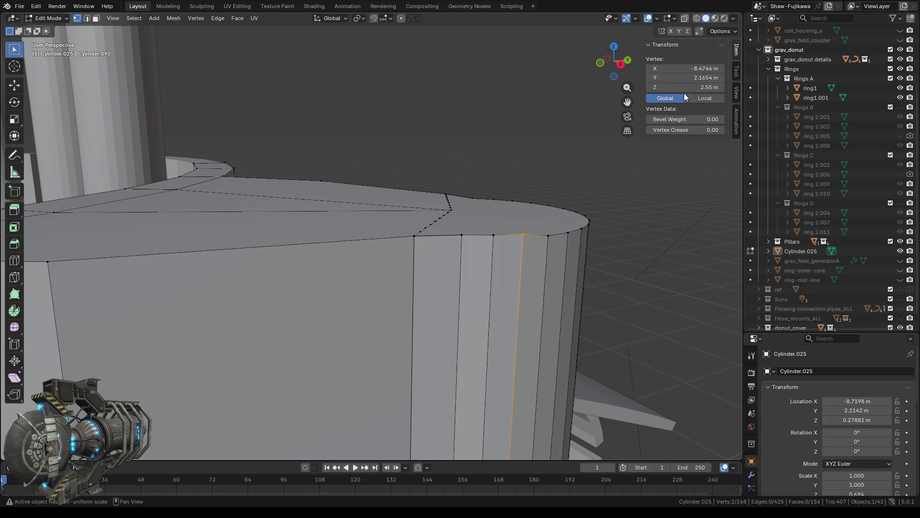
click(539, 223)
click(697, 87)
click(698, 88)
key(Return)
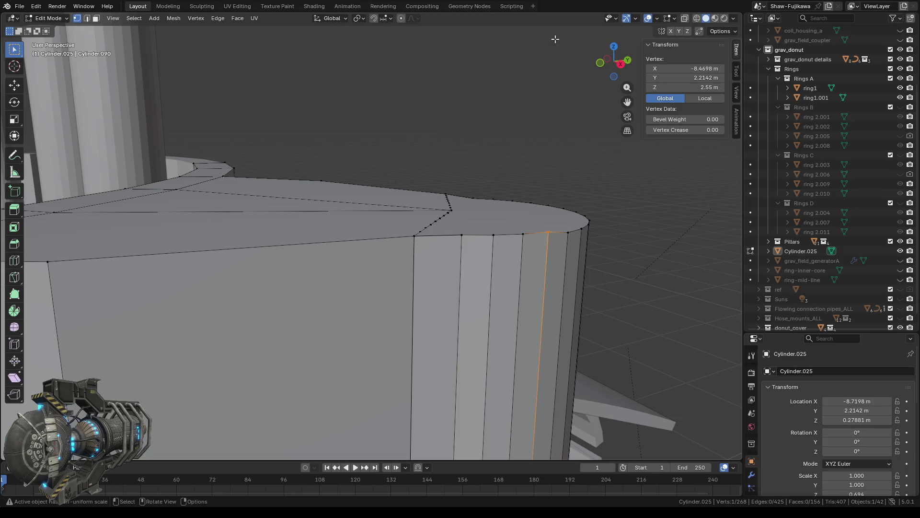
Move another top-rim vertex to Z 2.55 m, re-entering the value after an undo
mouse_move(541, 150)
middle_down()
mouse_move(474, 255)
mouse_move(461, 216)
middle_up()
click(461, 258)
drag(685, 87, 689, 87)
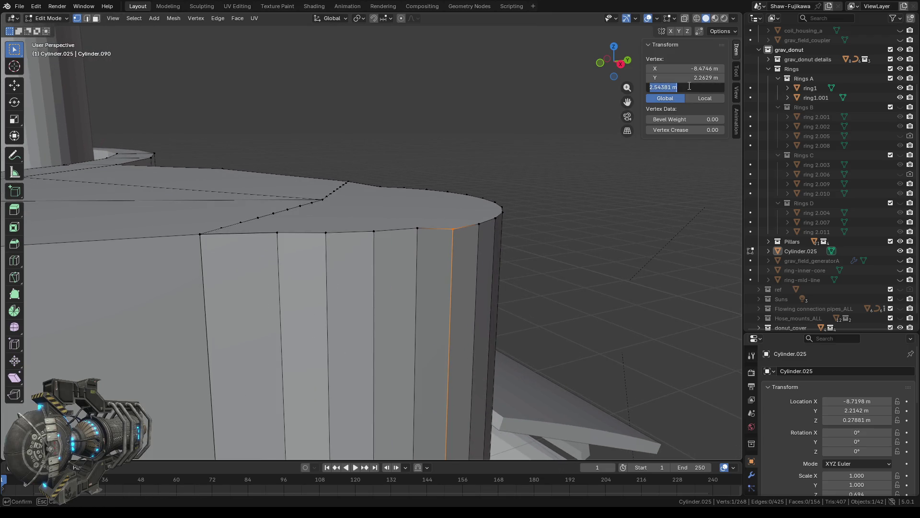
text(2.55 m)
key(Return)
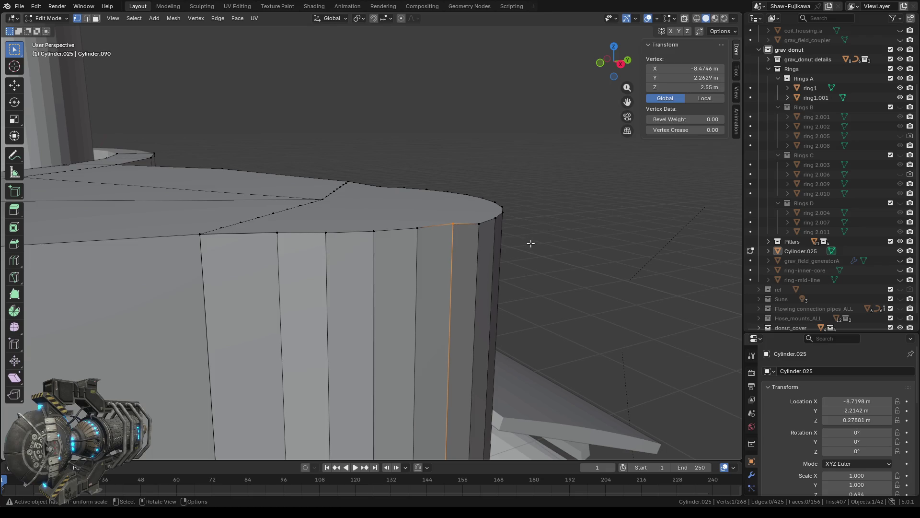
middle_drag(534, 243, 456, 206)
key(ctrl+z)
click(695, 87)
text(2.55)
key(Return)
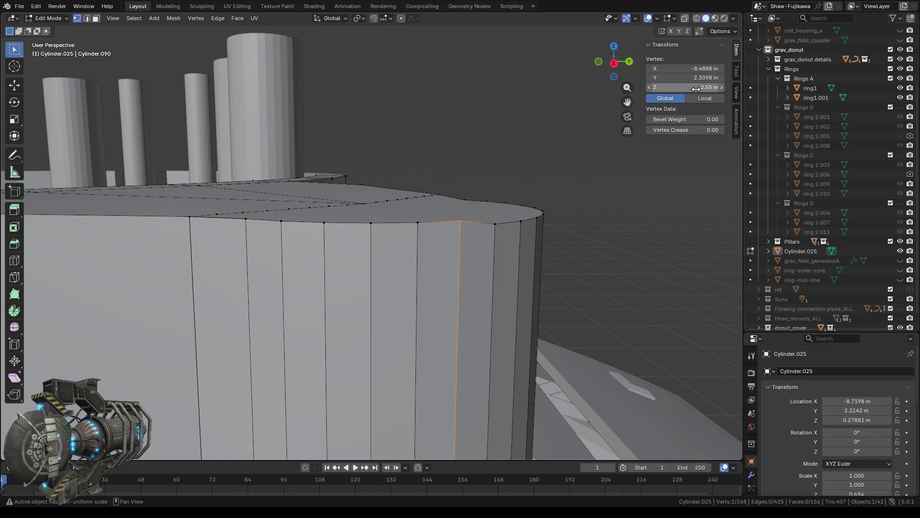
Box-select the next rim vertices and give them Z 2.55 m
drag(480, 215, 499, 250)
click(699, 87)
click(698, 87)
key(Return)
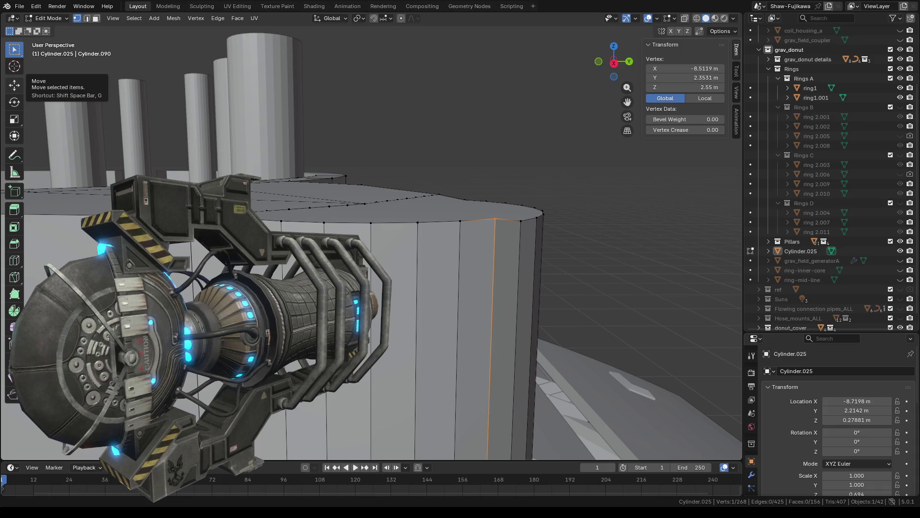
middle_drag(647, 158, 733, 100)
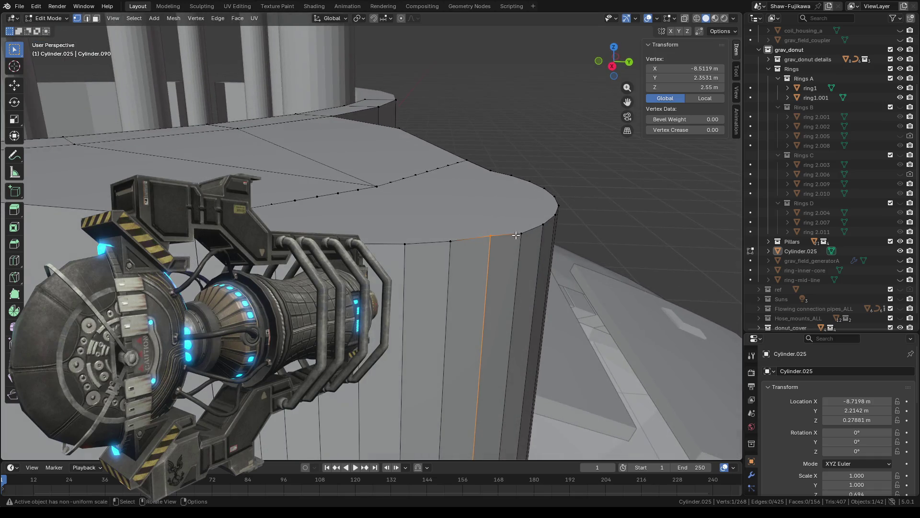
click(696, 87)
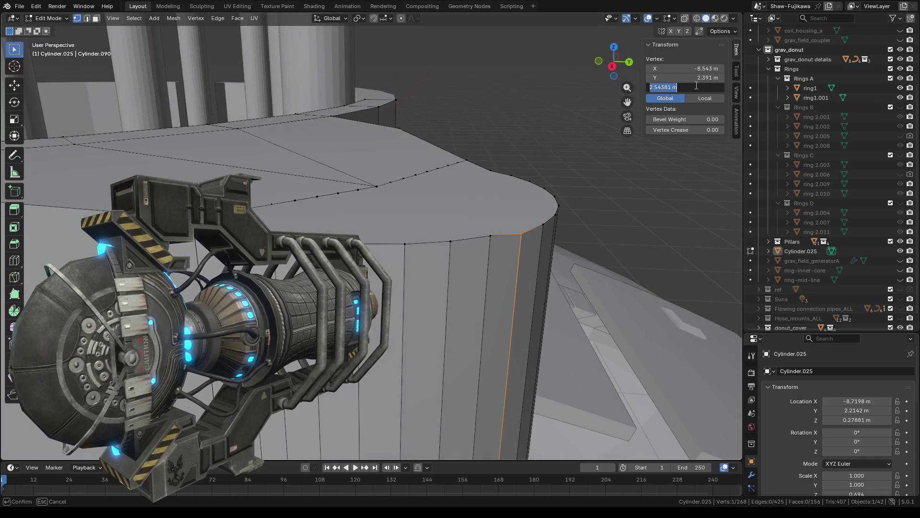
text(2.55)
key(Return)
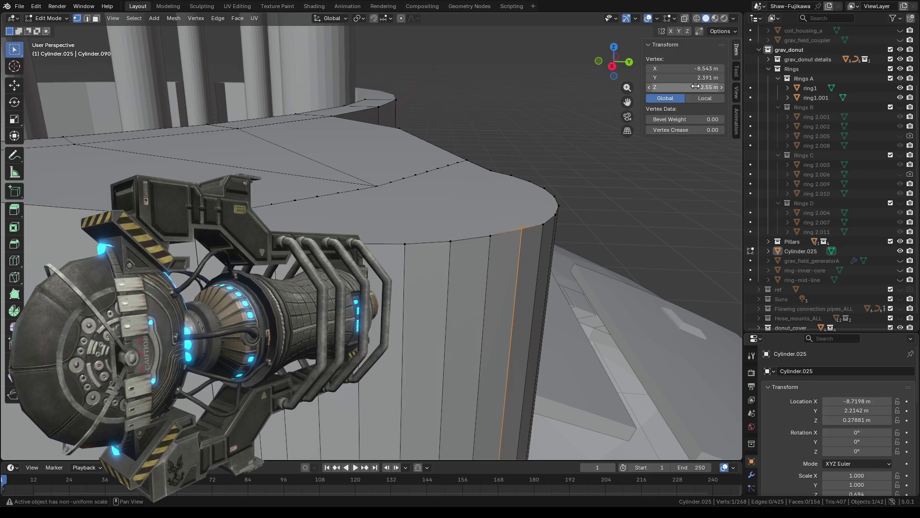
Undo the last height change, then set the next top vertex to Z 2.55 m
key(ctrl+z)
middle_drag(529, 226, 524, 261)
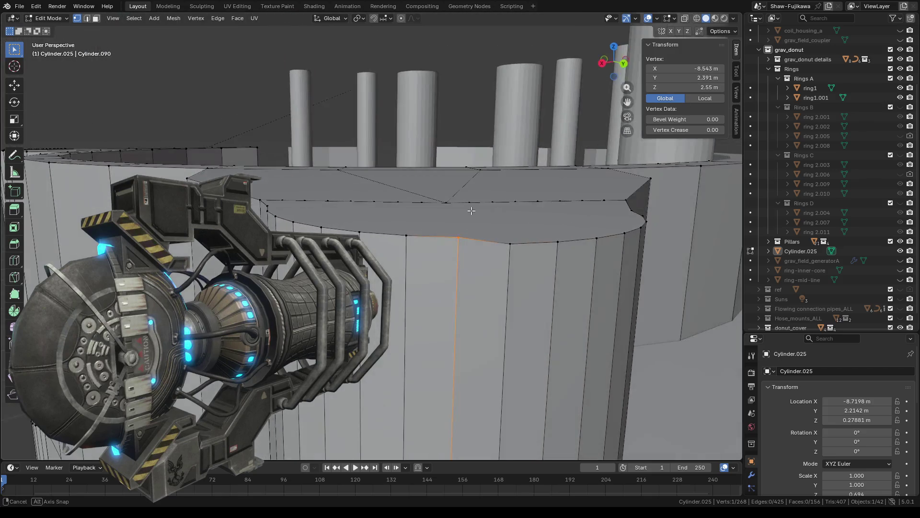
click(696, 87)
key(Escape)
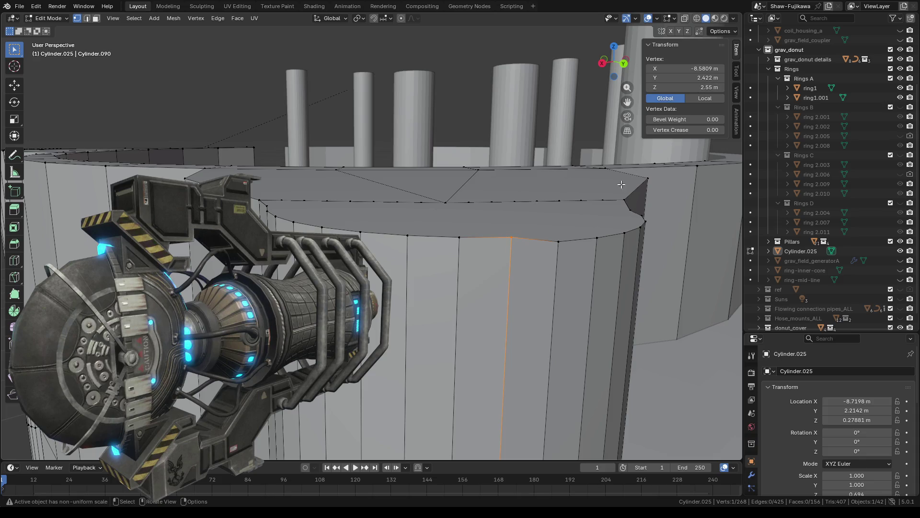
click(558, 240)
click(696, 87)
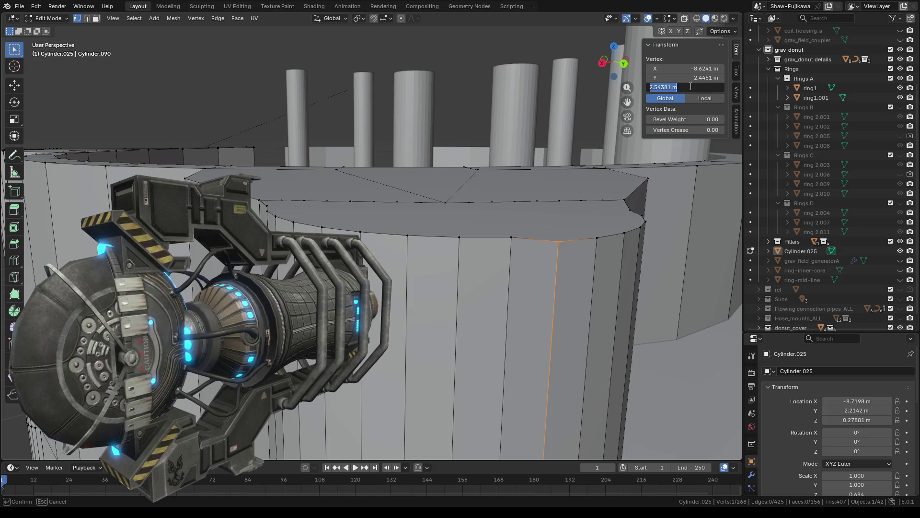
text(2.55 m)
key(Return)
click(598, 238)
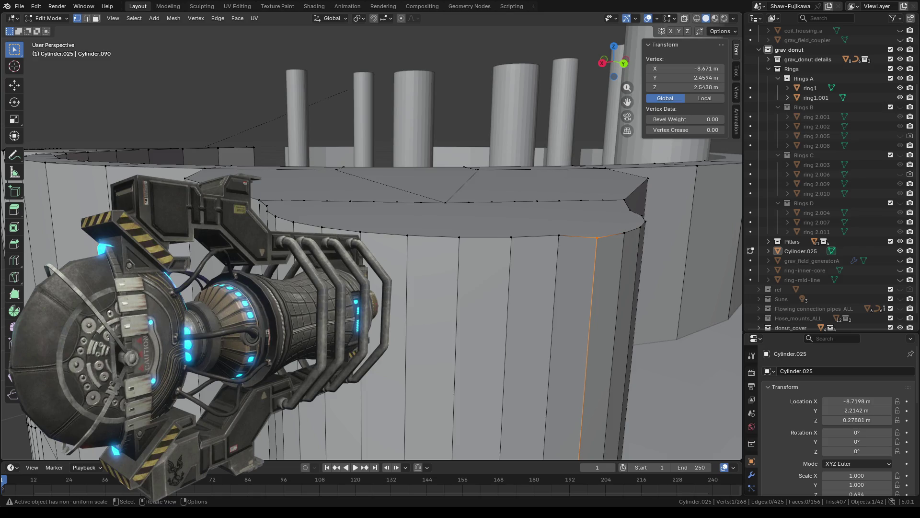
Zoom out and orbit to view the whole generator model, then return to Object Mode
scroll(371, 240, down, 3)
scroll(371, 239, down, 3)
scroll(372, 239, down, 3)
mouse_move(371, 240)
middle_down()
mouse_move(456, 283)
mouse_move(425, 280)
middle_up()
key(Tab)
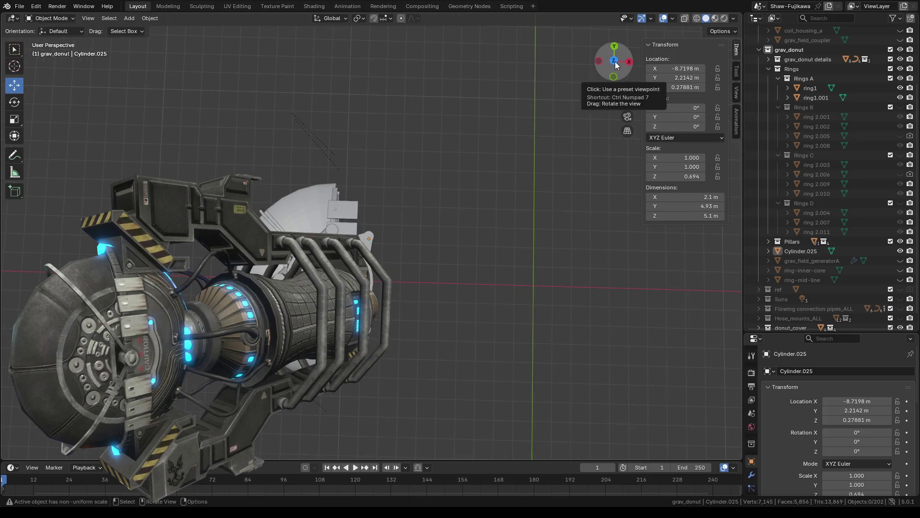
Collapse the Rings A–D collections and hide the Rings and Pillars collections in the viewport
click(779, 106)
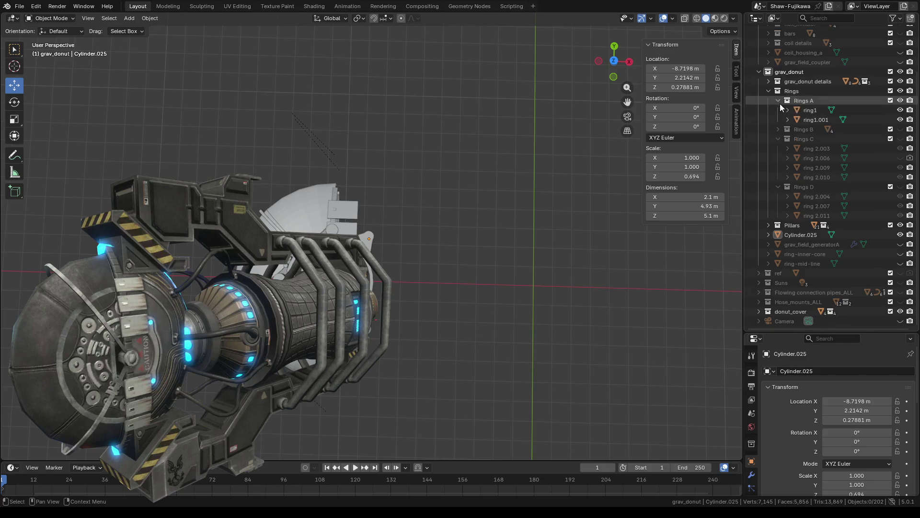
click(778, 139)
click(778, 186)
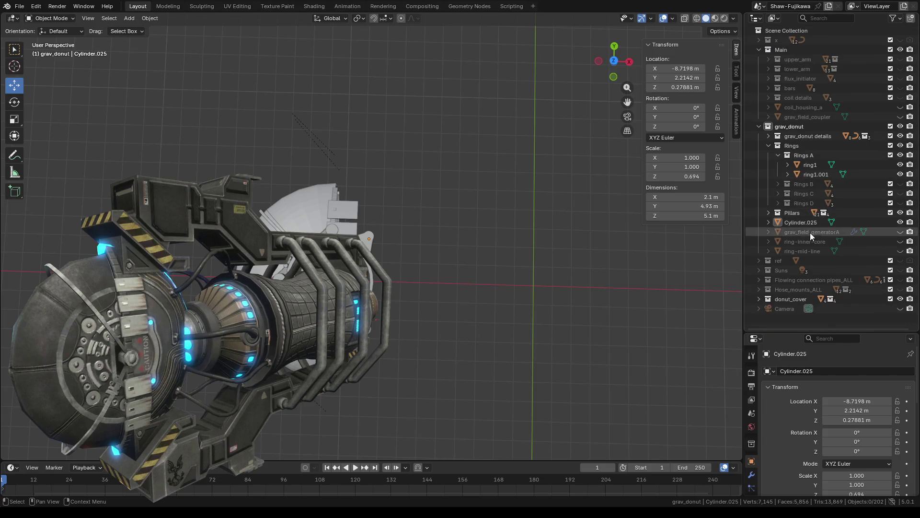
click(781, 155)
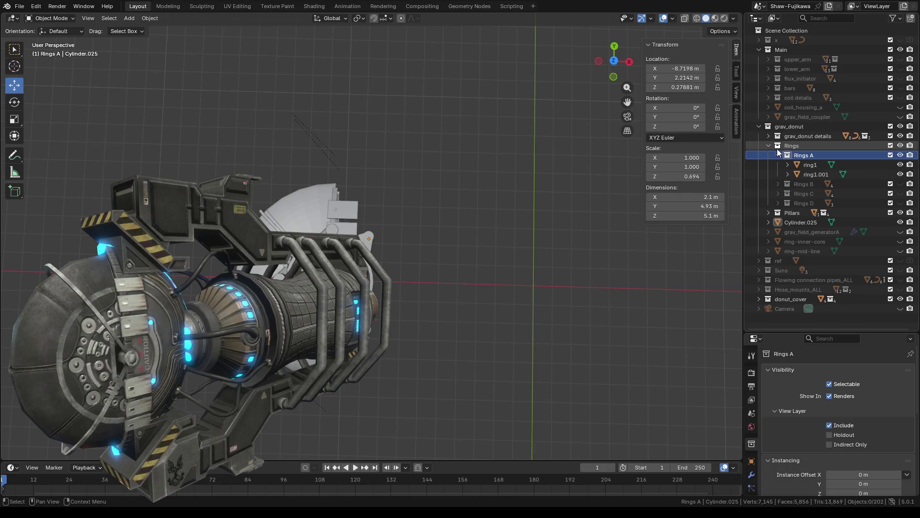
click(778, 155)
click(767, 146)
click(900, 146)
click(900, 156)
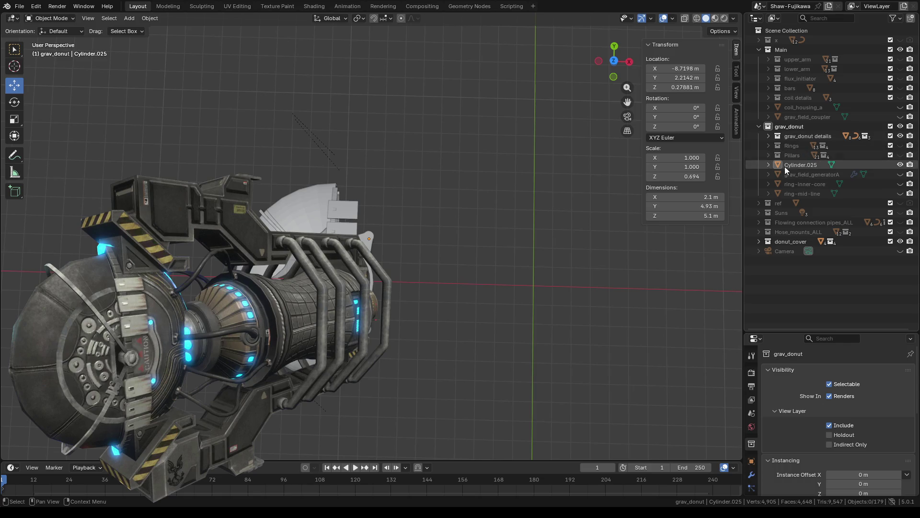
Show the generator sphere, pipes, hose mounts, coupler, coil housing, coil details, bars, flux initiators and arms
click(901, 175)
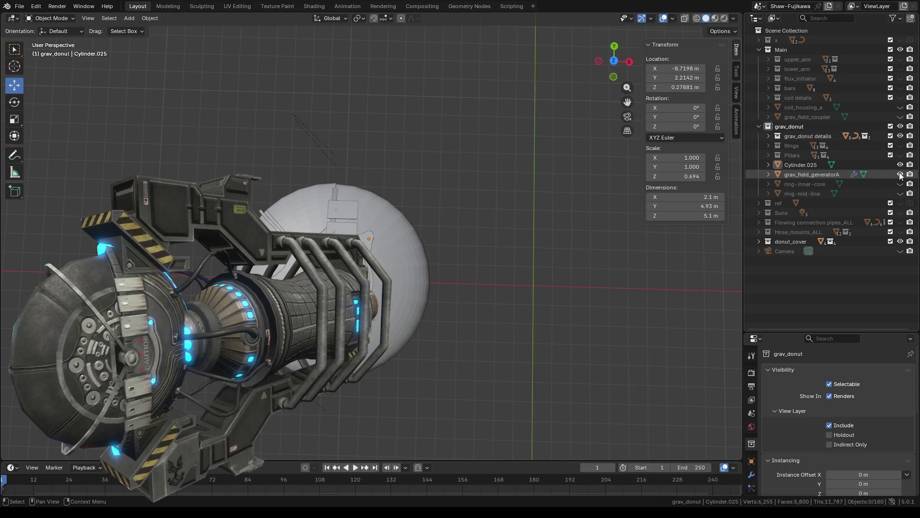
click(900, 222)
click(901, 232)
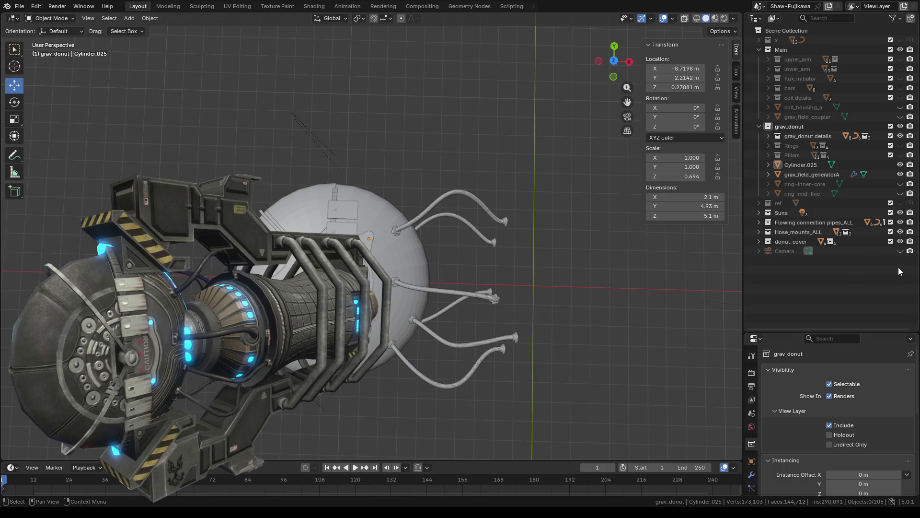
click(900, 117)
click(900, 108)
click(900, 97)
click(900, 88)
click(901, 79)
click(900, 69)
click(899, 60)
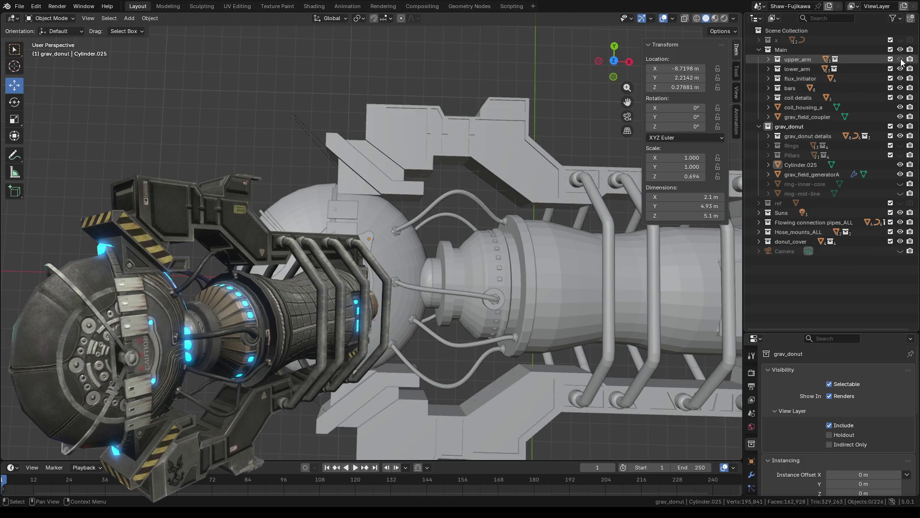
scroll(448, 195, down, 4)
middle_drag(460, 311, 512, 231)
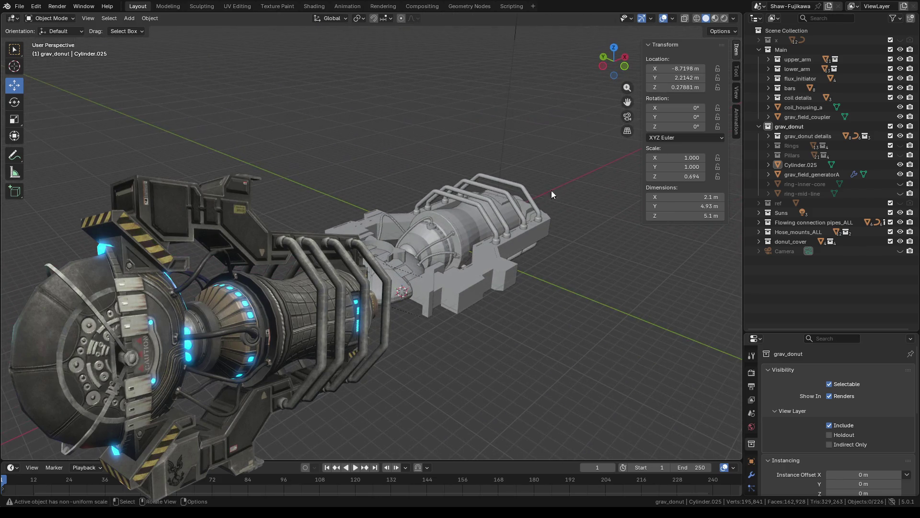
click(724, 20)
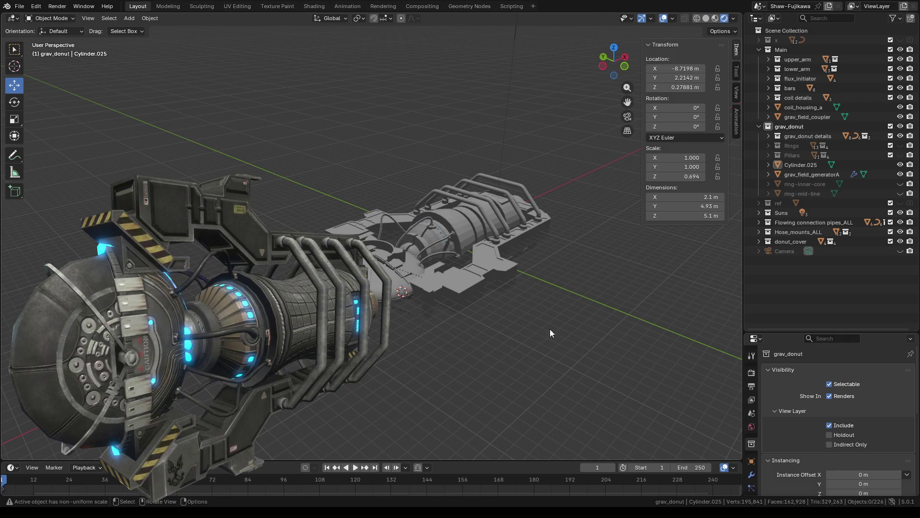
mouse_move(537, 313)
middle_down()
mouse_move(541, 355)
mouse_move(575, 367)
middle_up()
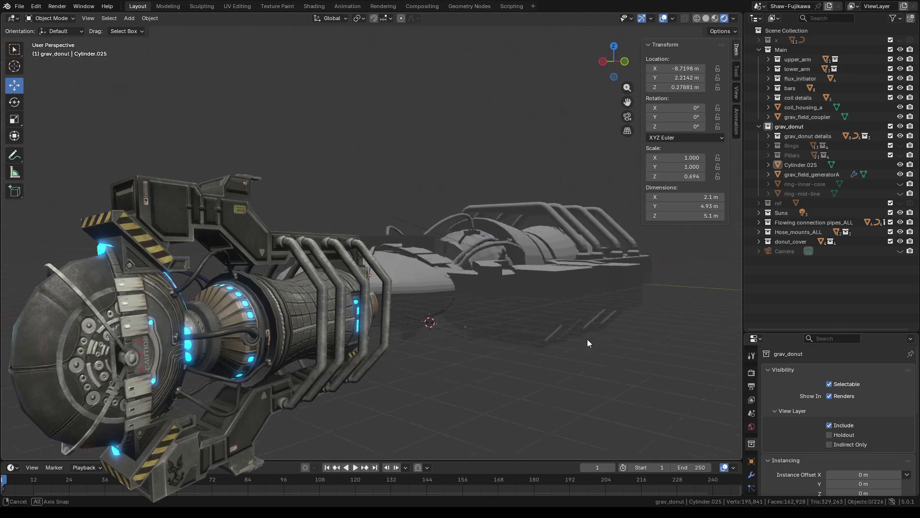
middle_drag(574, 367, 602, 347)
click(707, 20)
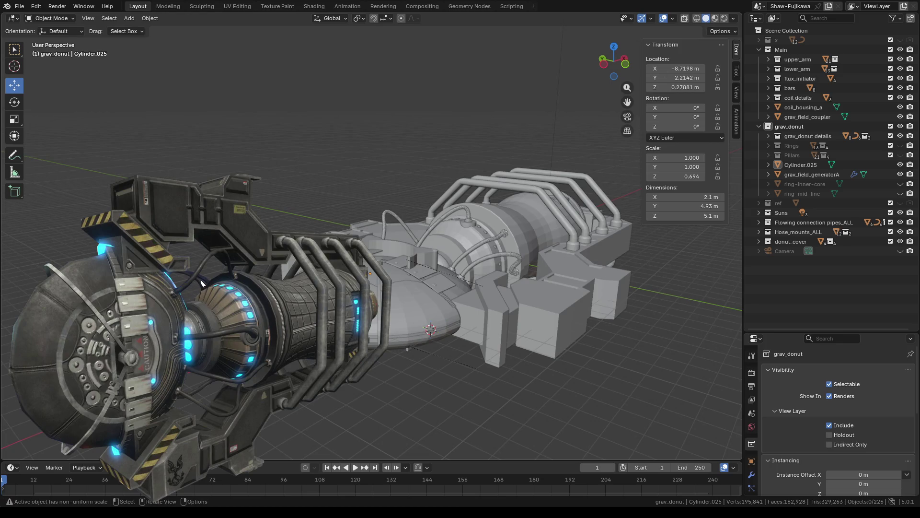
scroll(187, 290, down, 2)
middle_drag(522, 323, 468, 403)
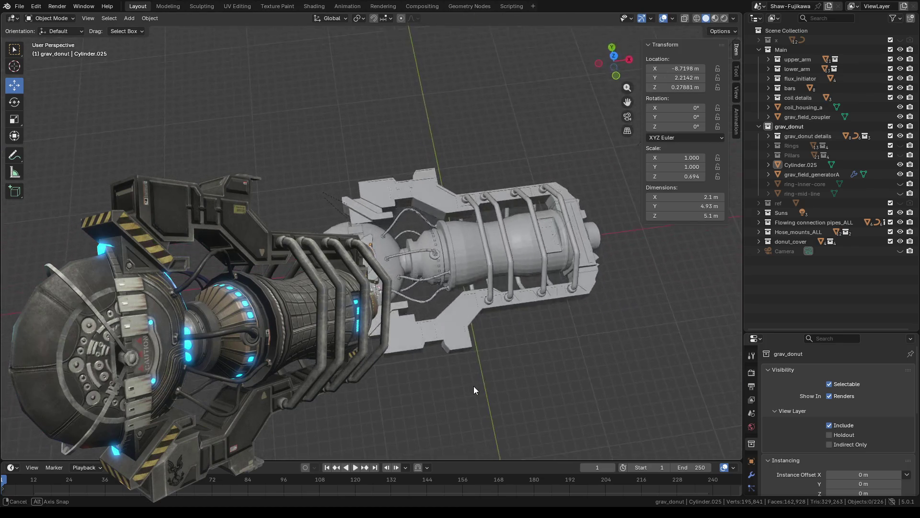
scroll(432, 291, up, 2)
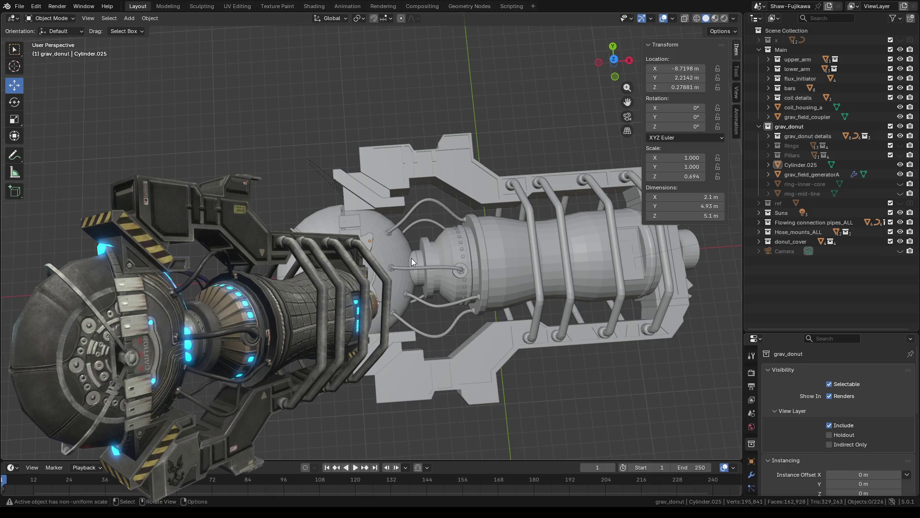
scroll(404, 295, down, 2)
middle_drag(369, 386, 379, 310)
scroll(480, 310, up, 3)
scroll(436, 326, up, 2)
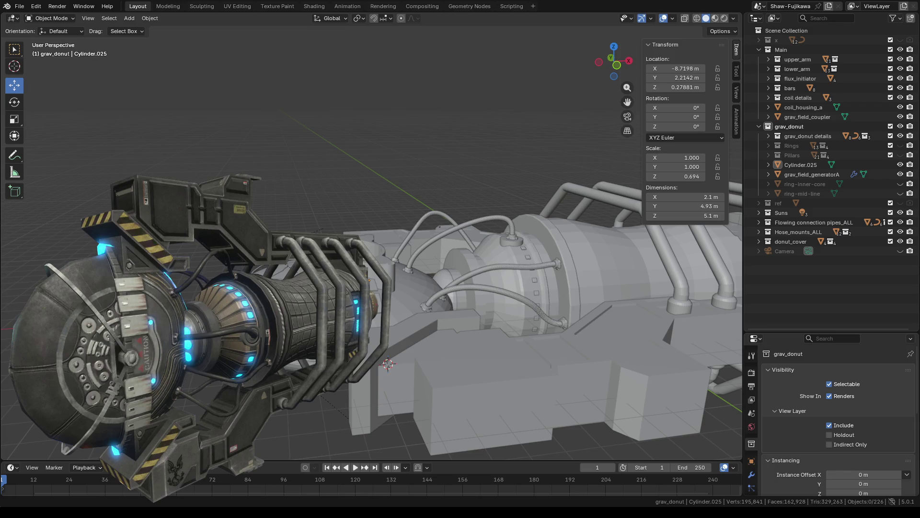
middle_drag(335, 222, 374, 223)
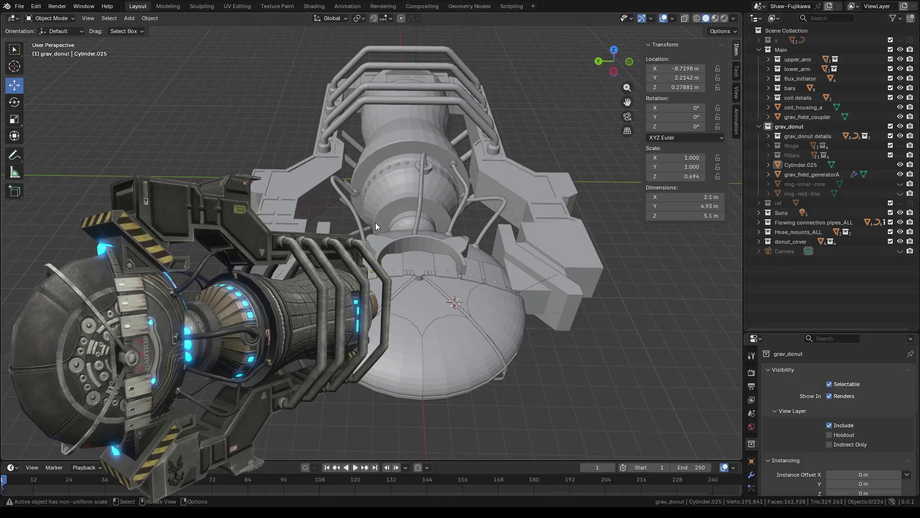
mouse_move(416, 262)
middle_down()
mouse_move(413, 249)
mouse_move(393, 283)
middle_up()
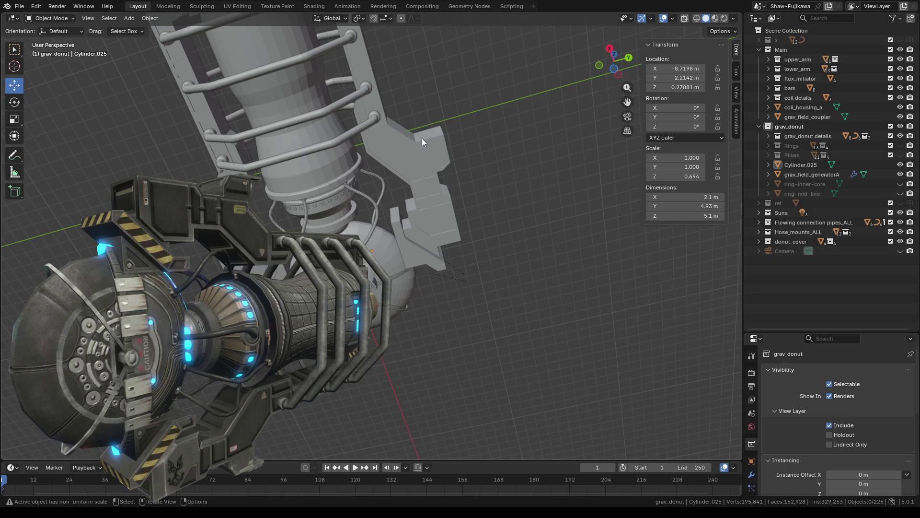
shift+middle_drag(434, 99, 451, 218)
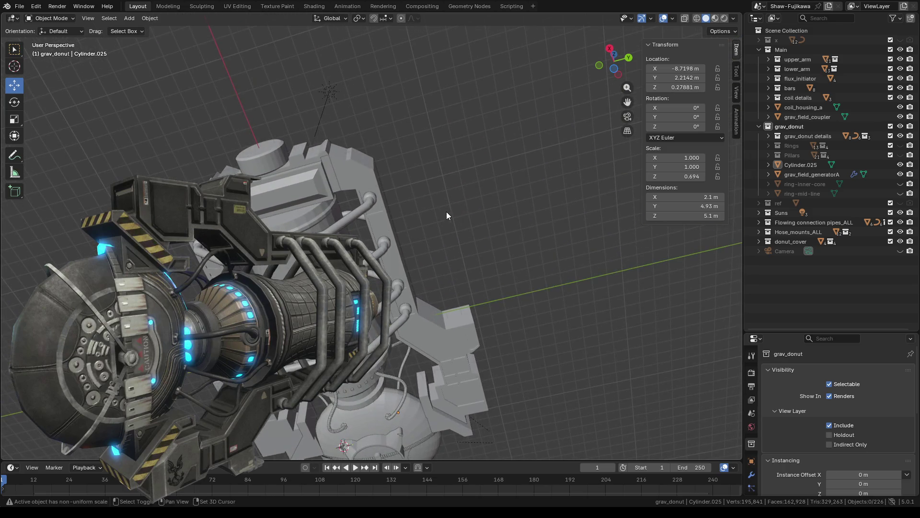
mouse_move(181, 107)
middle_down()
mouse_move(339, 188)
mouse_move(361, 229)
middle_up()
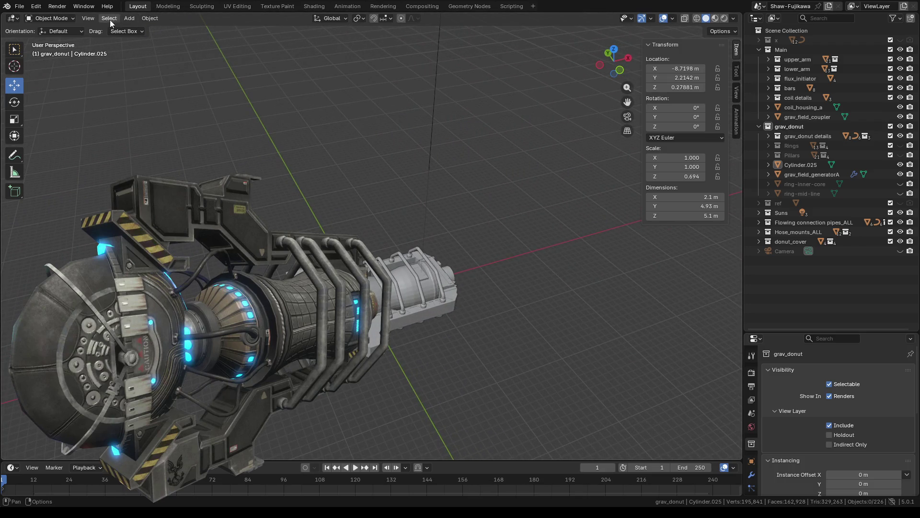
View the generator scene through the active camera with rendered viewport shading
click(88, 19)
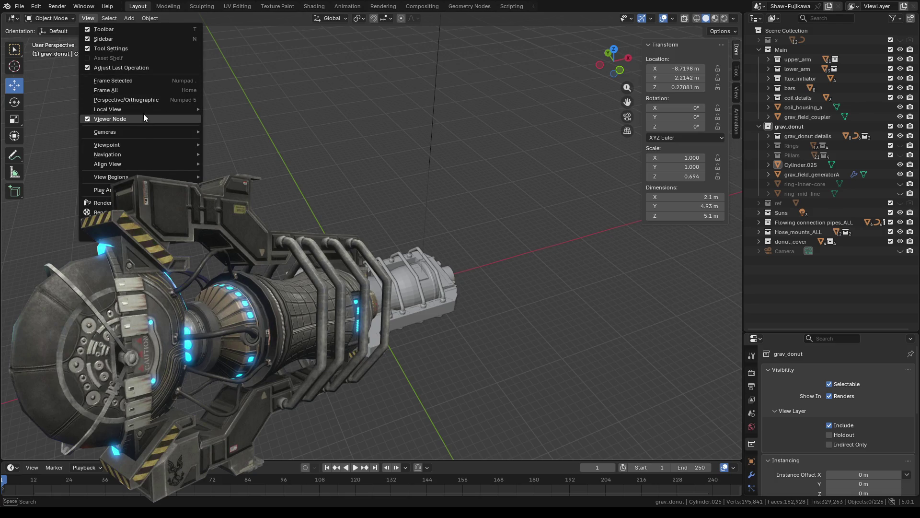
mouse_move(122, 129)
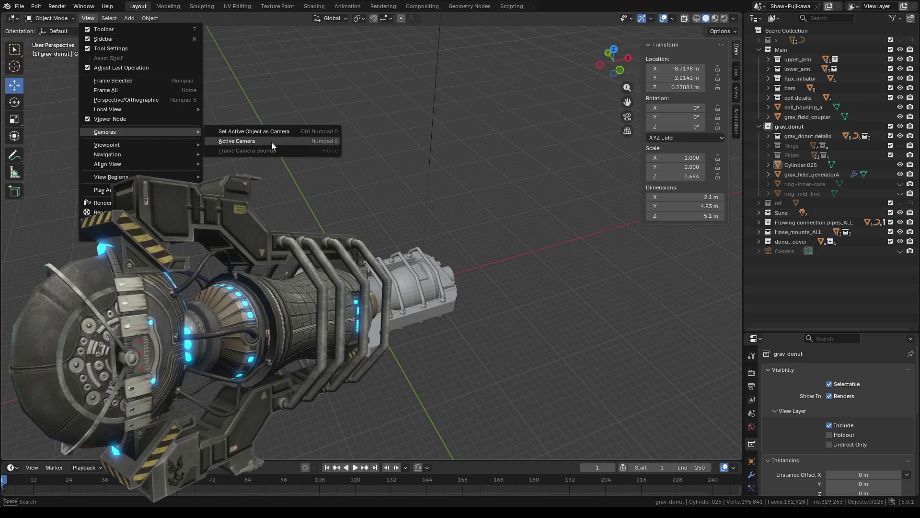
click(272, 142)
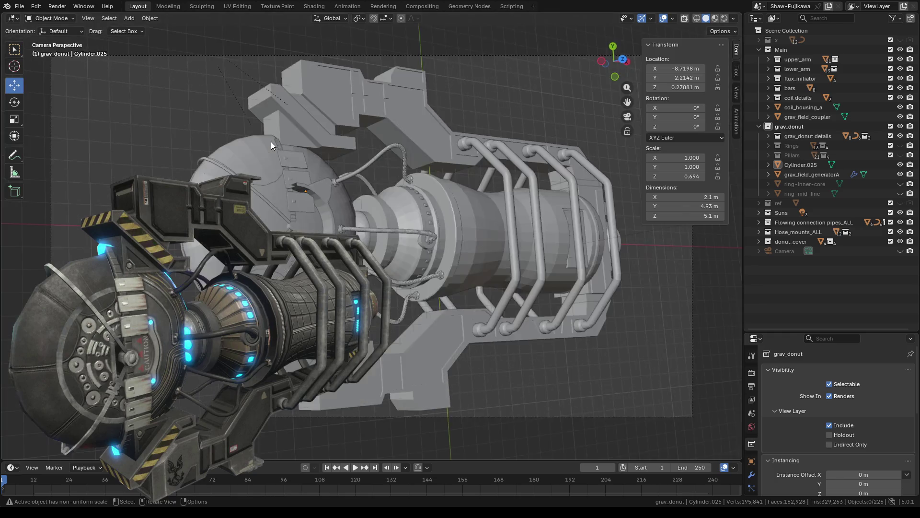
click(724, 19)
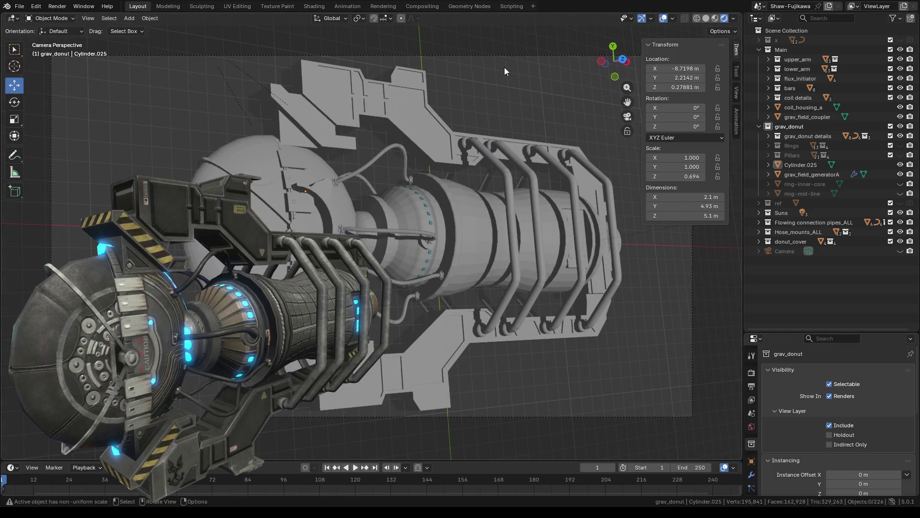
click(57, 7)
click(87, 18)
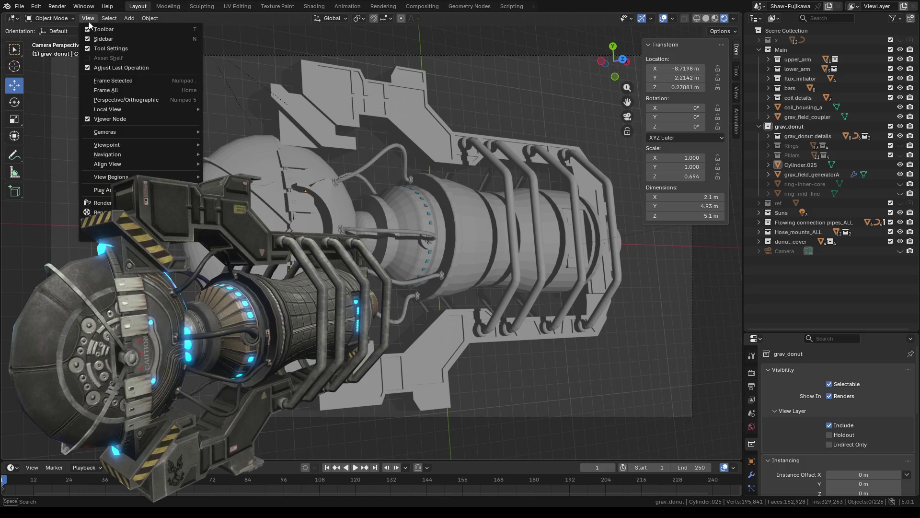
Exit the camera view and orbit to see the grey generator model from the side
mouse_move(128, 143)
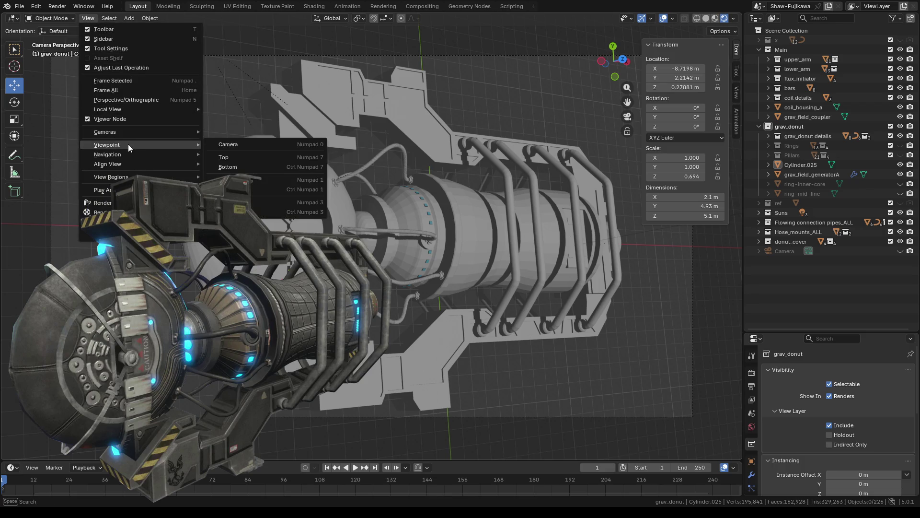
click(234, 146)
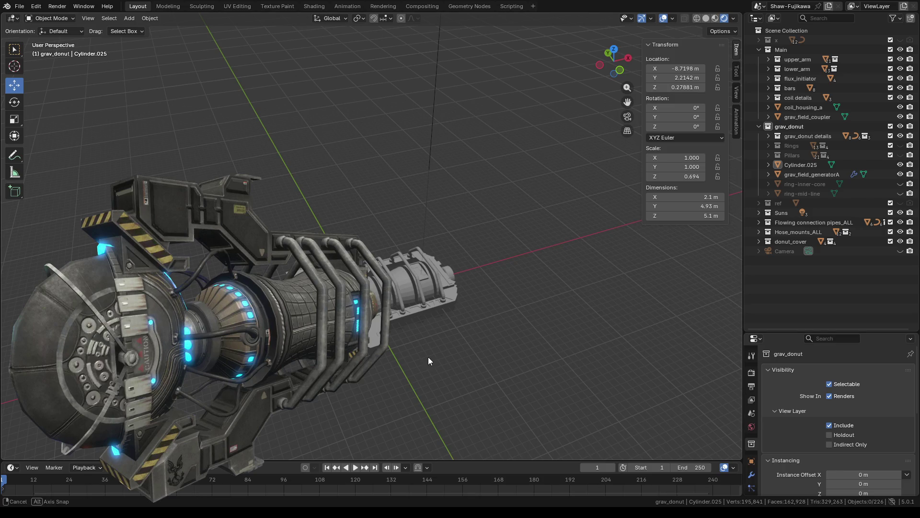
middle_drag(428, 356, 396, 388)
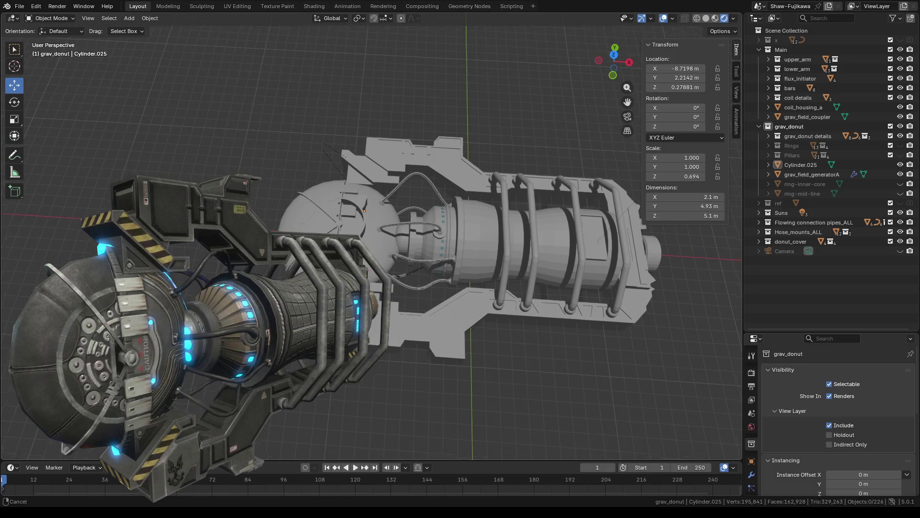
middle_drag(387, 359, 365, 357)
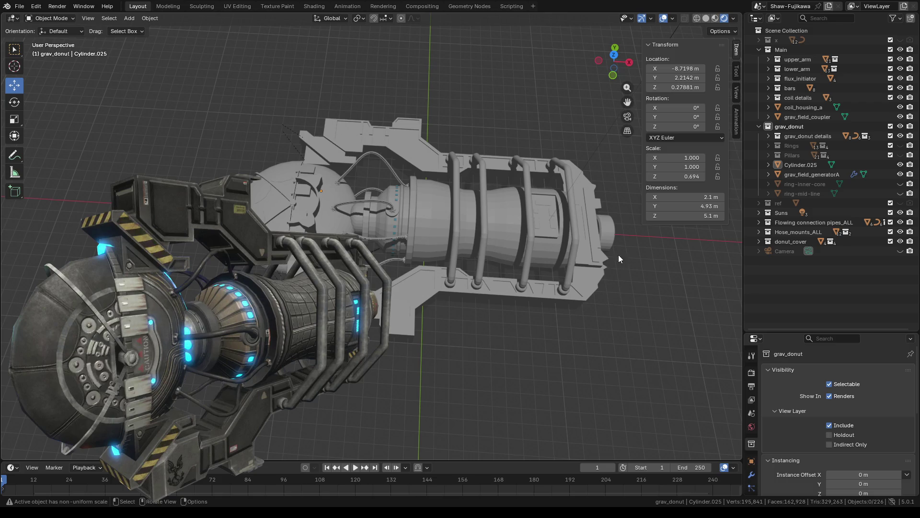
click(19, 5)
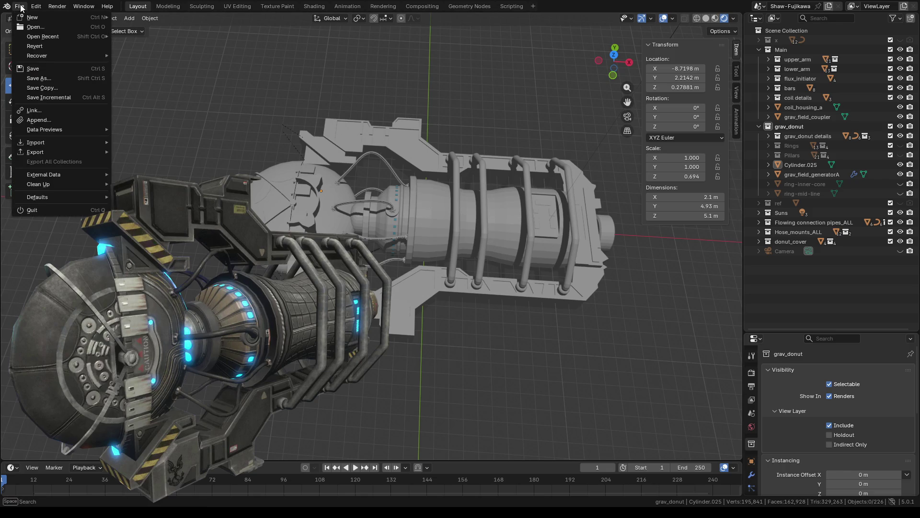
Hide upper_arm, lower_arm, flux_initiator, bars, coil details, coil_housing_a, grav_field_coupler, Hose_mounts_ALL and Flowing connection pipes_ALL
key(Escape)
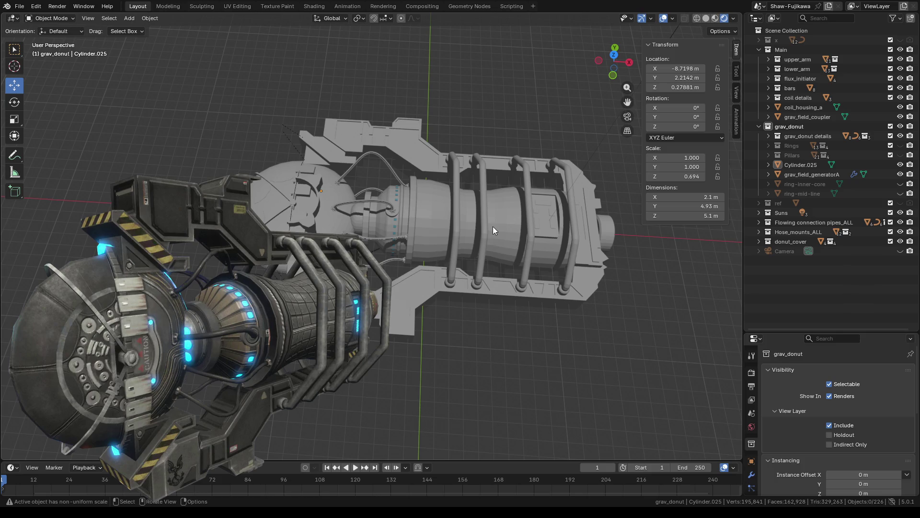
click(900, 59)
click(900, 69)
click(900, 78)
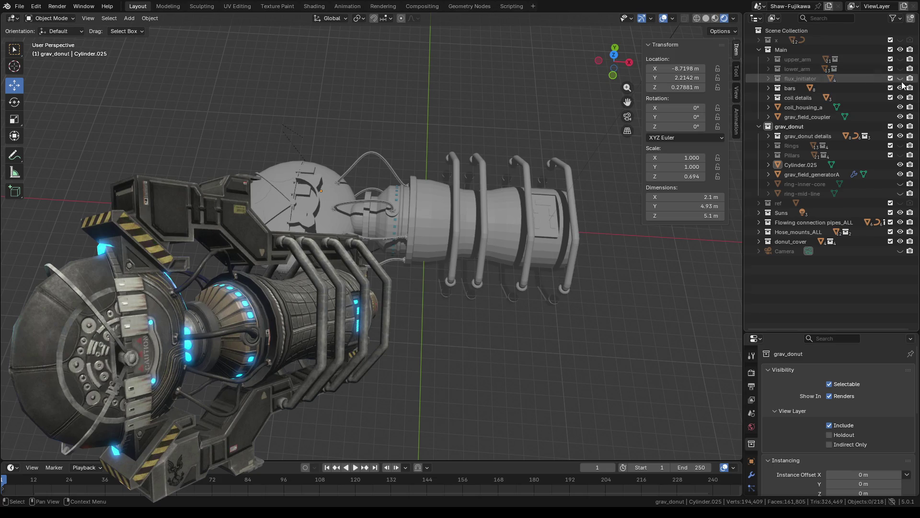
click(900, 87)
click(900, 97)
click(900, 107)
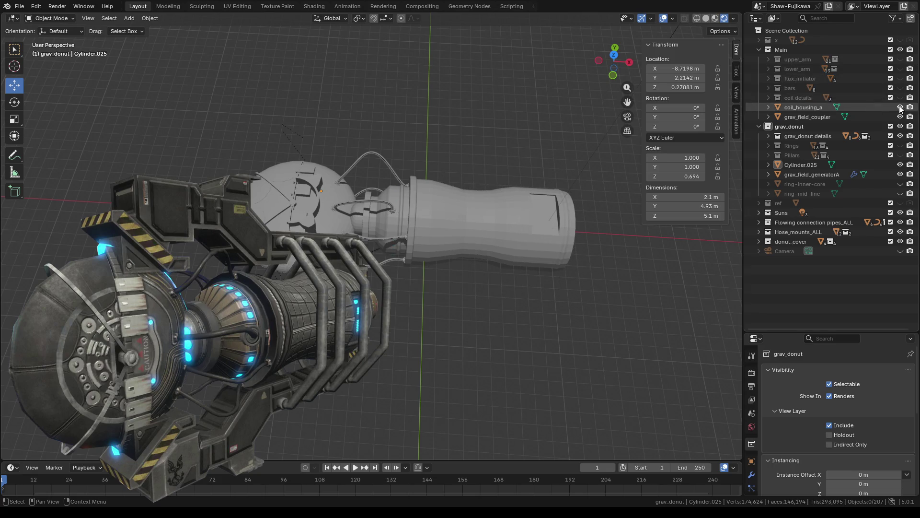
click(900, 116)
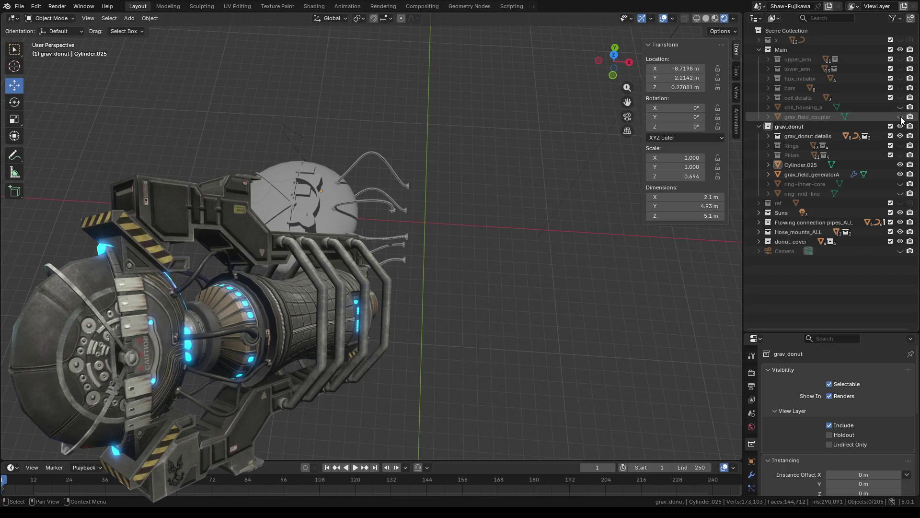
click(901, 232)
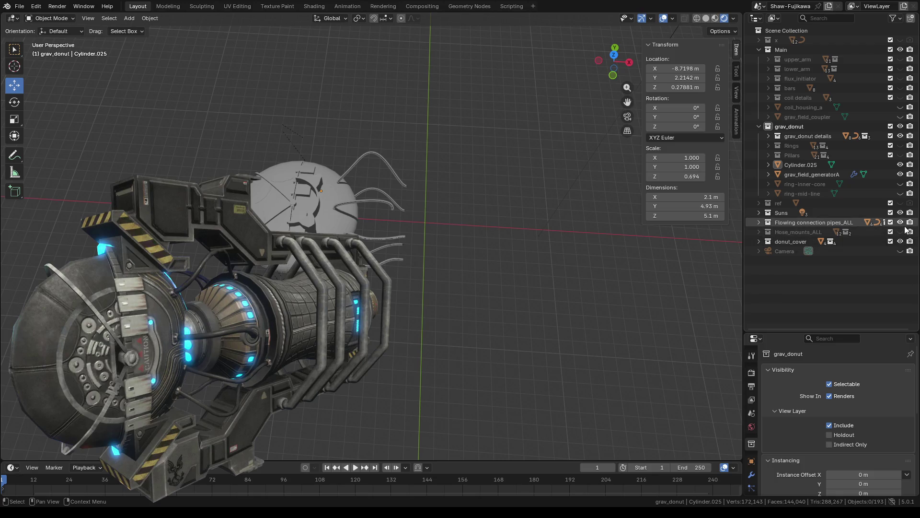
click(900, 223)
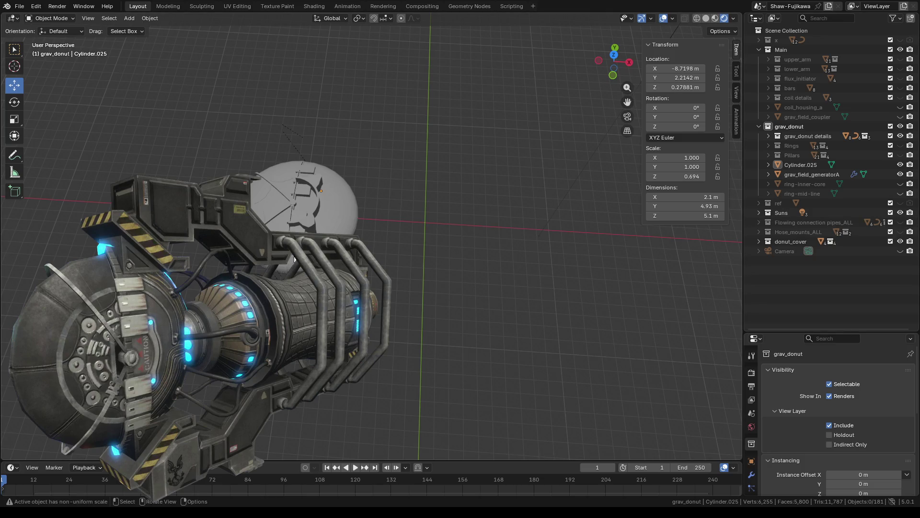
Hide grav_donut details and the grav_field_generatorA sphere, viewing the scene from the top
middle_drag(316, 254, 292, 258)
mouse_move(398, 246)
middle_down()
mouse_move(453, 190)
mouse_move(555, 199)
mouse_move(505, 170)
mouse_move(501, 183)
middle_up()
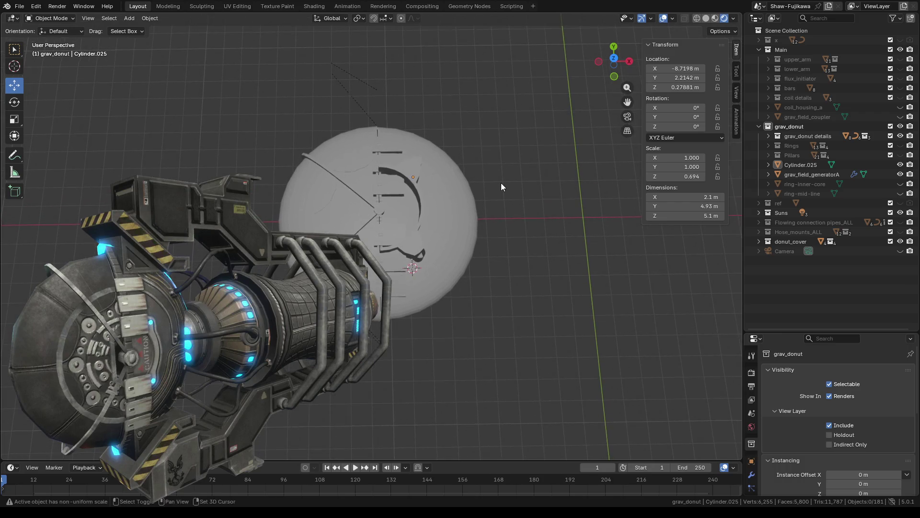
scroll(501, 182, up, 3)
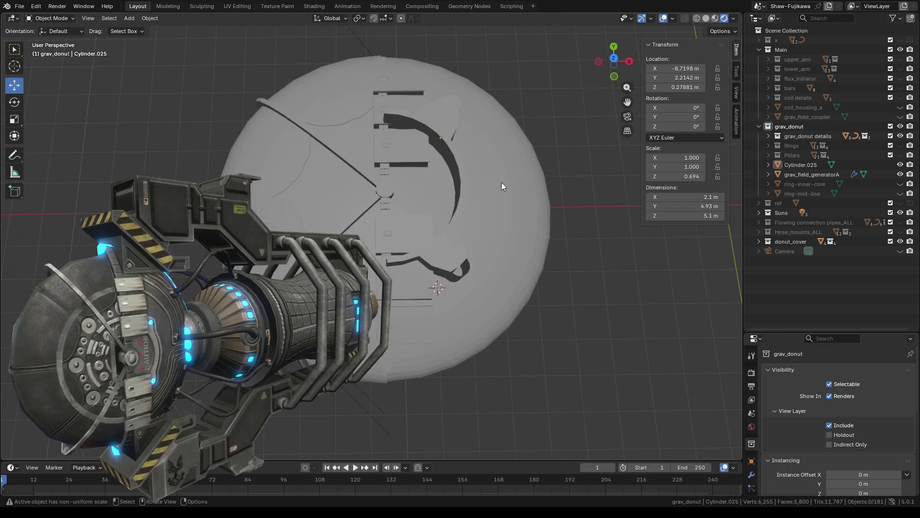
click(900, 136)
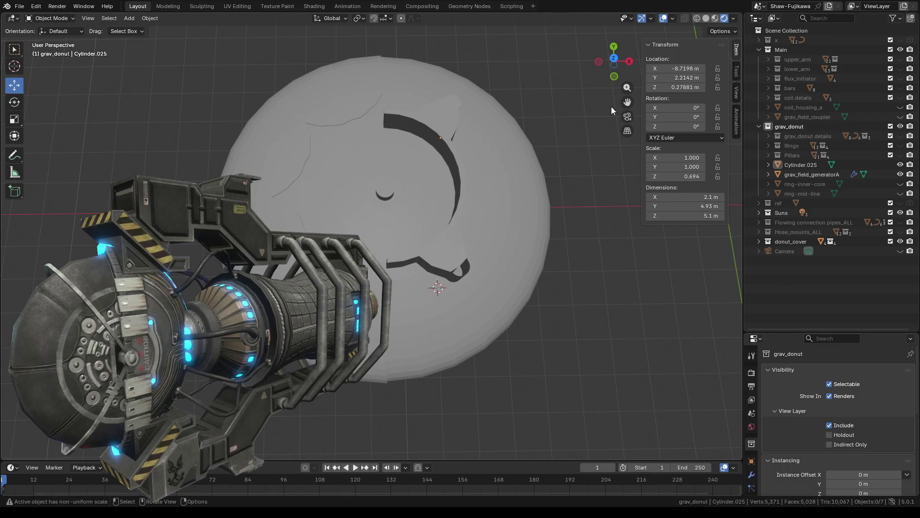
click(613, 58)
scroll(364, 211, down, 4)
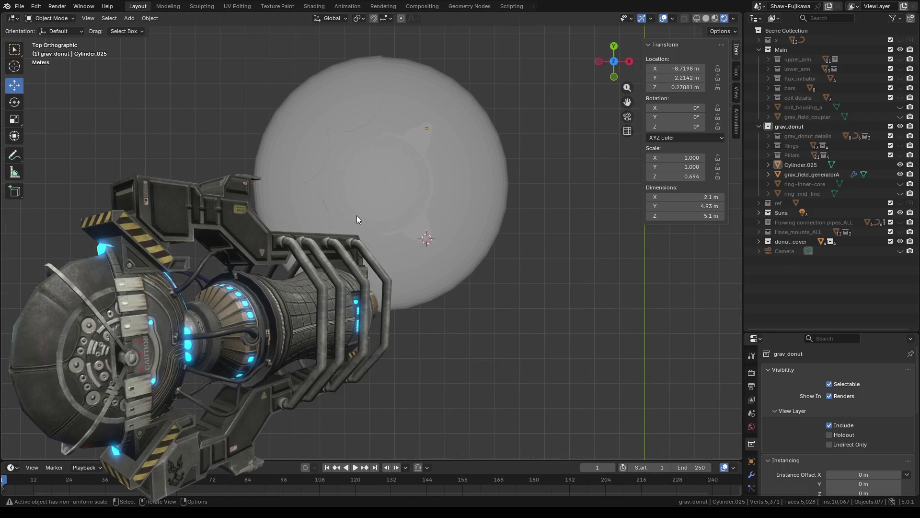
shift+middle_drag(416, 186, 354, 219)
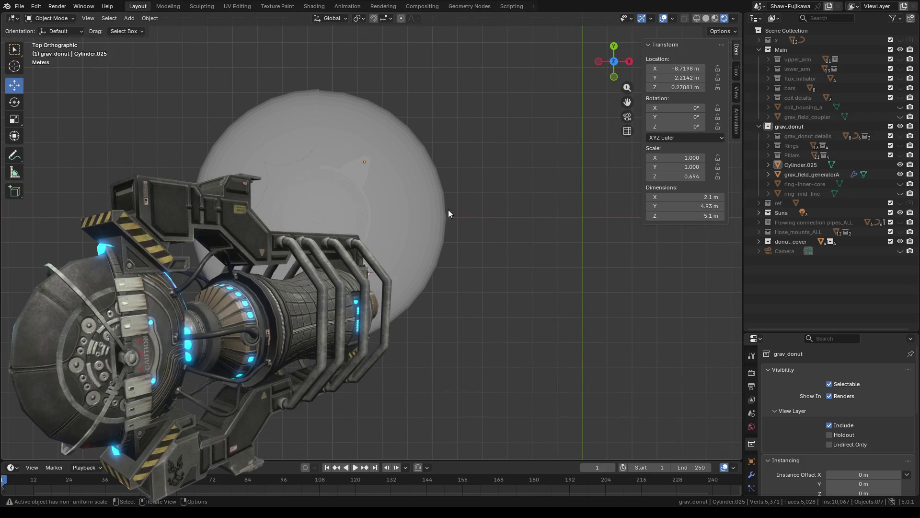
click(899, 174)
Show the Rings and Pillars collections again and select the Cylinder.025 ring mesh
scroll(400, 268, up, 2)
scroll(399, 268, up, 1)
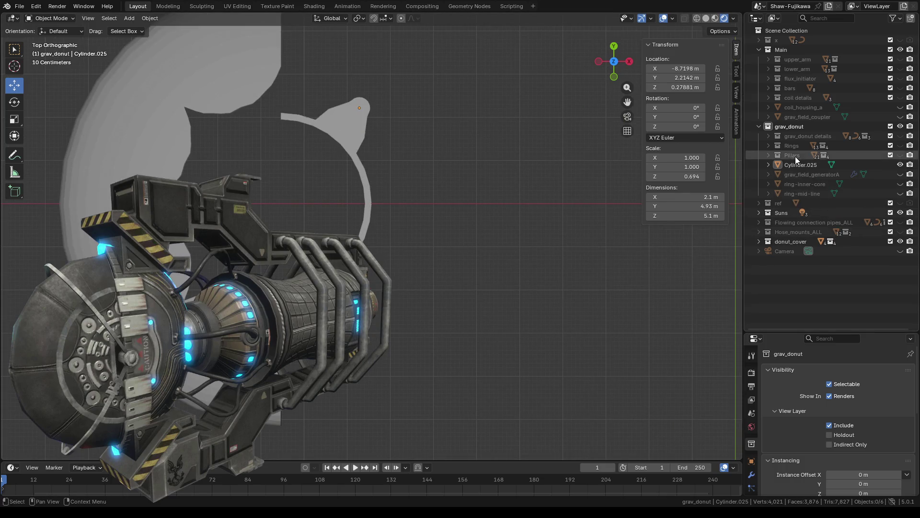
click(900, 145)
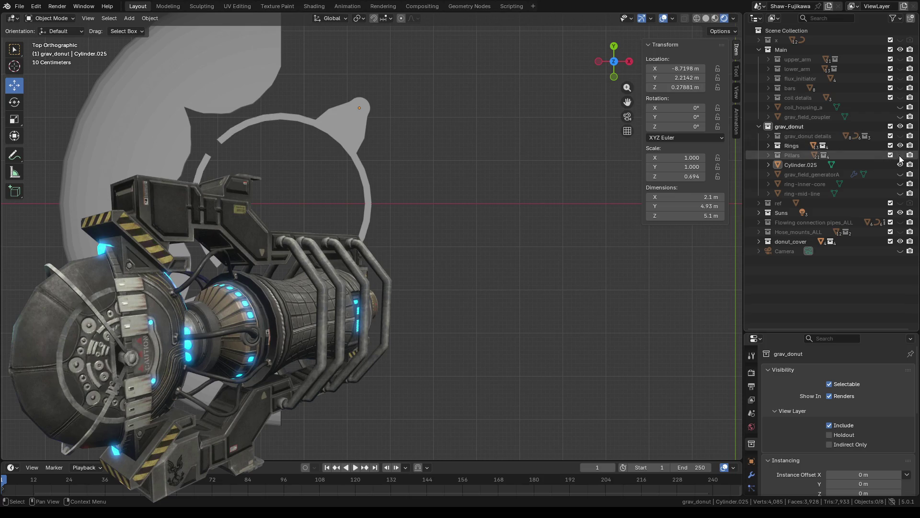
click(900, 155)
shift+middle_drag(266, 209, 363, 224)
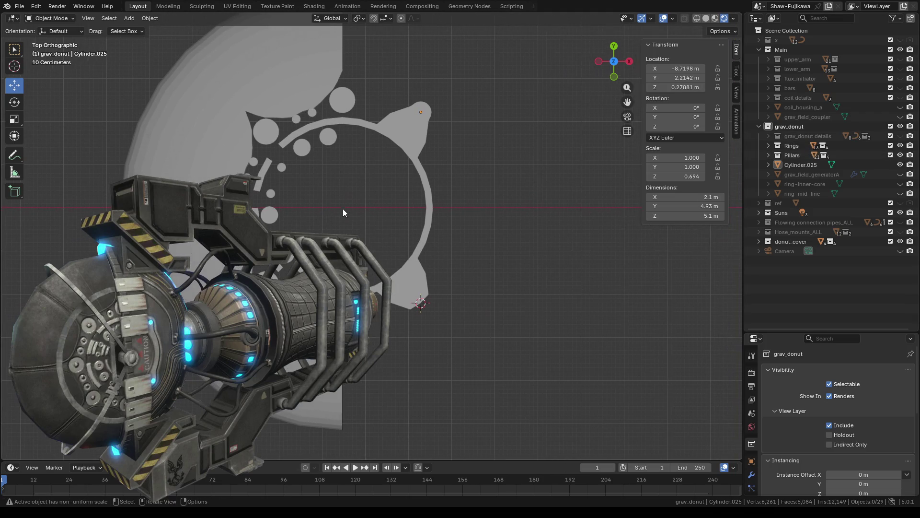
scroll(363, 224, up, 1)
shift+middle_drag(418, 322, 364, 260)
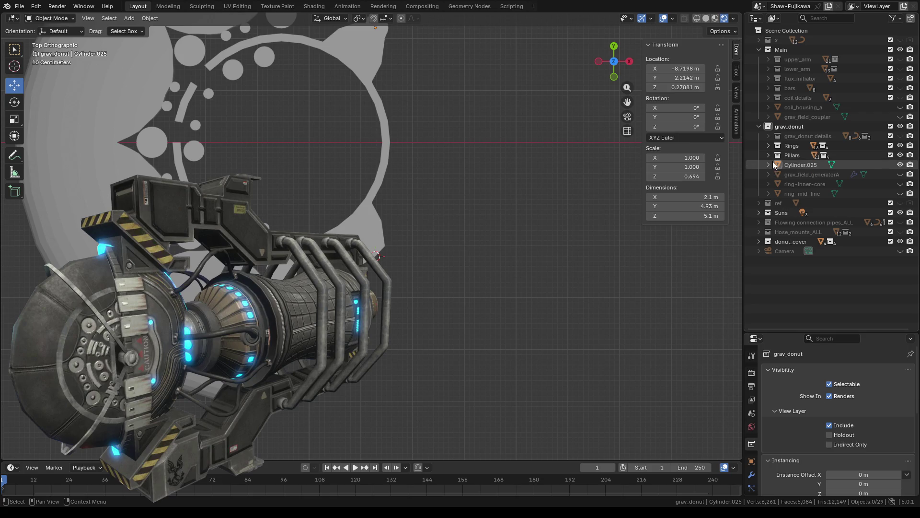
click(790, 166)
key(KP_Decimal)
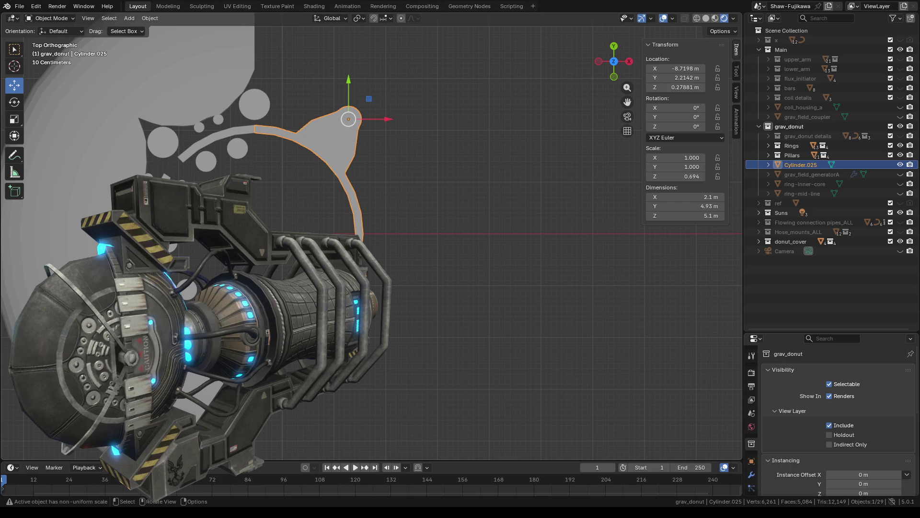
scroll(387, 263, up, 2)
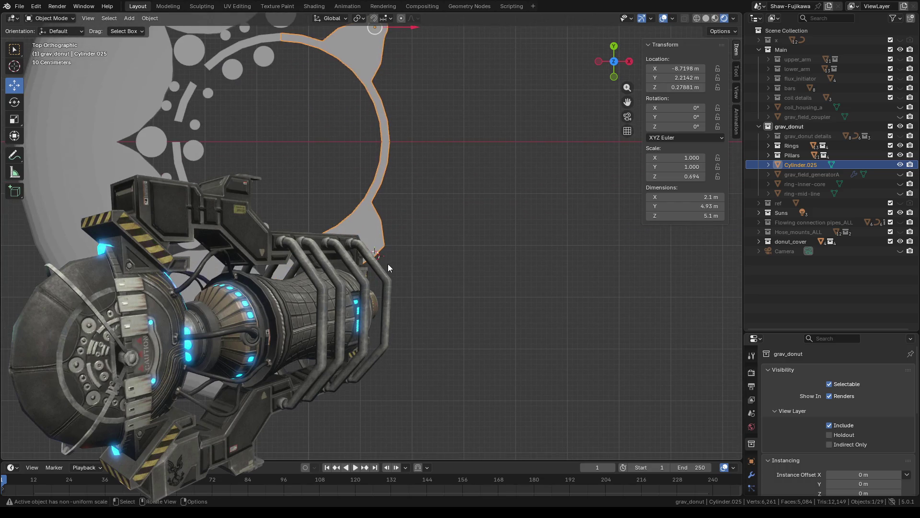
scroll(387, 263, up, 2)
mouse_move(399, 335)
middle_down()
mouse_move(374, 332)
mouse_move(448, 357)
mouse_move(430, 345)
middle_up()
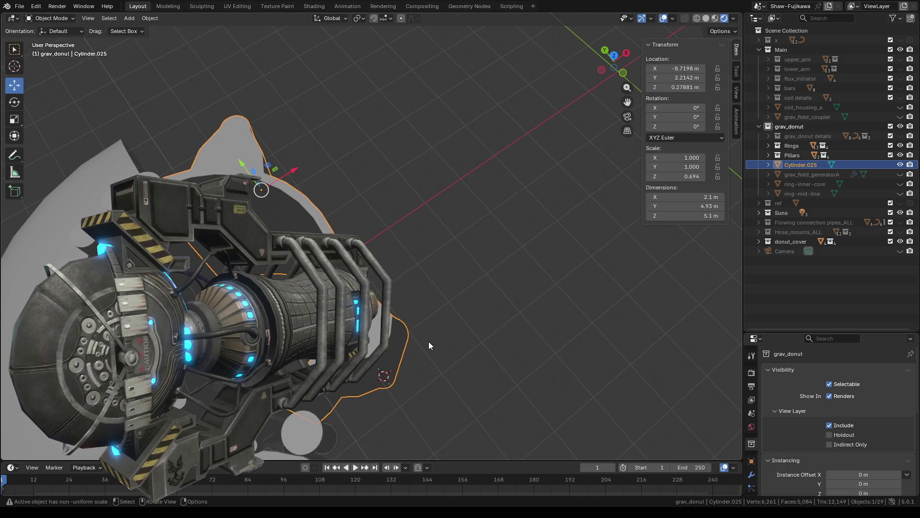
click(615, 57)
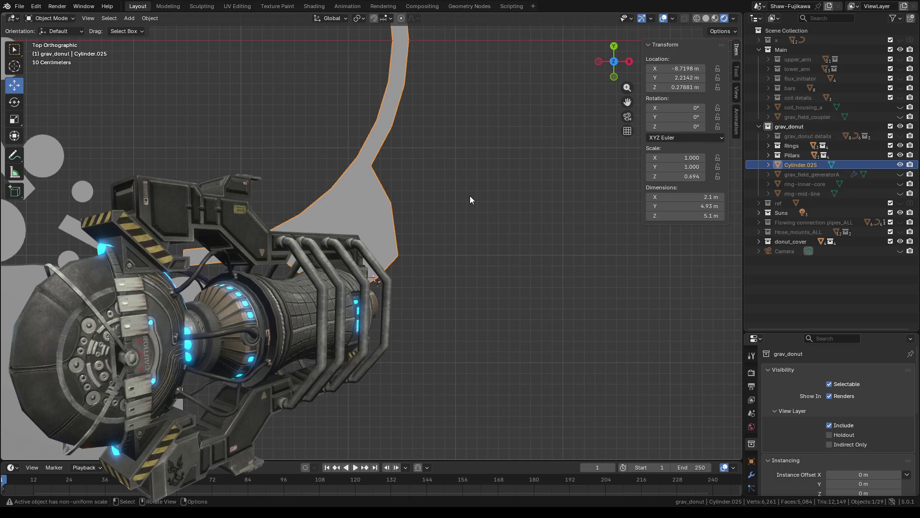
scroll(439, 256, down, 3)
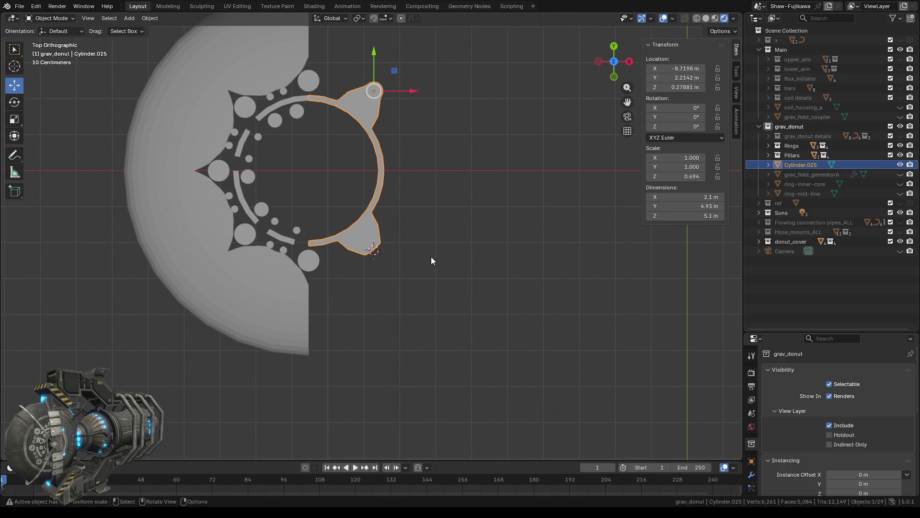
scroll(441, 252, down, 2)
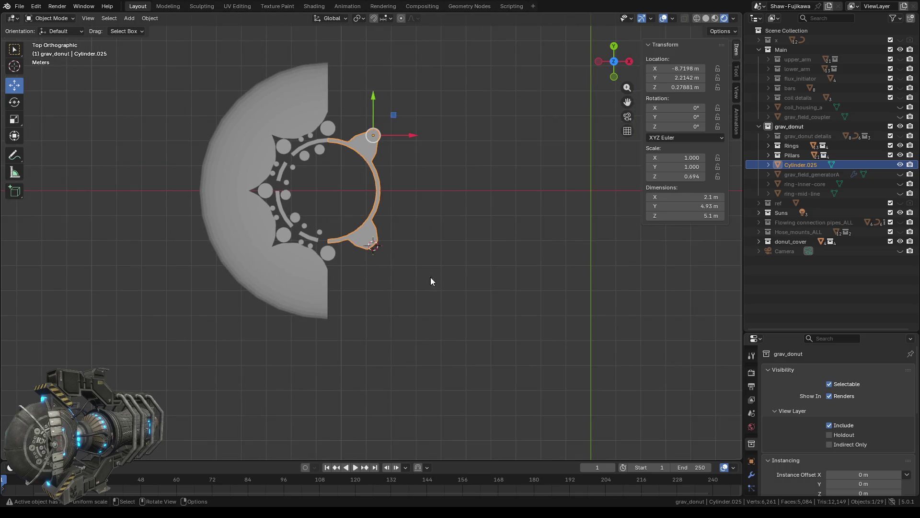
middle_drag(364, 337, 409, 296)
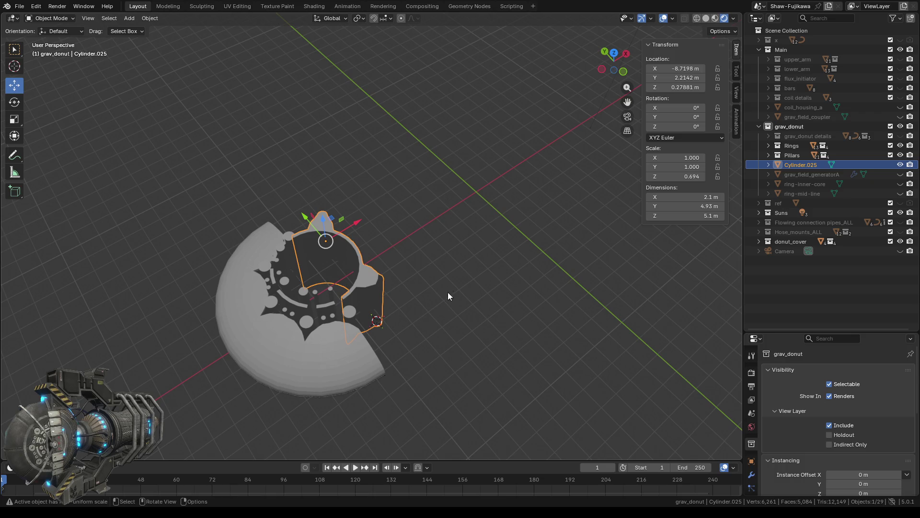
middle_drag(476, 267, 441, 300)
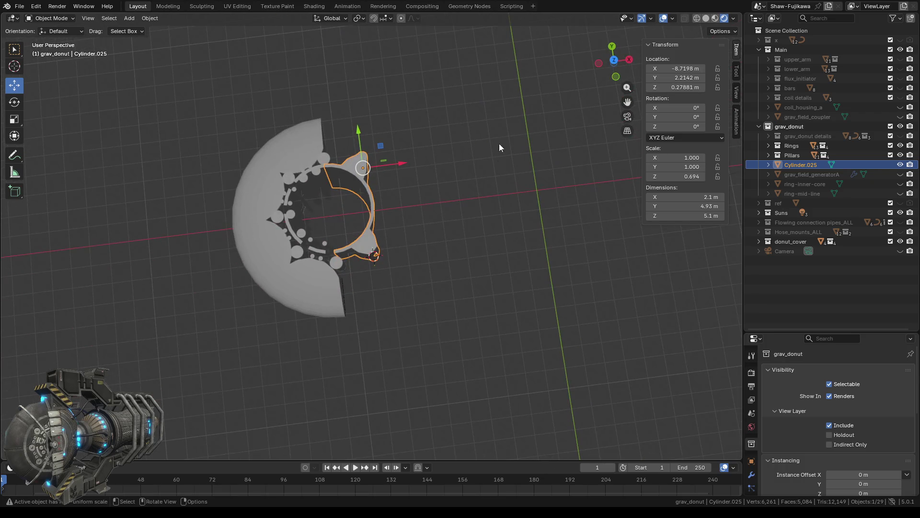
click(614, 62)
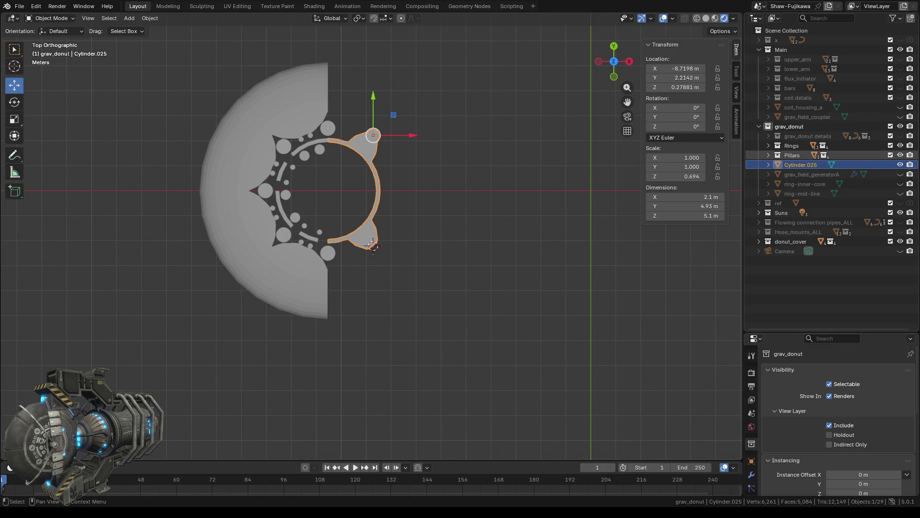
click(769, 145)
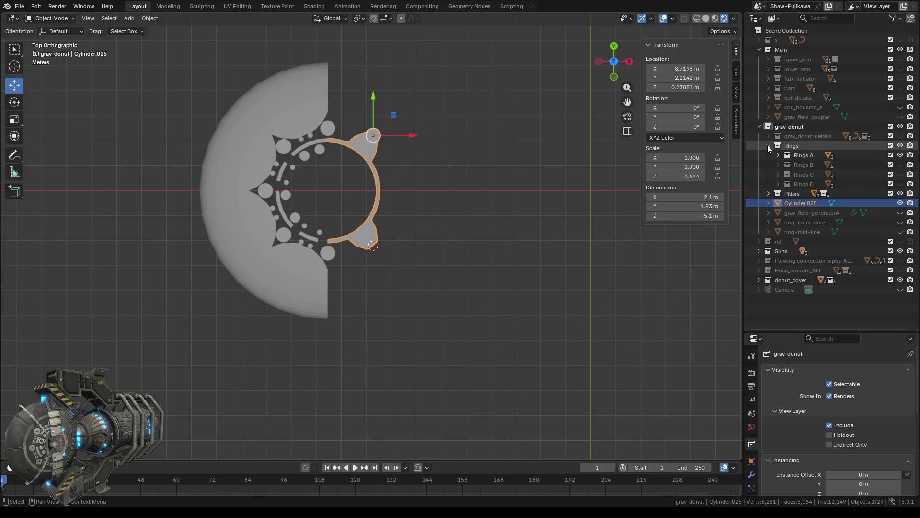
Unhide Rings B, C and D and recentre the view on the ring piece
click(899, 164)
click(899, 174)
click(900, 184)
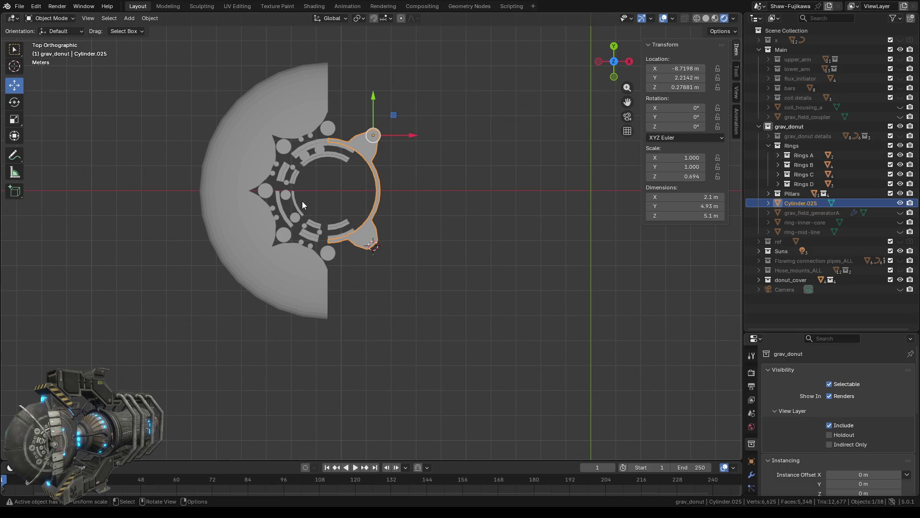
scroll(301, 202, up, 6)
shift+middle_drag(231, 125, 321, 232)
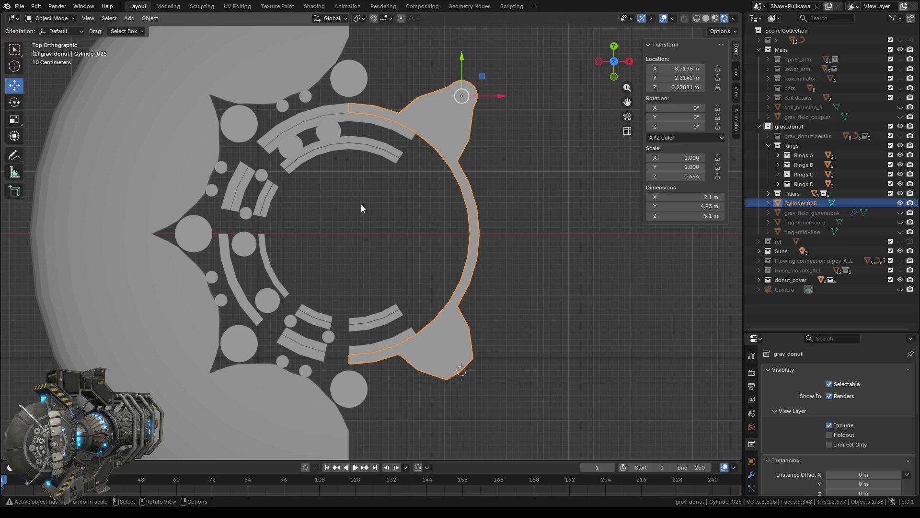
scroll(364, 209, down, 3)
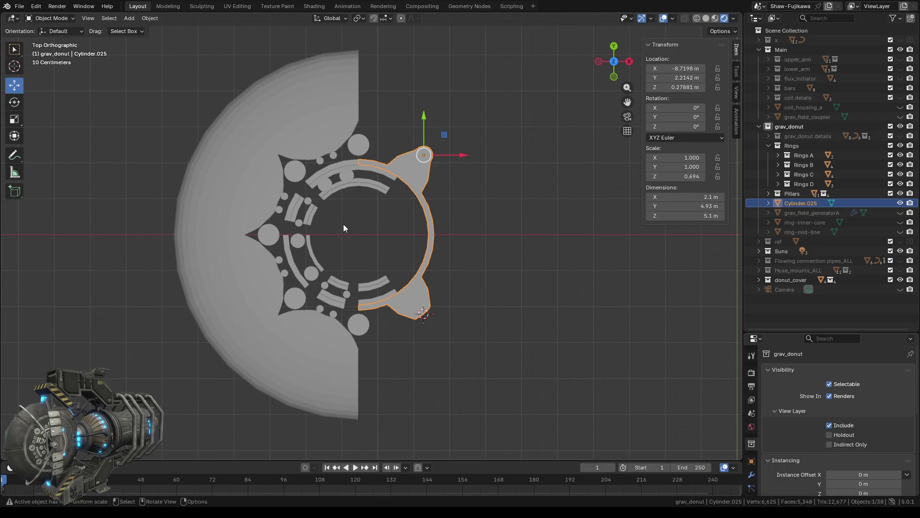
scroll(366, 252, down, 2)
scroll(375, 240, down, 2)
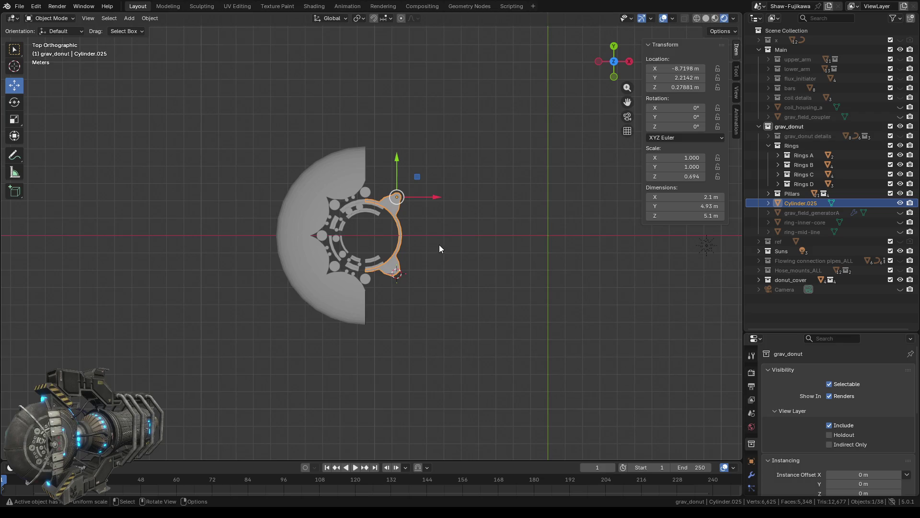
scroll(439, 248, up, 1)
scroll(448, 248, up, 4)
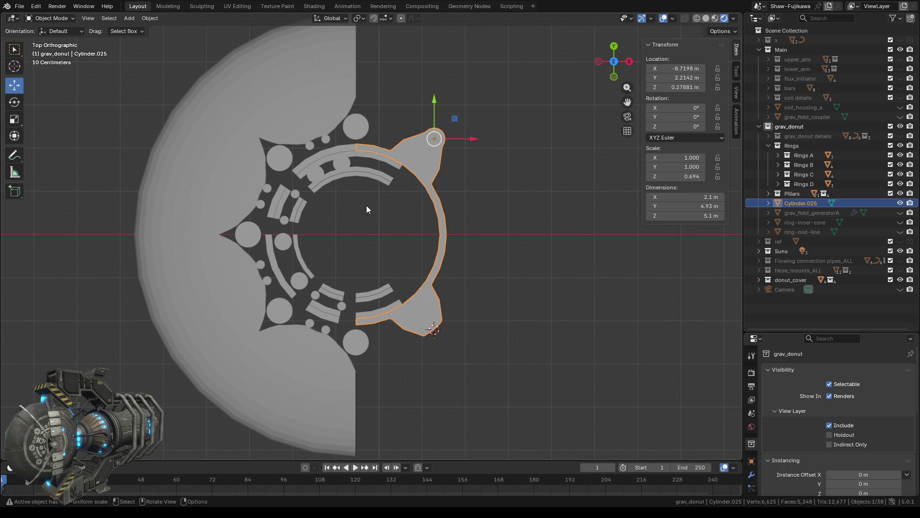
scroll(437, 209, up, 2)
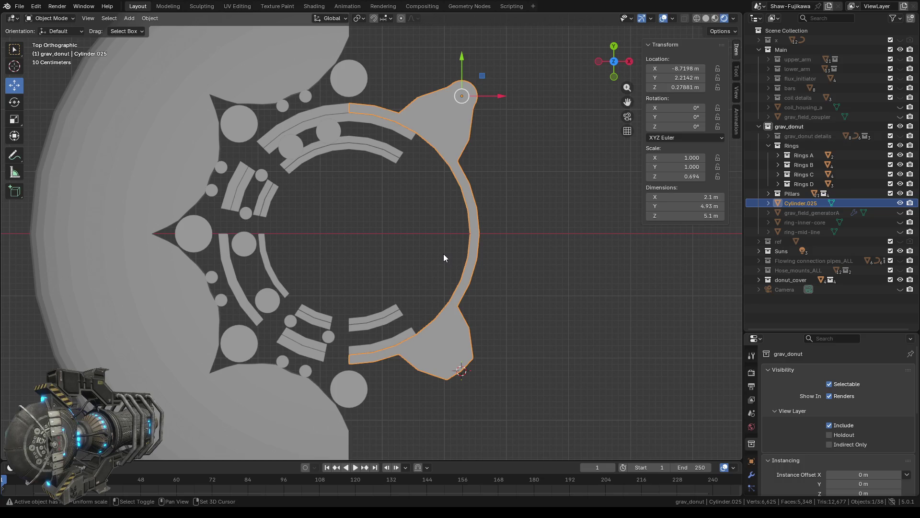
shift+middle_drag(499, 346, 403, 248)
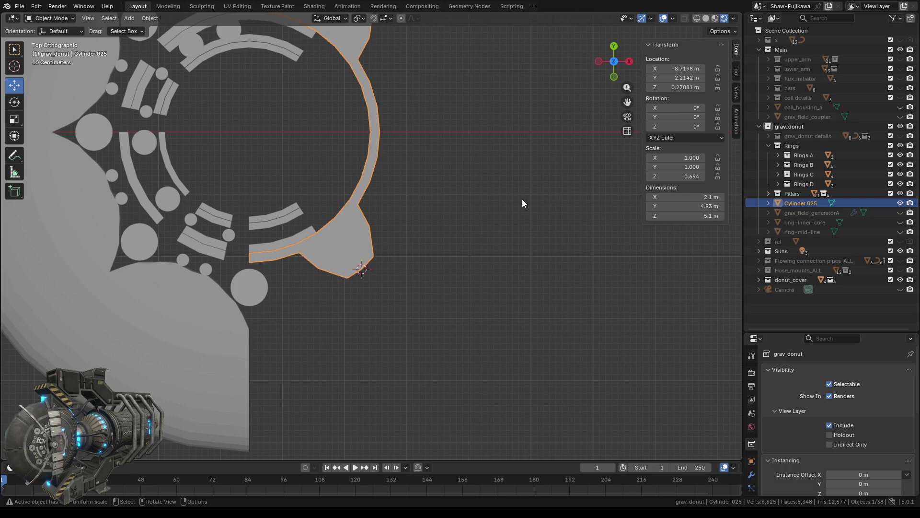
Switch to solid shading and zoom in on the Cylinder.025 pointed tip
mouse_move(490, 250)
middle_down()
mouse_move(389, 332)
mouse_move(505, 154)
middle_up()
scroll(389, 332, up, 2)
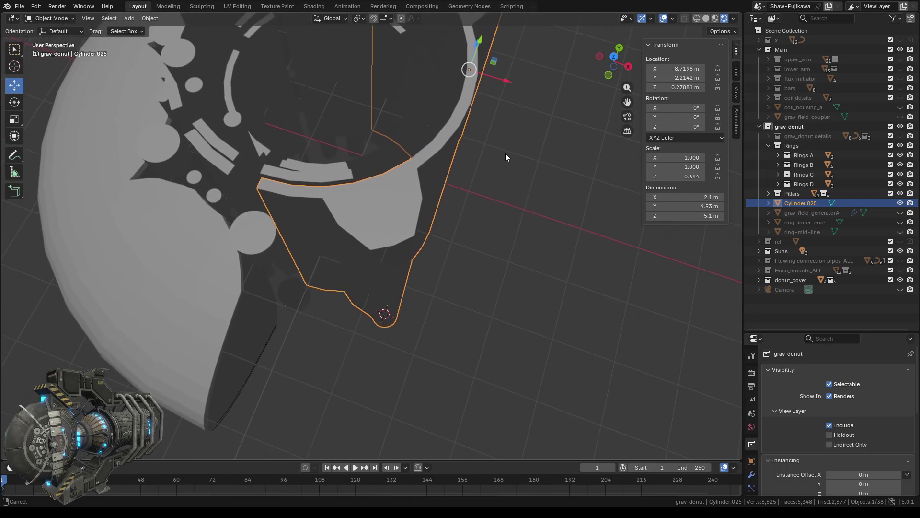
click(706, 18)
scroll(424, 301, up, 1)
scroll(438, 291, up, 1)
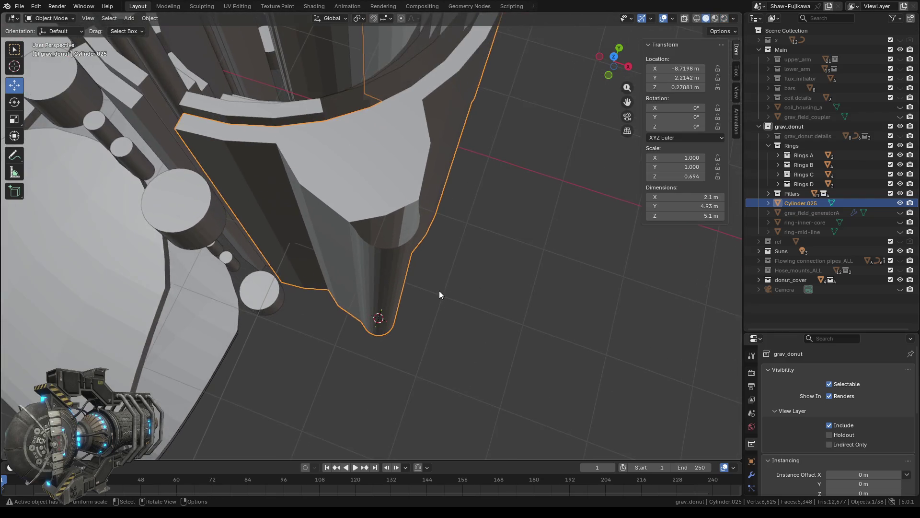
scroll(452, 296, up, 1)
Enter Edit Mode, select the tip's upper rim vertices and frame them in view
key(Tab)
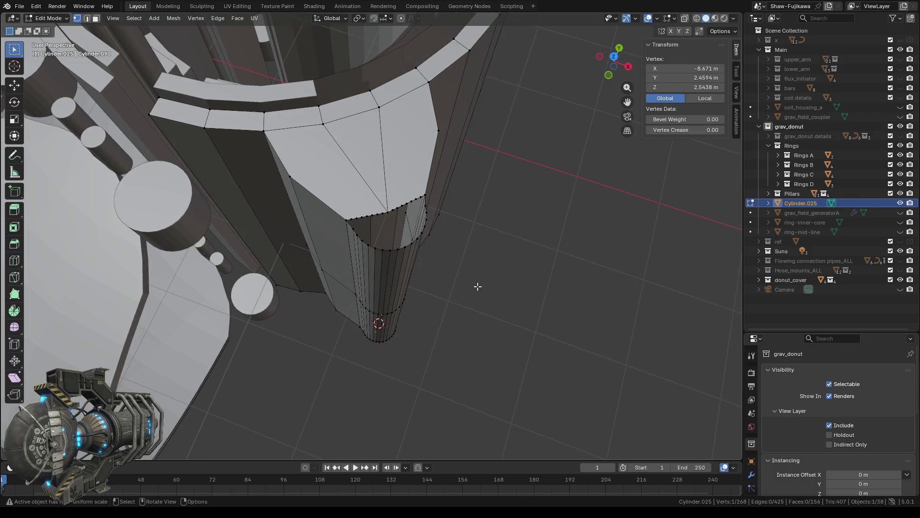
mouse_move(448, 290)
middle_down()
mouse_move(470, 317)
mouse_move(427, 264)
middle_up()
drag(357, 197, 407, 236)
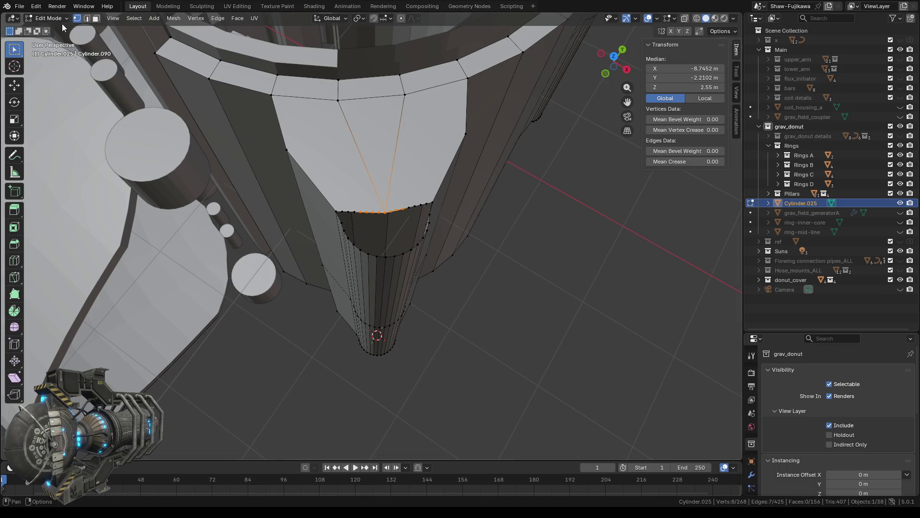
middle_drag(67, 37, 164, 23)
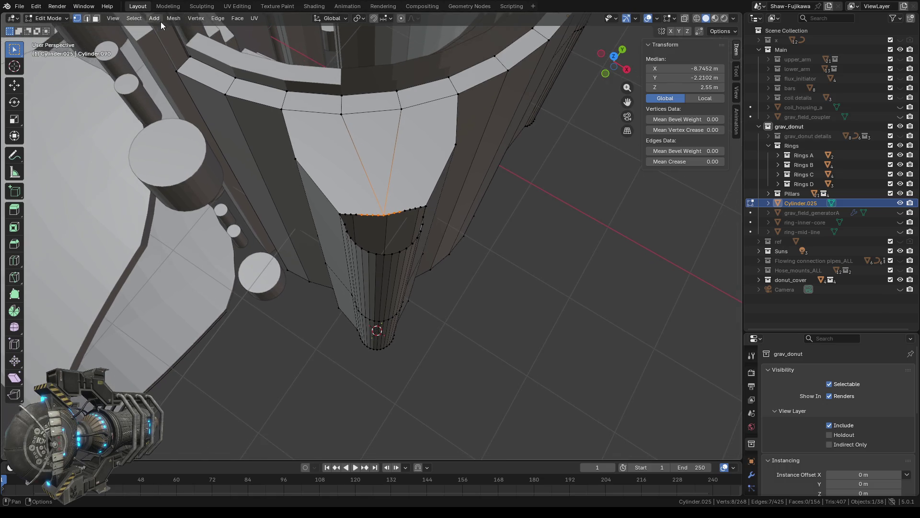
click(117, 19)
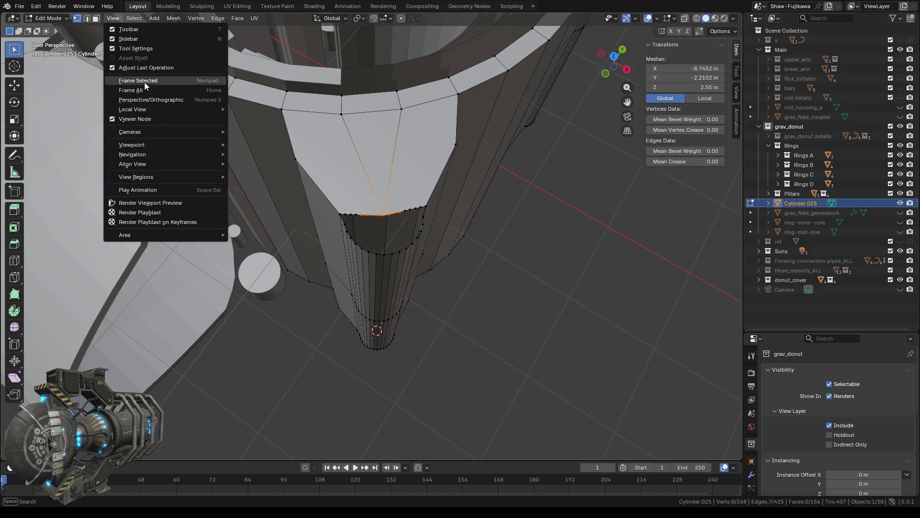
click(145, 82)
scroll(355, 208, down, 5)
mouse_move(452, 318)
middle_down()
mouse_move(475, 314)
mouse_move(474, 302)
mouse_move(460, 312)
middle_up()
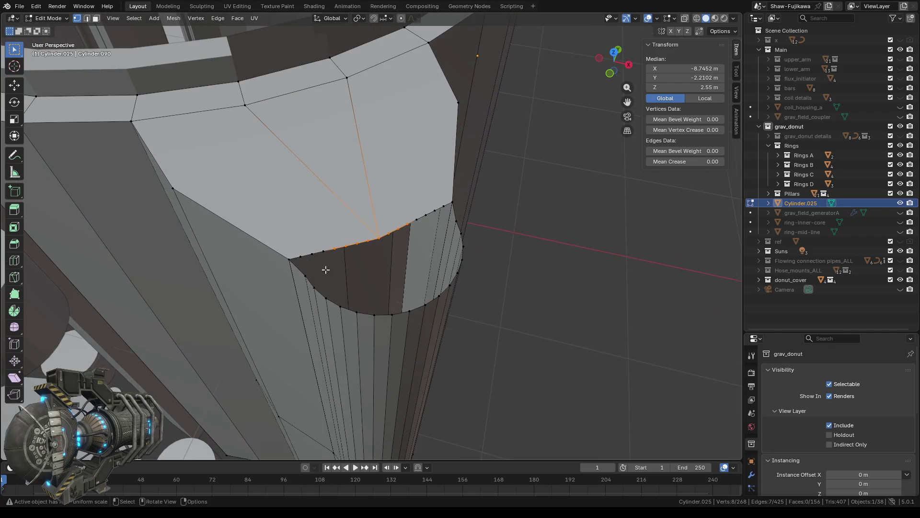
drag(271, 222, 348, 310)
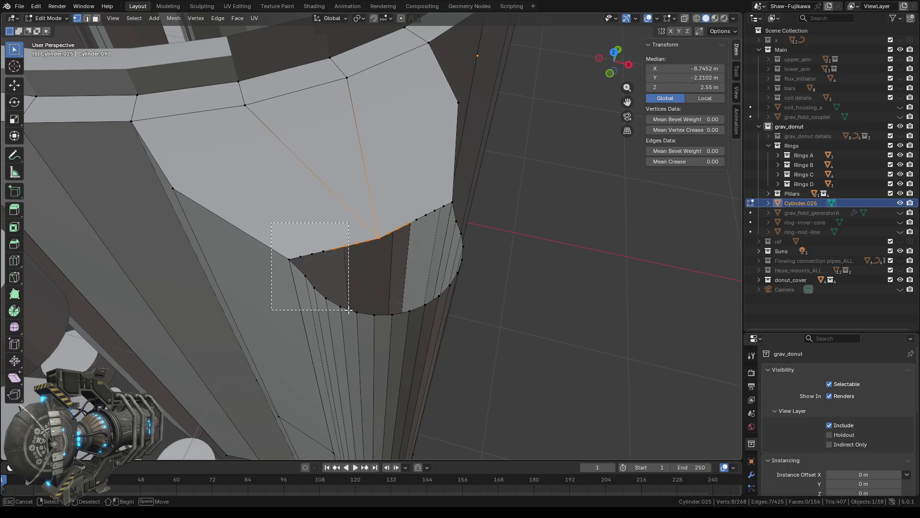
Select all the tip's top rim vertices and fill them with a new face
middle_drag(361, 280, 338, 261)
shift+drag(340, 216, 405, 244)
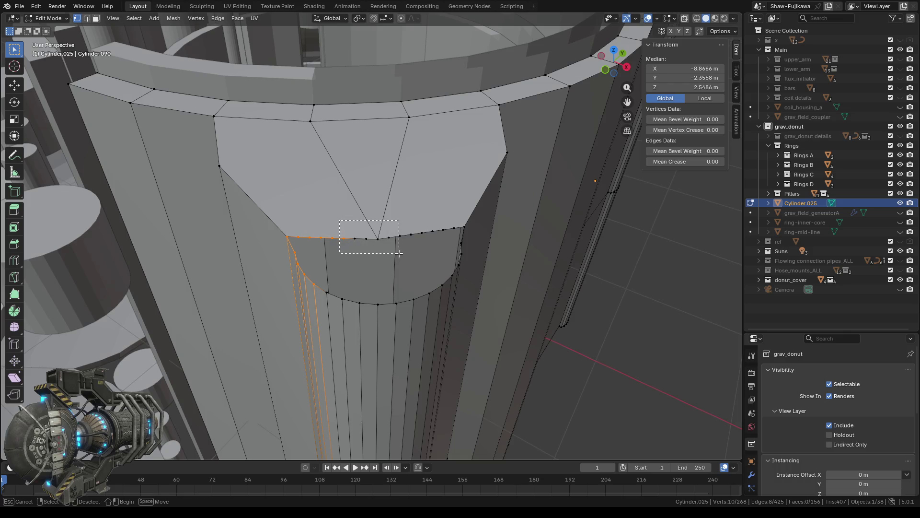
shift+drag(481, 223, 407, 242)
middle_drag(413, 275, 482, 267)
shift+drag(409, 188, 475, 235)
alt+shift+click(459, 261)
alt+shift+click(451, 296)
key(f)
Select the rim loop at the other open end and switch to wireframe shading
middle_drag(458, 306, 437, 288)
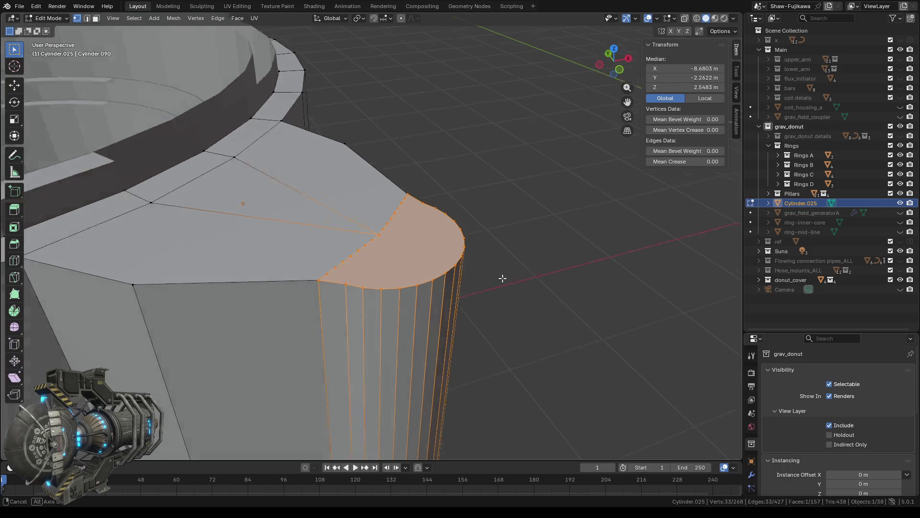
scroll(437, 288, down, 5)
mouse_move(436, 321)
middle_down()
mouse_move(415, 347)
mouse_move(428, 237)
mouse_move(421, 301)
mouse_move(413, 304)
middle_up()
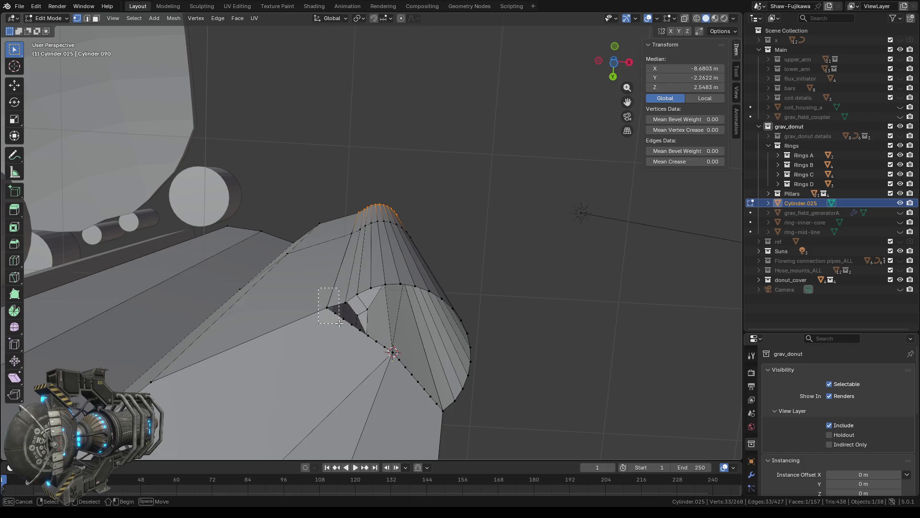
drag(318, 287, 340, 326)
middle_drag(338, 285, 372, 276)
drag(368, 274, 415, 334)
shift+drag(423, 268, 449, 338)
shift+drag(441, 250, 489, 360)
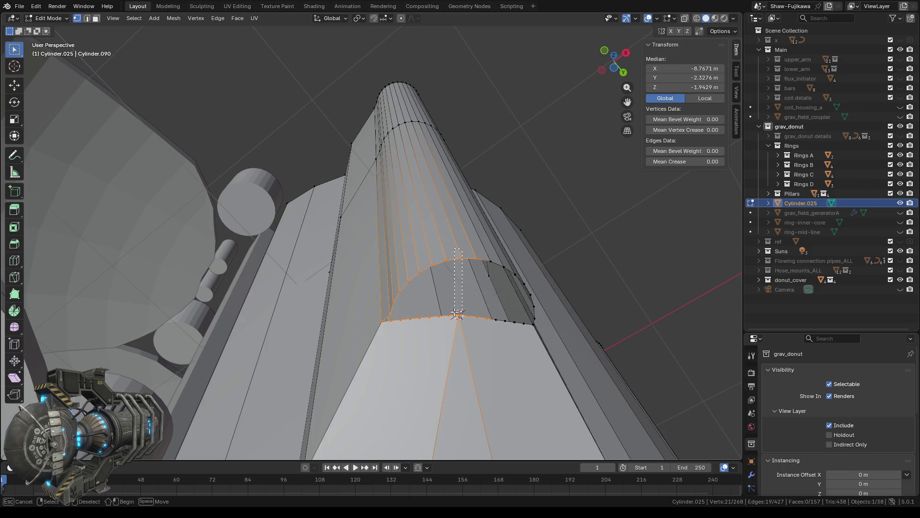
middle_drag(534, 384, 498, 297)
shift+drag(443, 169, 516, 214)
mouse_move(517, 171)
shift+mouse_down()
mouse_move(546, 231)
mouse_move(602, 258)
shift+mouse_up()
mouse_move(602, 259)
middle_down()
mouse_move(443, 242)
mouse_move(358, 259)
mouse_move(379, 249)
middle_up()
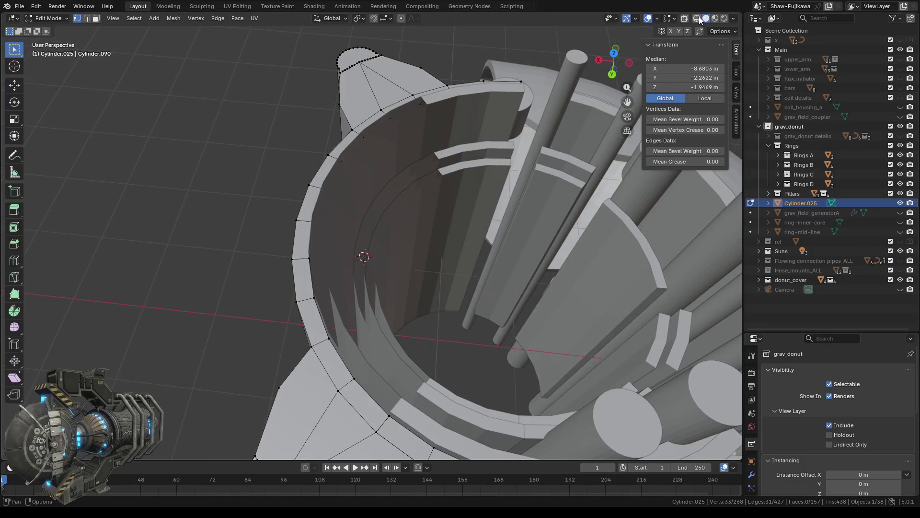
click(696, 18)
mouse_move(293, 314)
middle_down()
mouse_move(390, 314)
mouse_move(417, 304)
middle_up()
Fill the selected loop with a cap face and return to solid shading
key(f)
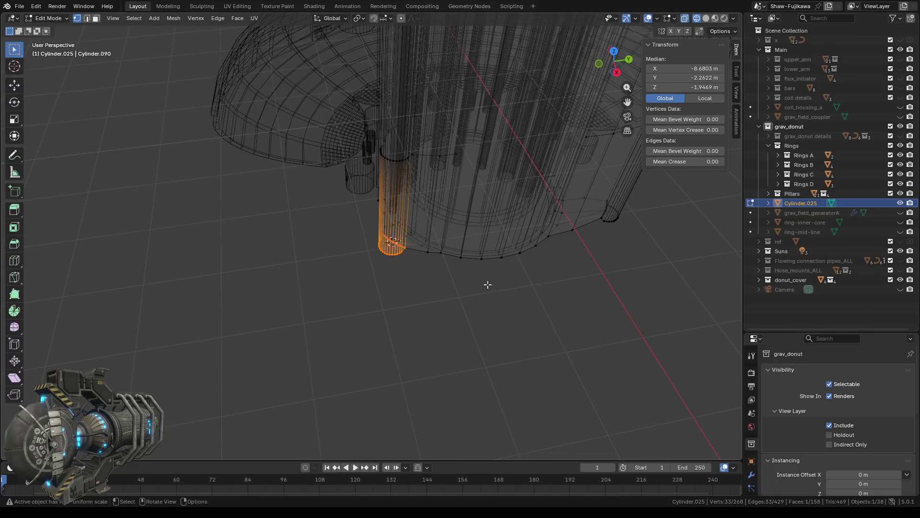
click(706, 19)
mouse_move(590, 287)
middle_down()
mouse_move(323, 347)
mouse_move(410, 321)
mouse_move(372, 334)
mouse_move(385, 200)
mouse_move(320, 330)
middle_up()
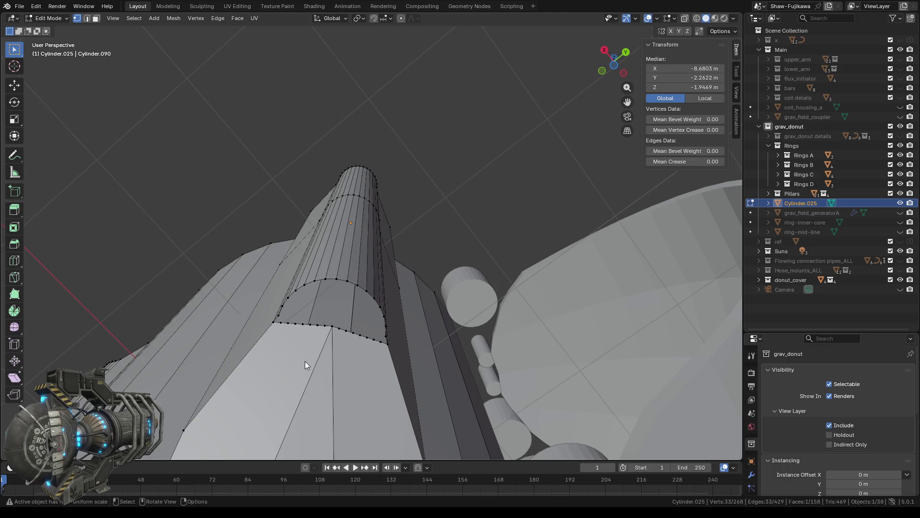
mouse_move(334, 362)
middle_down()
mouse_move(326, 368)
mouse_move(331, 406)
mouse_move(343, 340)
mouse_move(378, 352)
middle_up()
middle_drag(395, 360, 425, 392)
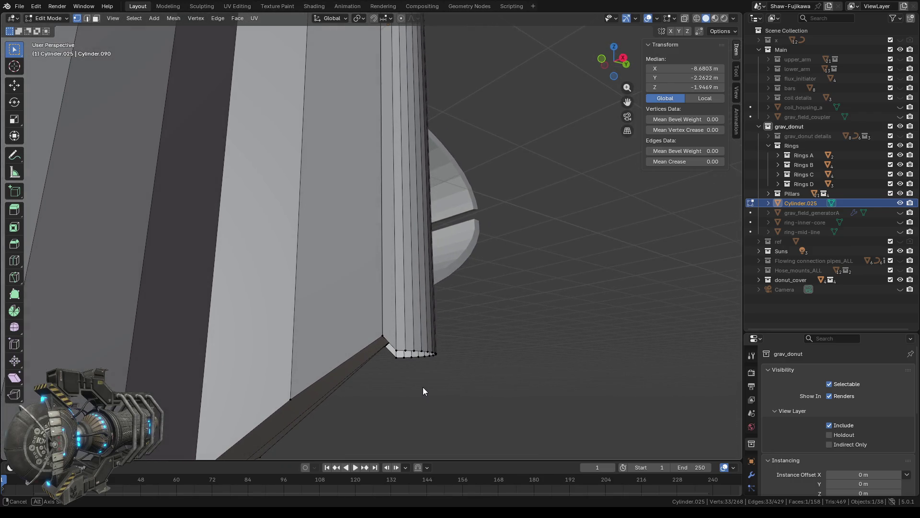
mouse_move(422, 387)
ctrl+middle_down()
mouse_move(408, 354)
mouse_move(356, 329)
mouse_move(363, 334)
ctrl+middle_up()
Set the bottom-edge vertices' median Z to -1.9125 m to match the corner vertex
click(336, 278)
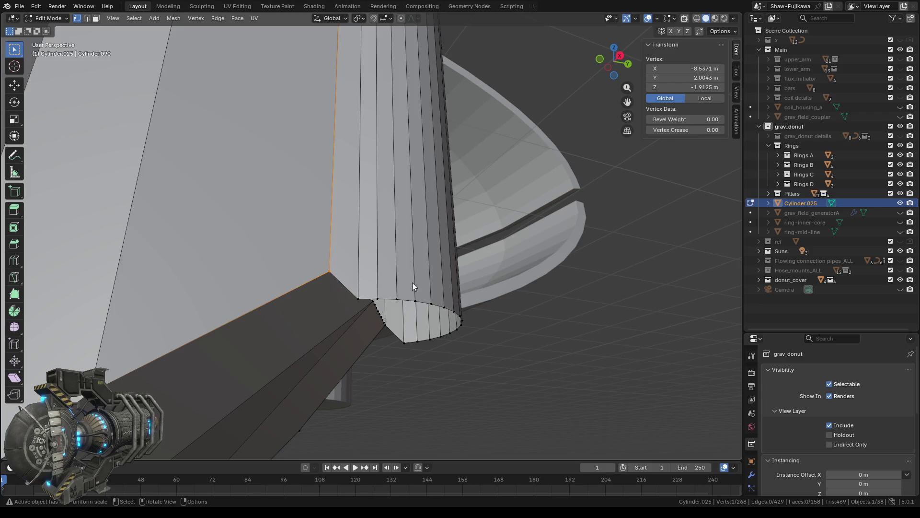
click(701, 87)
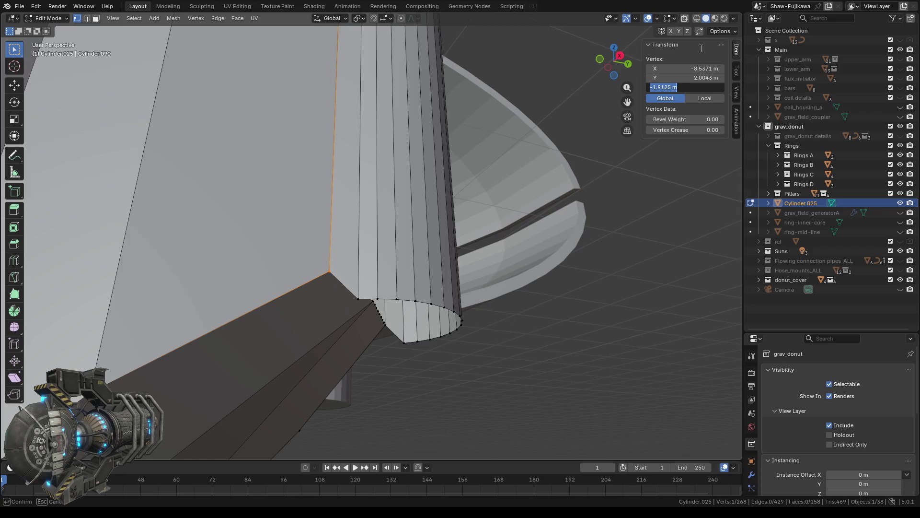
key(Return)
scroll(503, 312, up, 4)
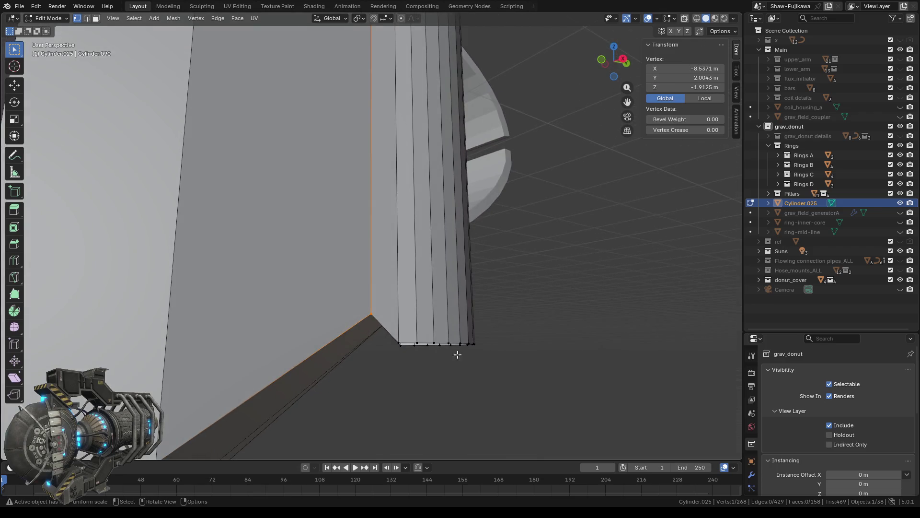
drag(389, 334, 515, 370)
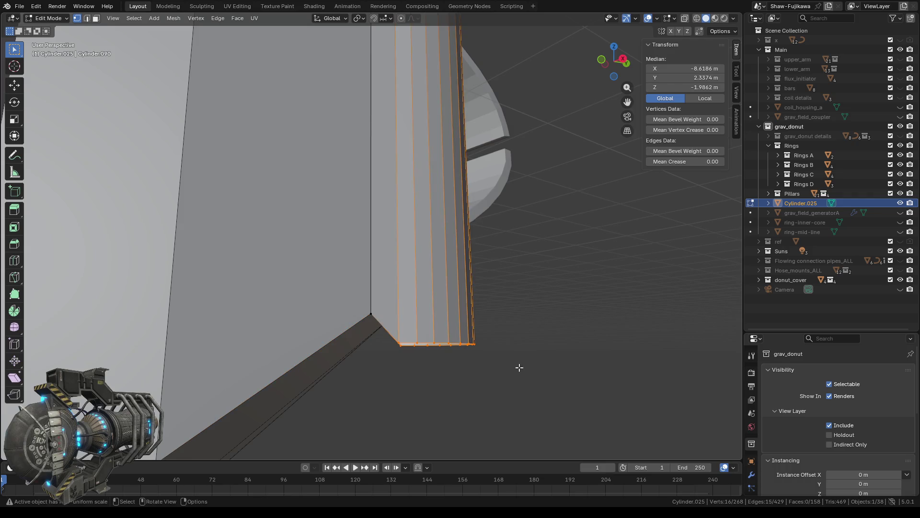
click(702, 88)
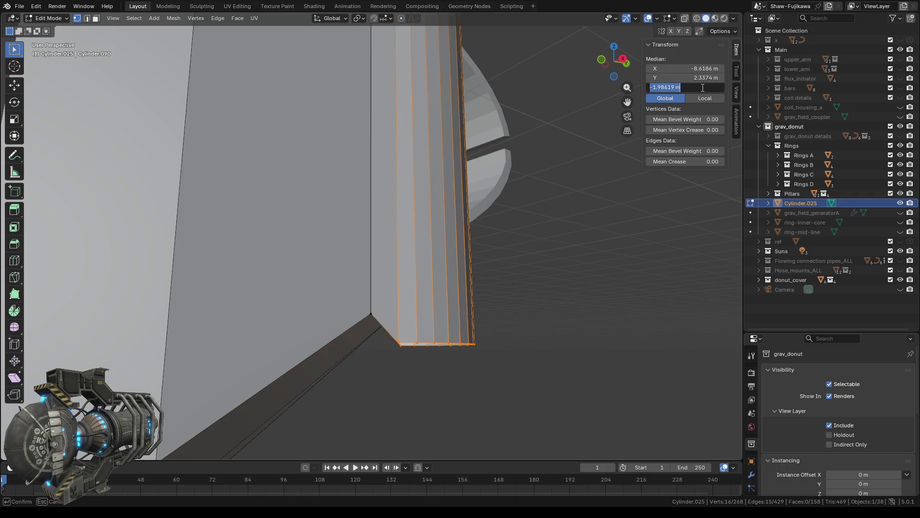
text(-1.9125 m)
key(Return)
click(520, 331)
mouse_move(522, 350)
middle_down()
mouse_move(422, 330)
mouse_move(436, 257)
middle_up()
scroll(436, 274, down, 2)
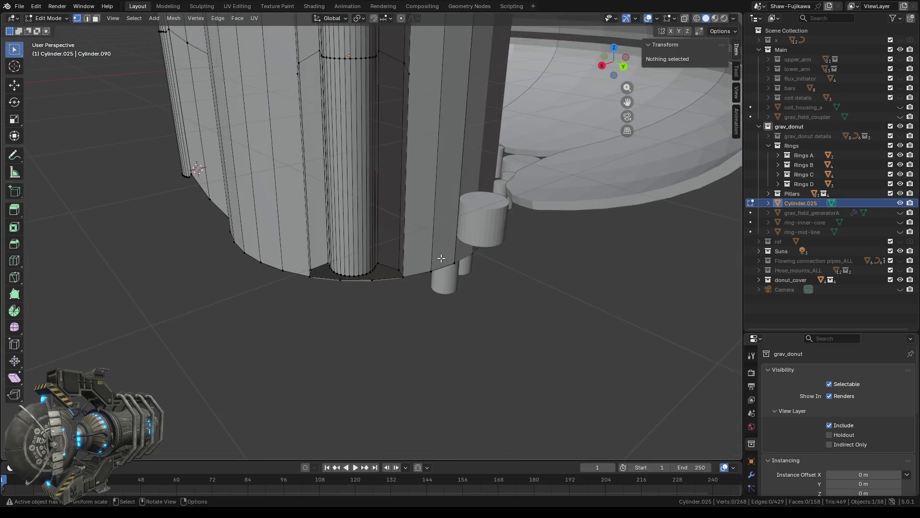
Box-select the rim loop of the open end from below and fill it with a face
scroll(441, 261, down, 2)
mouse_move(385, 241)
middle_down()
mouse_move(395, 259)
mouse_move(379, 270)
middle_up()
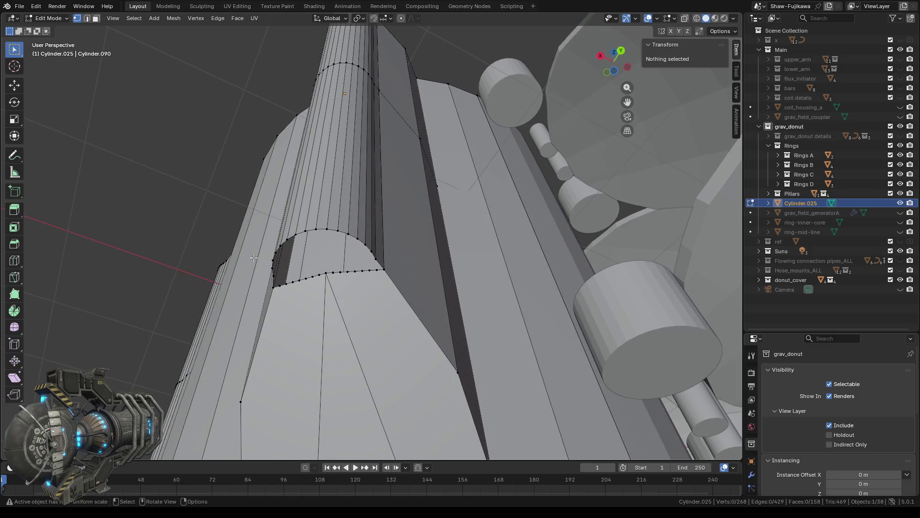
alt+click(293, 230)
key(b)
drag(294, 230, 329, 297)
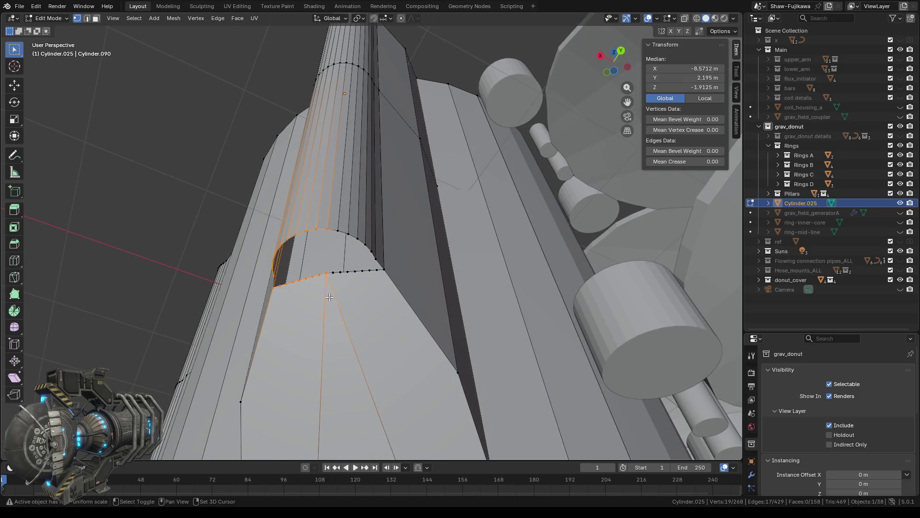
shift+drag(320, 210, 364, 287)
shift+drag(358, 244, 389, 280)
key(f)
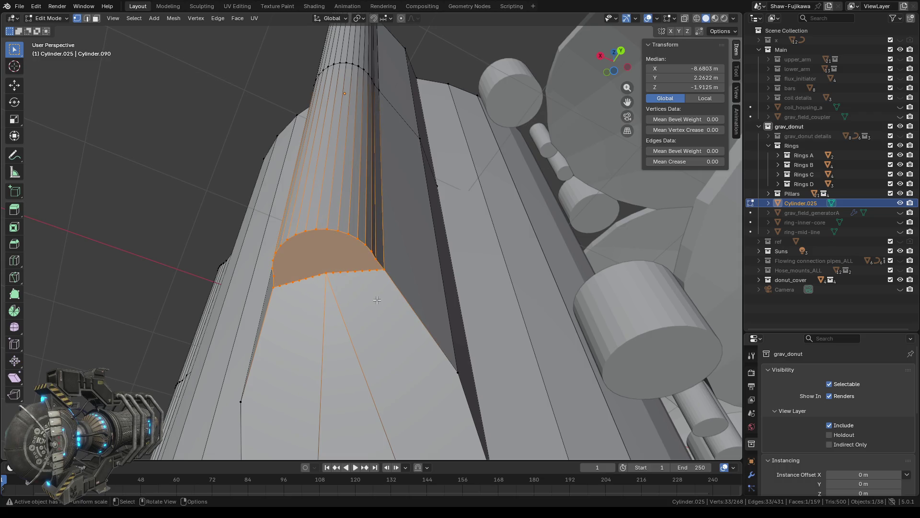
Inspect the ring, then select the cylinder's top edge loop and side edges
scroll(378, 290, down, 5)
mouse_move(375, 172)
middle_down()
mouse_move(377, 209)
mouse_move(372, 178)
middle_up()
scroll(377, 209, up, 2)
scroll(378, 209, up, 3)
scroll(378, 210, up, 4)
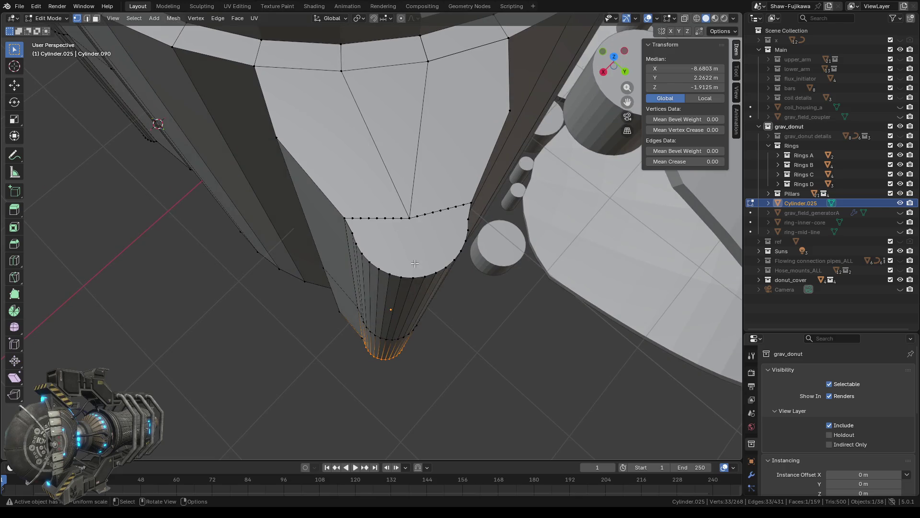
scroll(417, 266, down, 5)
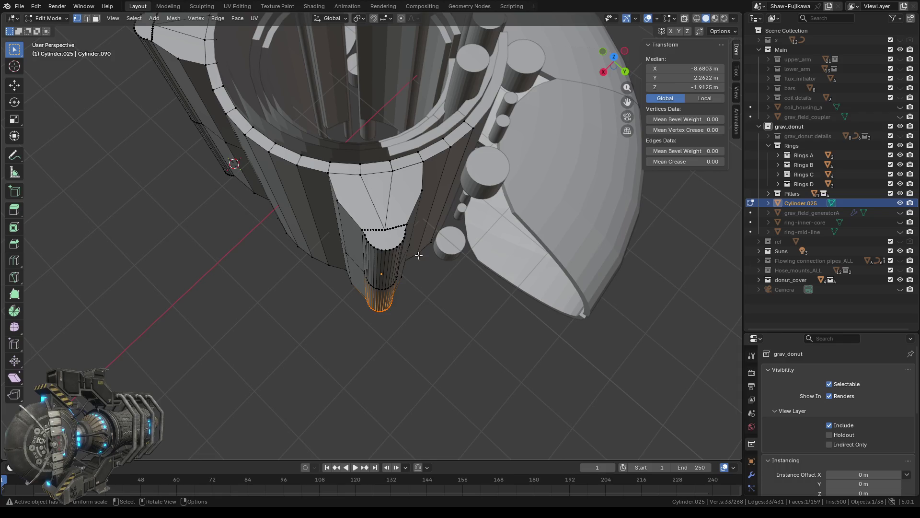
scroll(399, 242, up, 2)
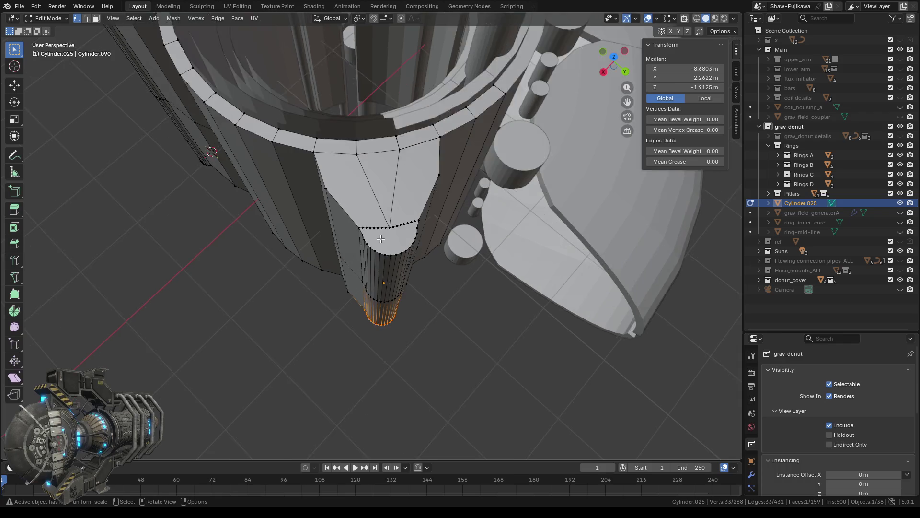
scroll(400, 242, up, 5)
scroll(355, 254, down, 5)
mouse_move(356, 253)
middle_down()
mouse_move(379, 252)
mouse_move(321, 239)
middle_up()
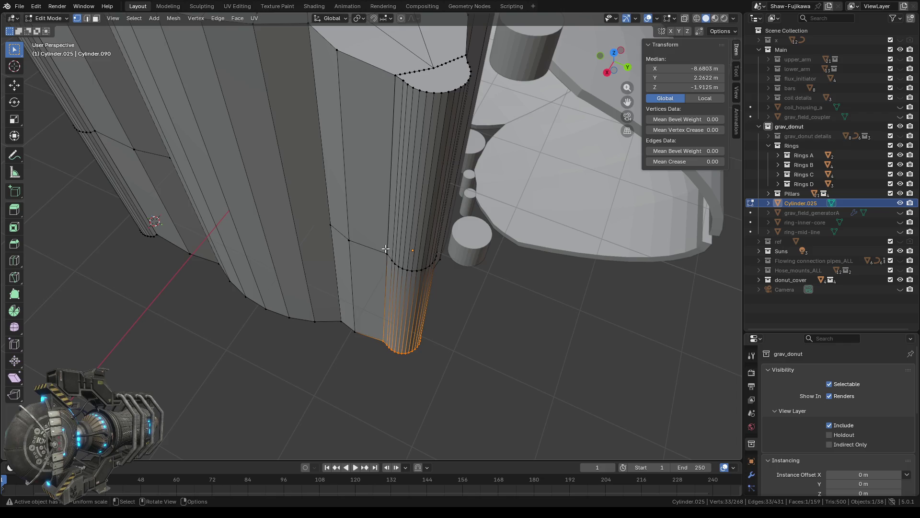
mouse_move(430, 195)
middle_down()
mouse_move(417, 201)
mouse_move(419, 120)
middle_up()
drag(282, 172, 337, 233)
drag(269, 153, 374, 259)
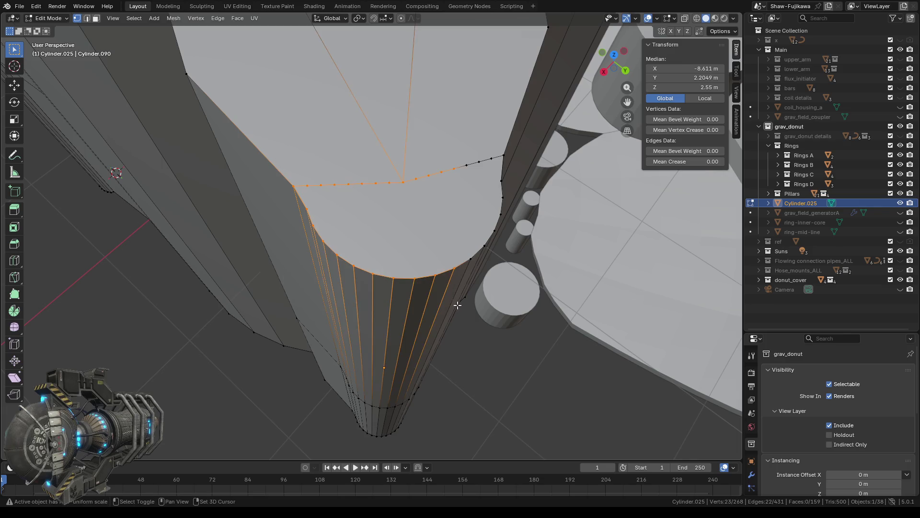
Narrow the tip's top-loop selection down to a single corner vertex for moving
mouse_move(397, 138)
mouse_down()
mouse_move(490, 209)
mouse_move(526, 214)
mouse_up()
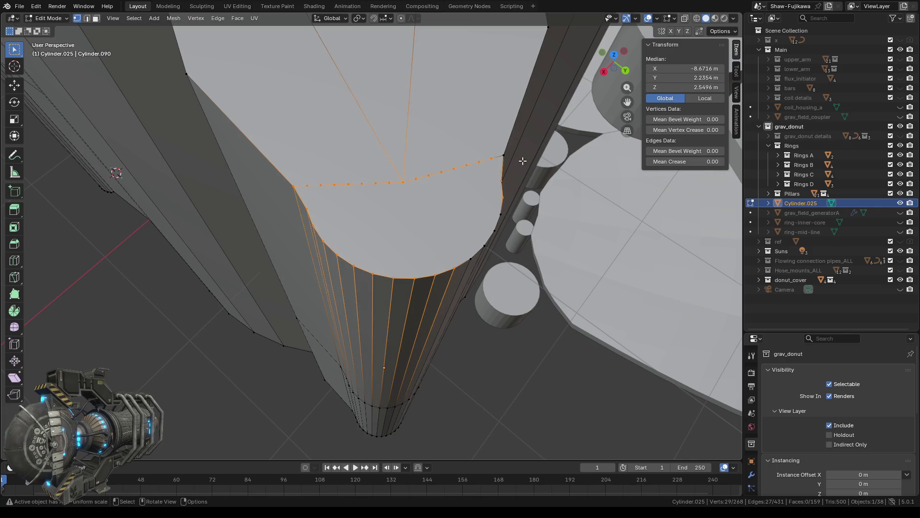
middle_drag(492, 180, 436, 191)
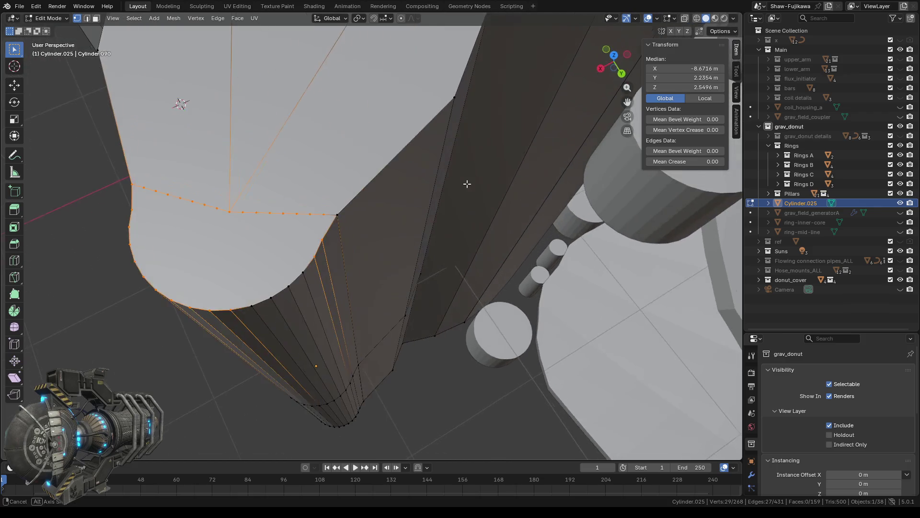
click(346, 225)
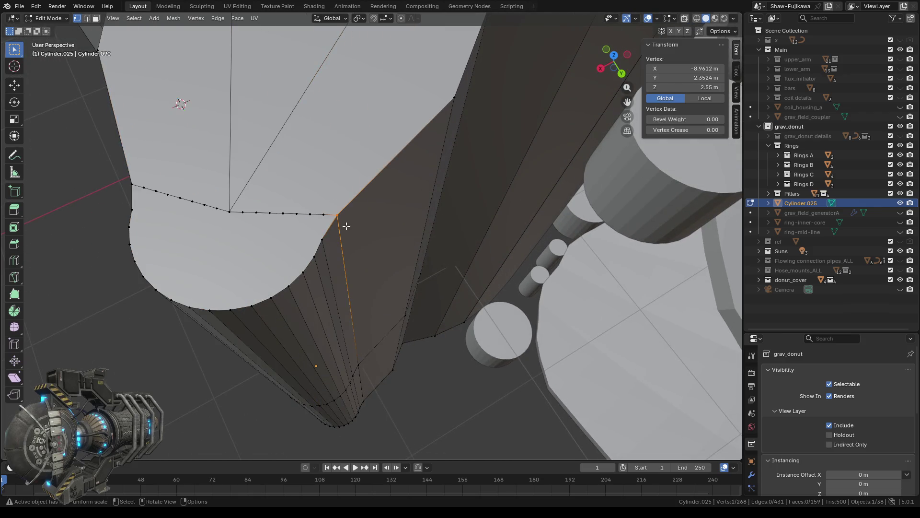
ctrl+click(339, 251)
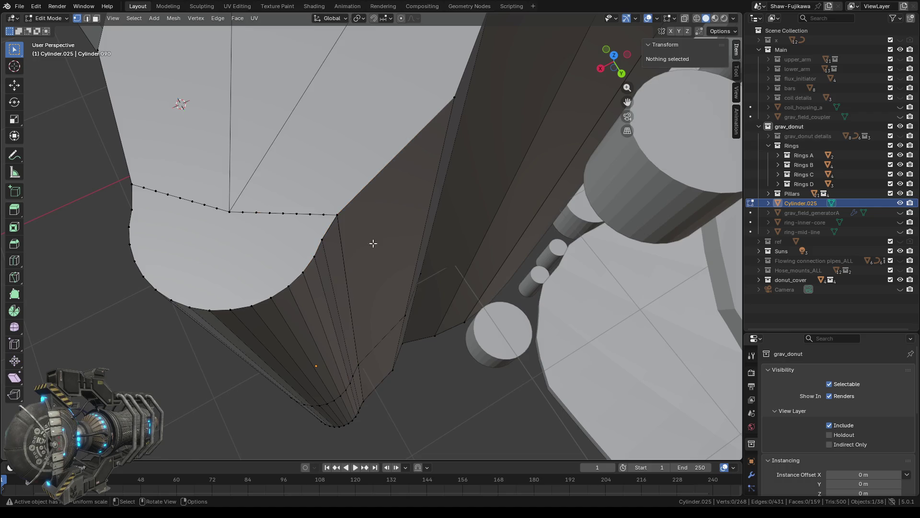
ctrl+click(339, 213)
click(337, 214)
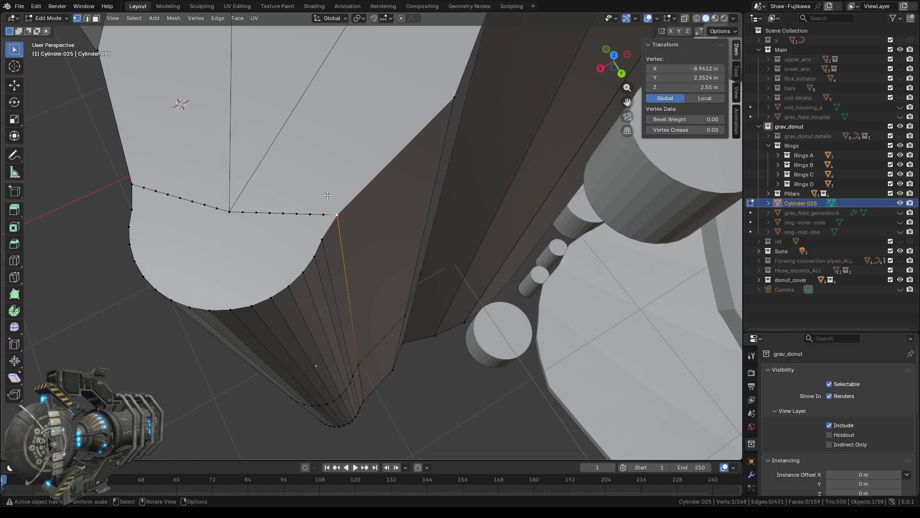
click(19, 85)
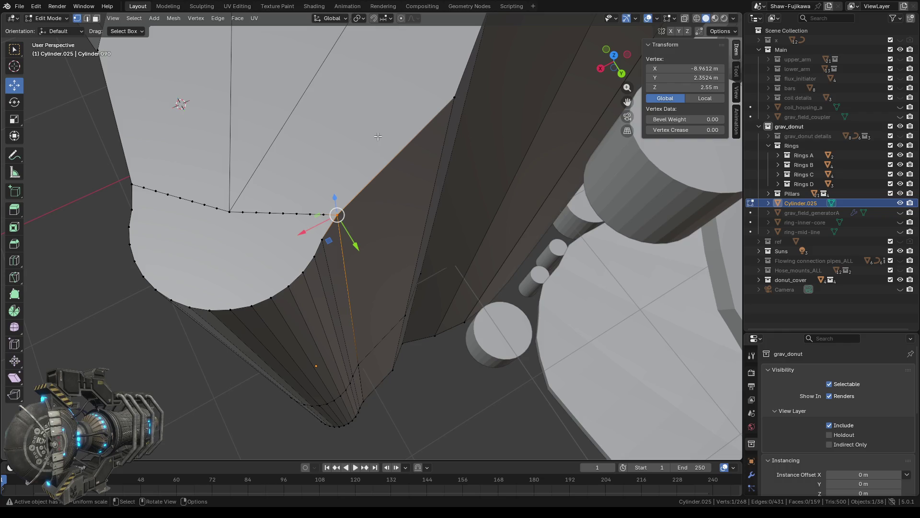
Merge a corner vertex at the tip using Merge > Collapse
key(alt+a)
click(354, 222)
key(m)
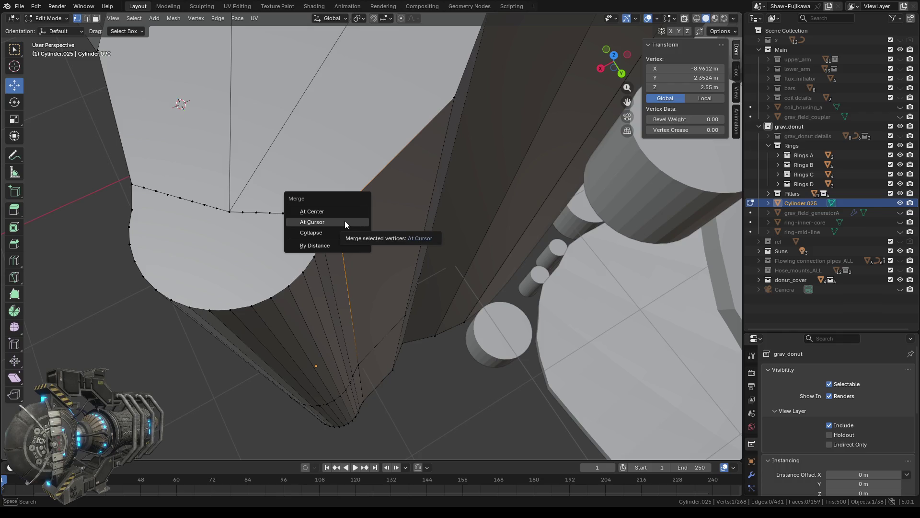
click(324, 234)
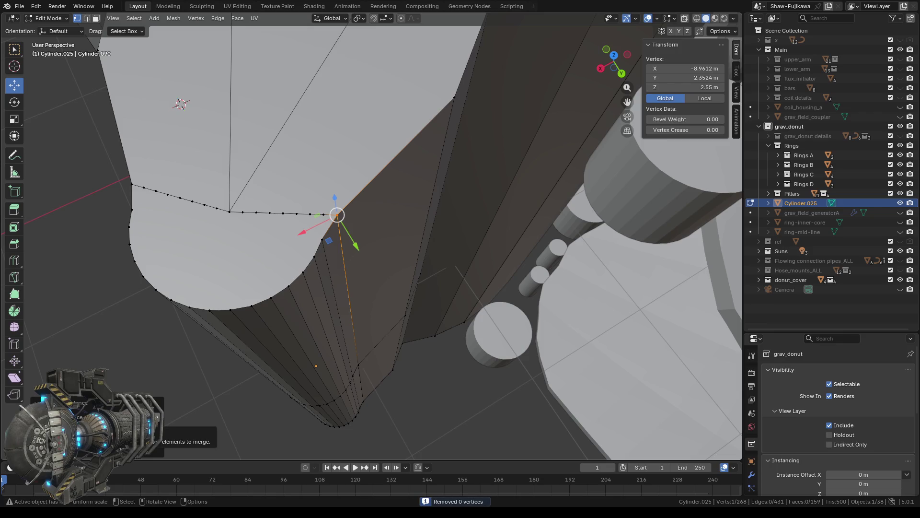
middle_drag(369, 365, 372, 351)
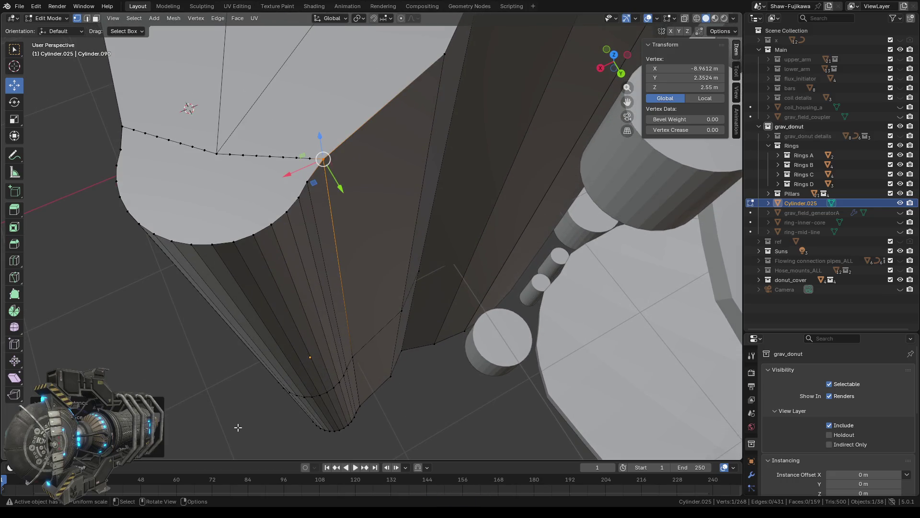
Select the cylinder's end-cap ring and move it along Z to -1.9125 m
click(349, 258)
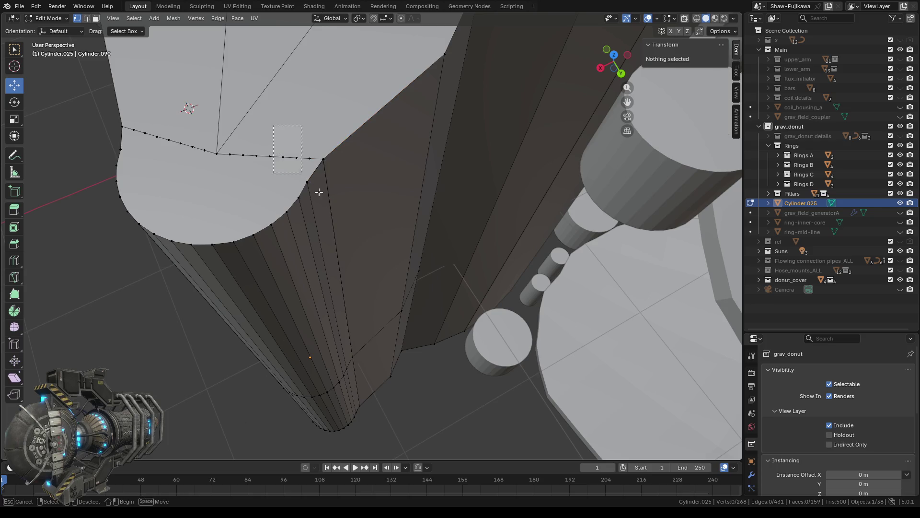
alt+click(328, 215)
scroll(350, 283, down, 5)
alt+shift+click(274, 191)
mouse_move(322, 313)
middle_down()
mouse_move(374, 380)
mouse_move(351, 195)
middle_up()
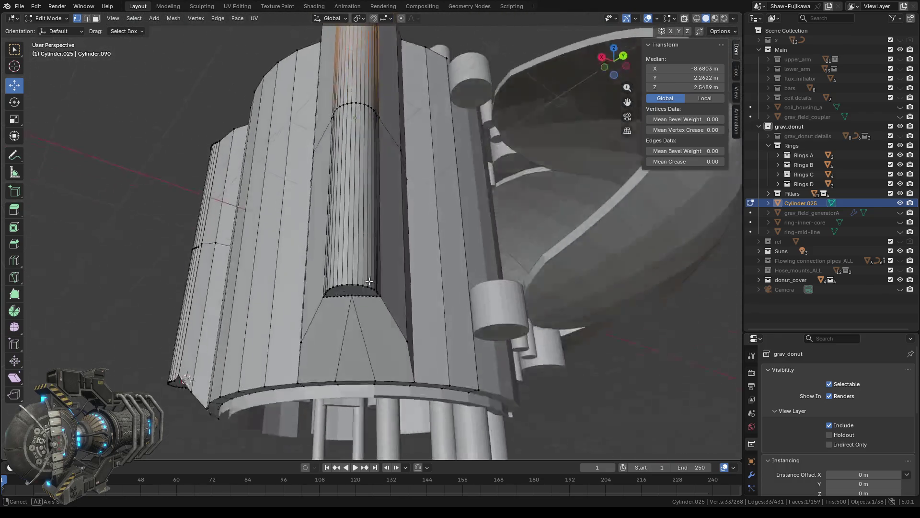
key(g)
key(z)
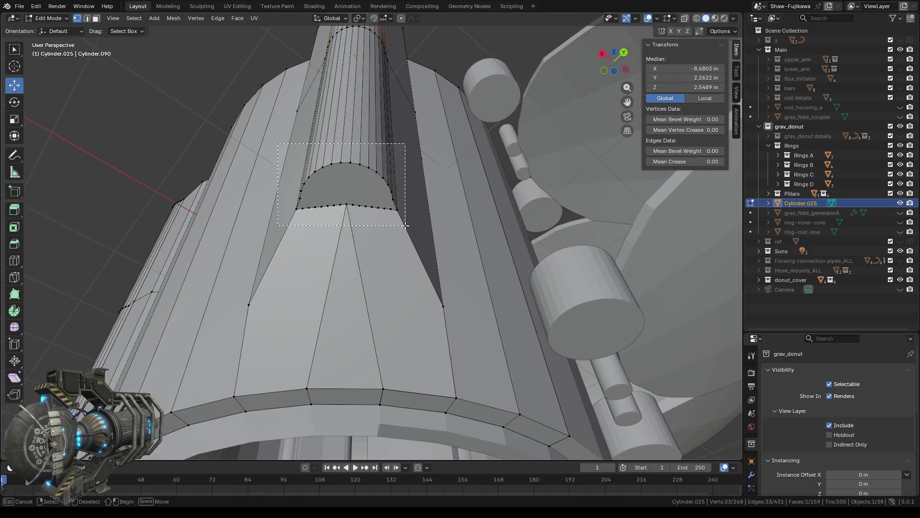
click(404, 225)
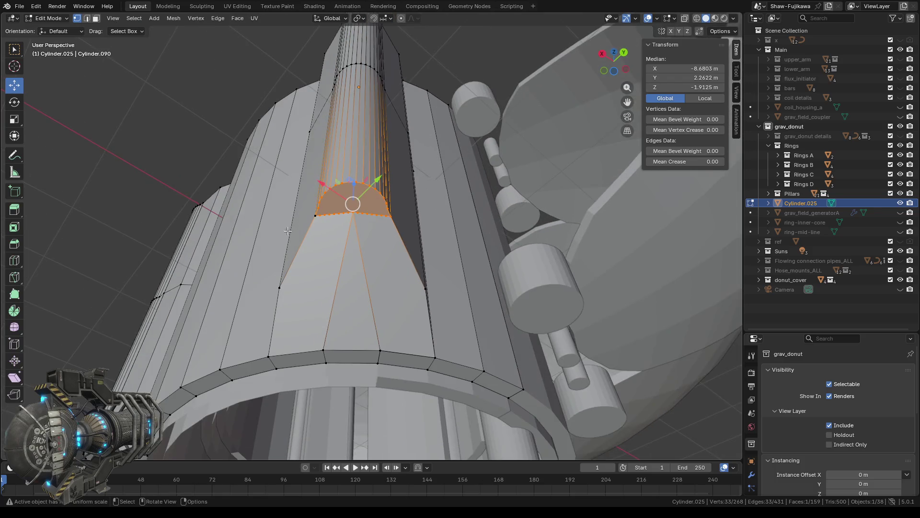
Select another single corner vertex and bring up the Merge options for it
middle_drag(259, 219, 354, 206)
scroll(354, 206, up, 5)
key(alt+a)
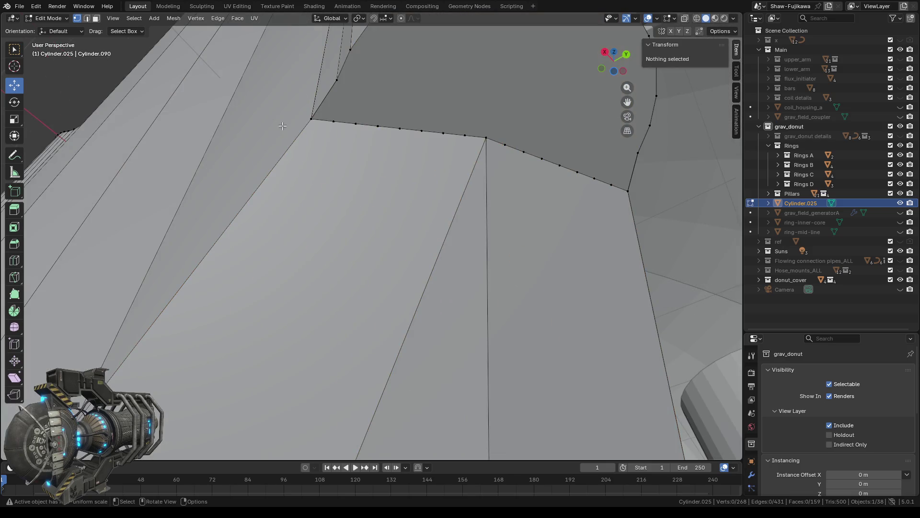
click(320, 143)
key(m)
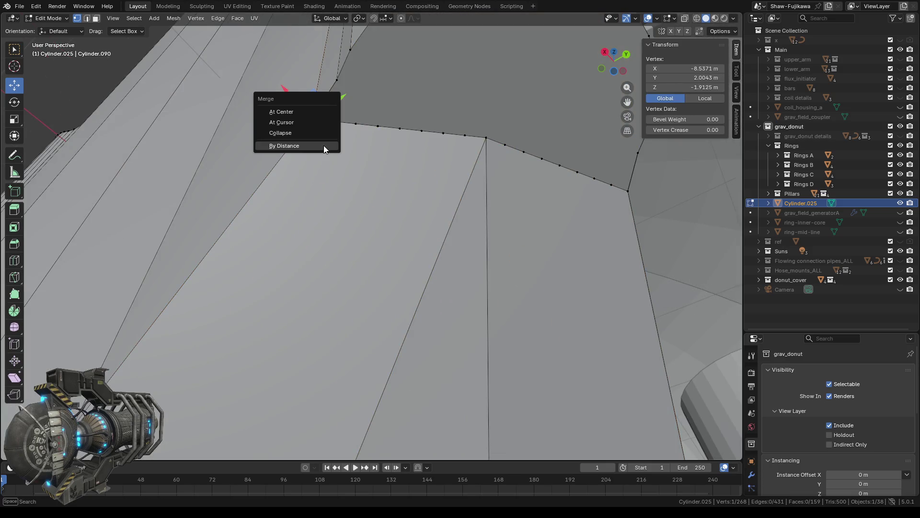
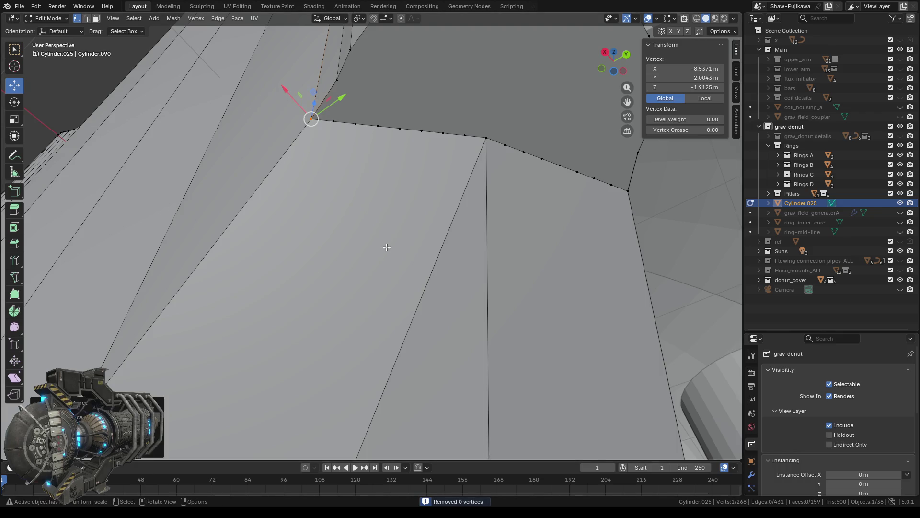
Inspect the cylinder end cap and check the corner vertex's Z height, leaving it unchanged
scroll(387, 253, down, 5)
middle_drag(387, 253, 365, 263)
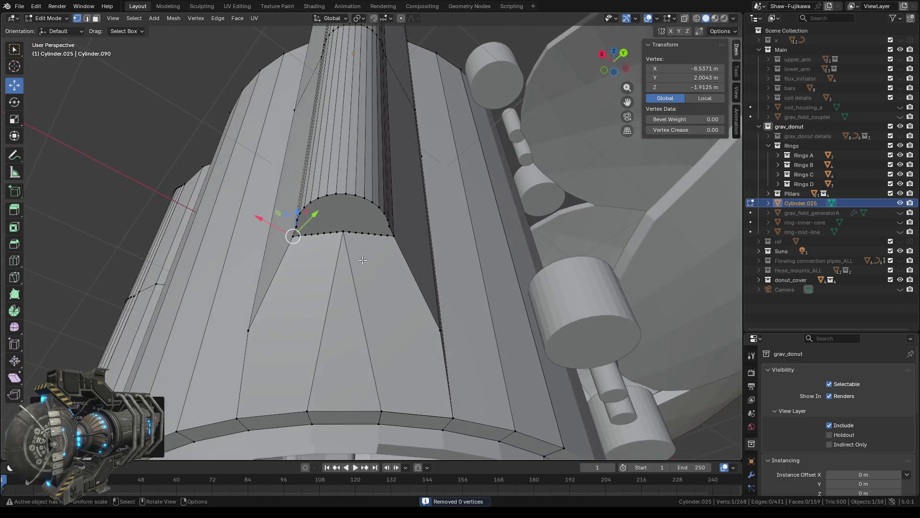
drag(279, 171, 406, 267)
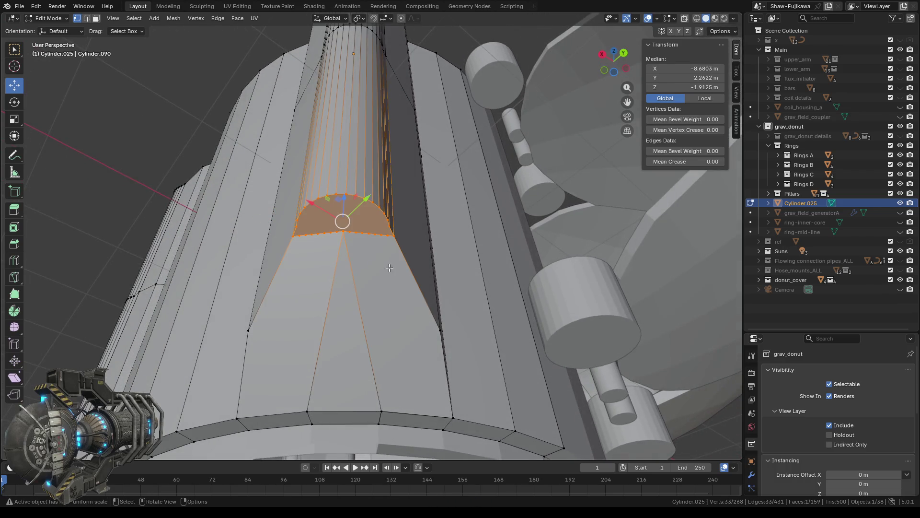
mouse_move(292, 261)
middle_down()
mouse_move(254, 249)
mouse_move(432, 262)
mouse_move(338, 285)
middle_up()
scroll(255, 250, down, 4)
scroll(370, 260, up, 4)
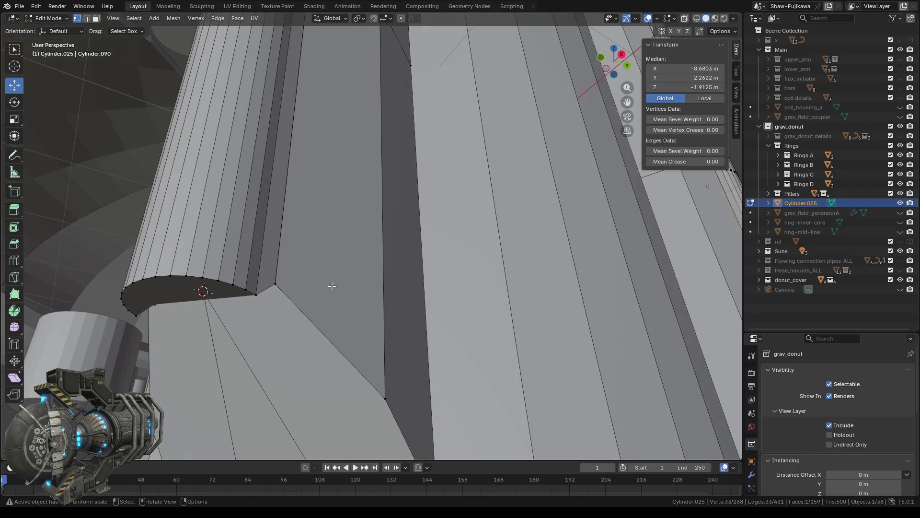
click(276, 286)
click(698, 87)
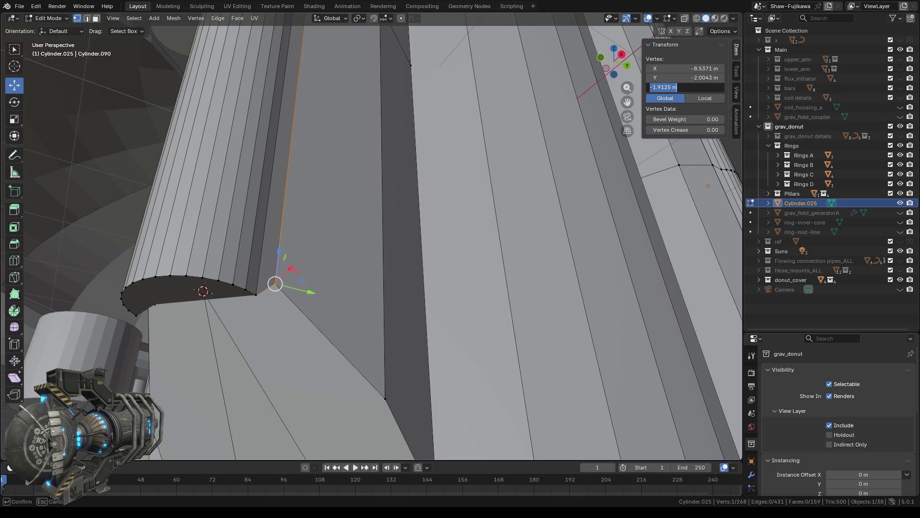
key(Return)
scroll(431, 72, down, 6)
click(113, 18)
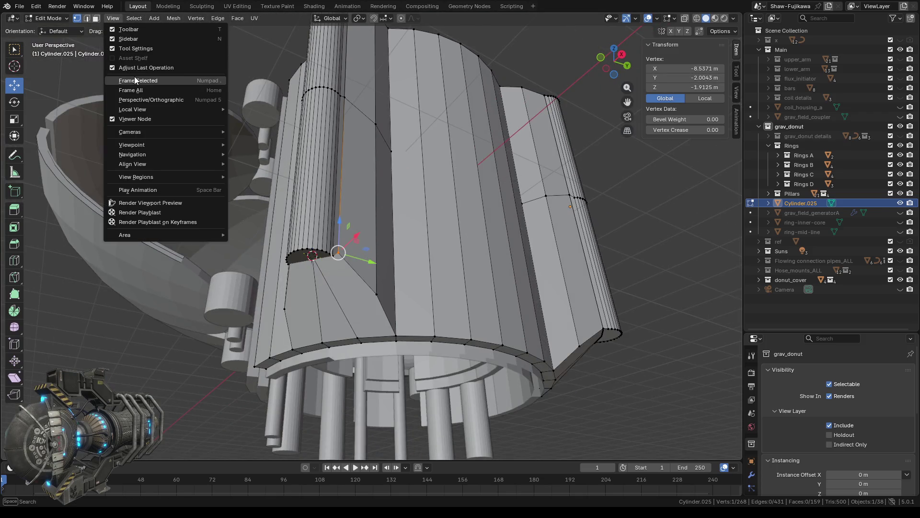
click(136, 82)
mouse_move(417, 205)
middle_down()
mouse_move(387, 206)
mouse_move(341, 284)
mouse_move(349, 281)
middle_up()
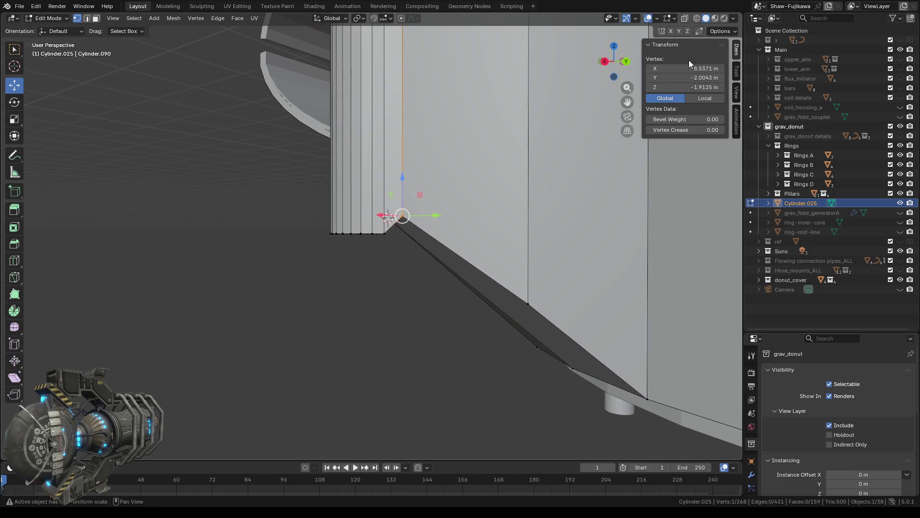
In X-ray wireframe, set the housing's bottom vertex row to median Z -1.9125 m
key(shift+z)
drag(309, 230, 385, 265)
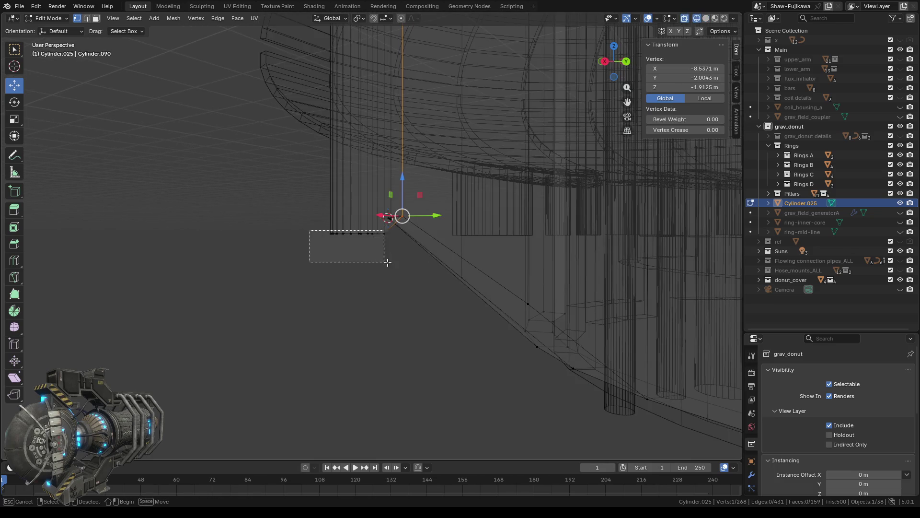
click(687, 87)
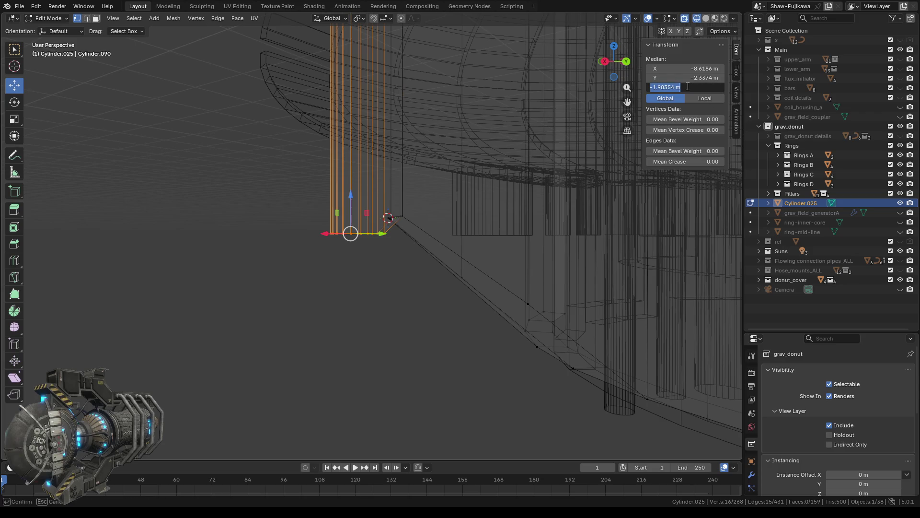
text(-1.9125 m)
key(Return)
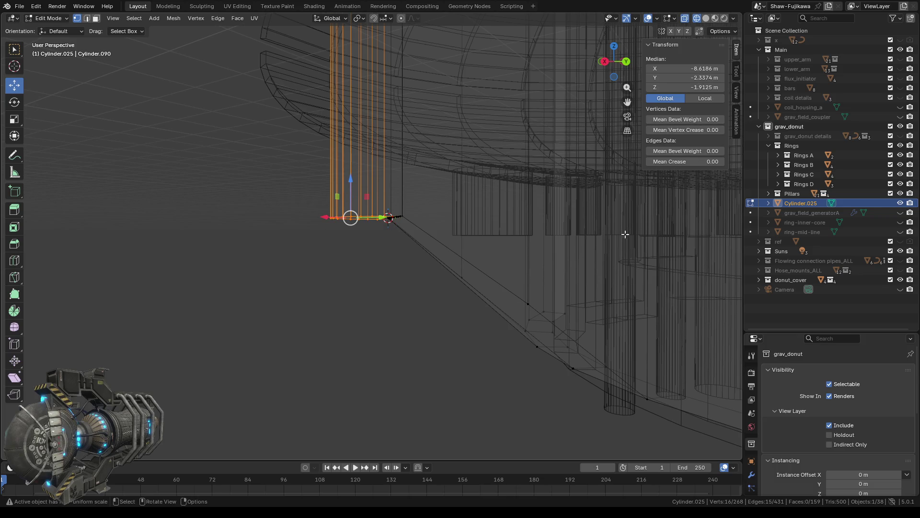
Select the whole housing mesh and orbit around it to check the result
scroll(330, 268, down, 5)
mouse_move(369, 333)
middle_down()
mouse_move(334, 280)
mouse_move(364, 289)
middle_up()
key(alt+a)
key(a)
mouse_move(312, 218)
middle_down()
mouse_move(324, 221)
mouse_move(318, 278)
middle_up()
scroll(325, 222, up, 4)
middle_drag(430, 339, 405, 322)
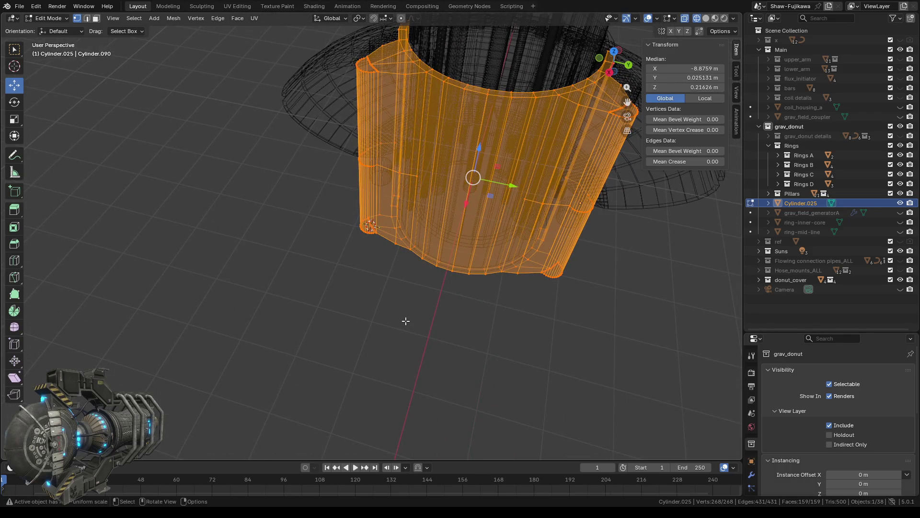
key(alt+a)
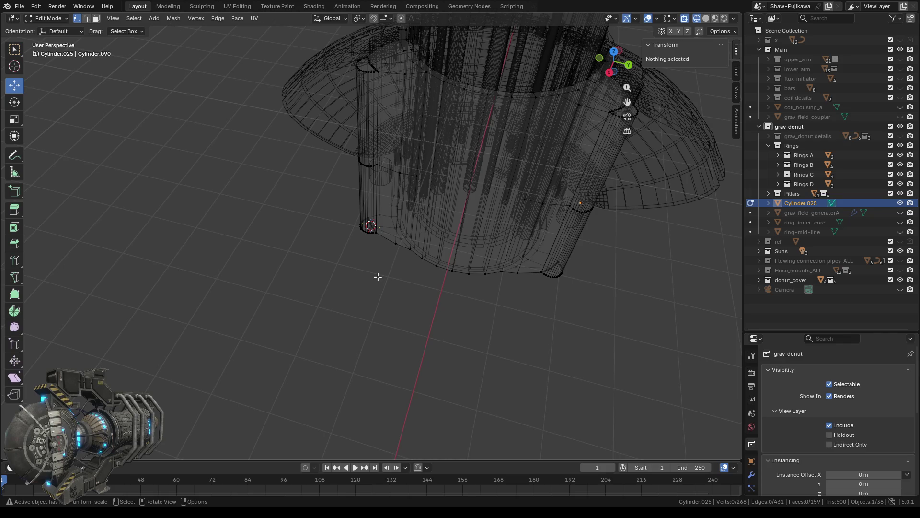
Select all and merge vertices by distance to remove 16 duplicates, then deselect
key(a)
middle_drag(323, 273, 354, 310)
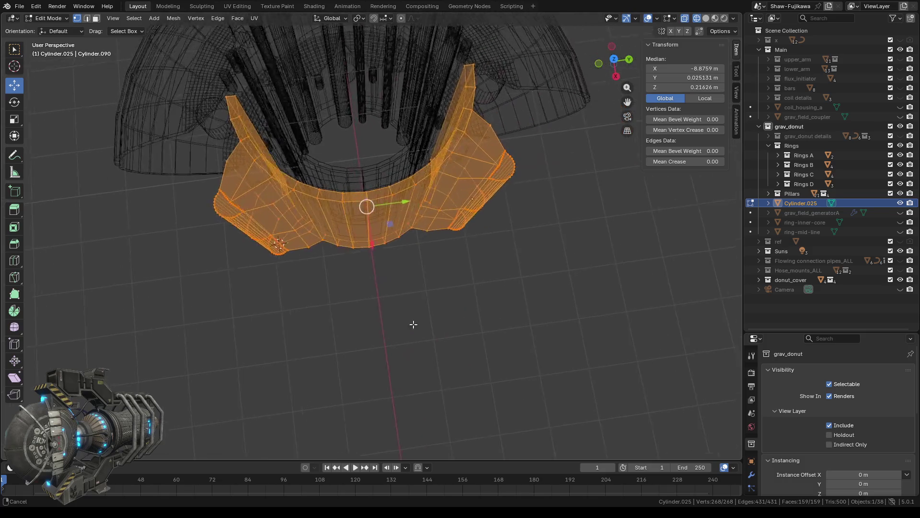
middle_drag(479, 304, 416, 331)
key(m)
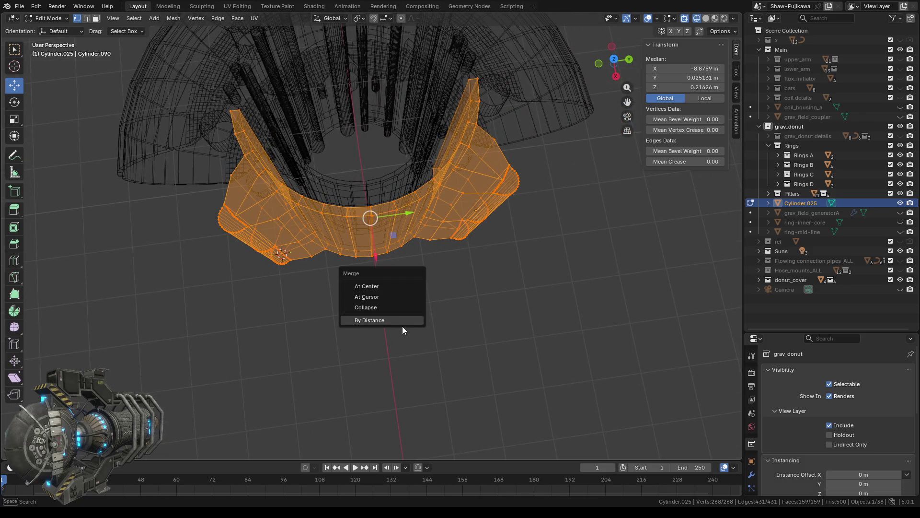
click(371, 321)
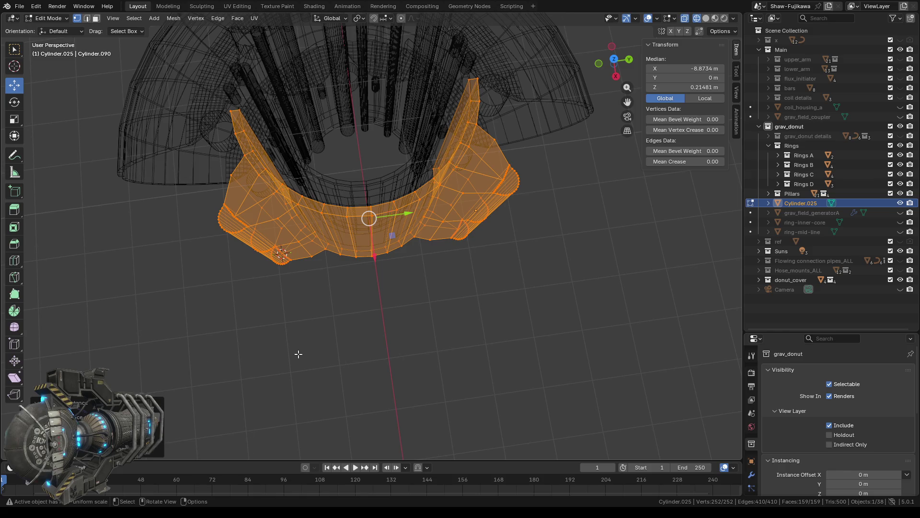
key(alt+a)
mouse_move(330, 370)
middle_down()
mouse_move(374, 358)
mouse_move(408, 368)
middle_up()
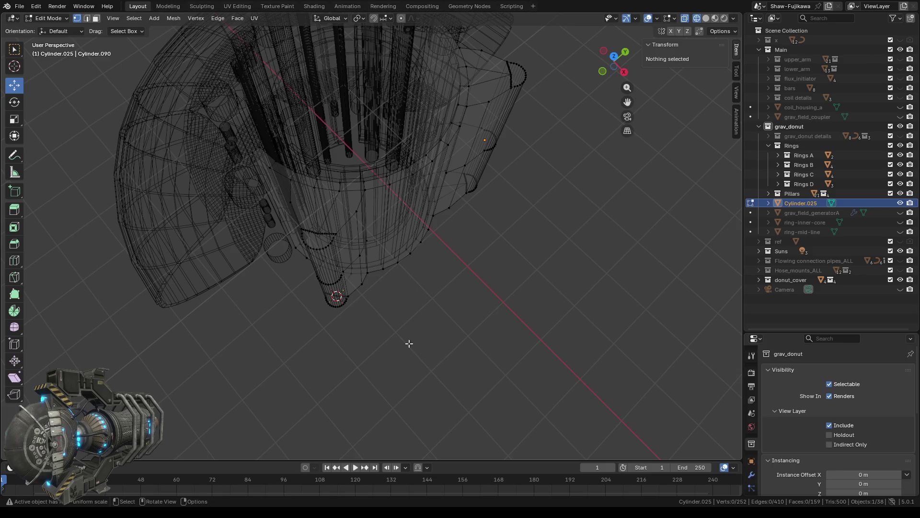
Snap the 3D cursor to a vertex on the housing's bottom edge
scroll(360, 303, up, 1)
scroll(360, 302, up, 1)
scroll(376, 346, up, 1)
middle_drag(379, 345, 403, 358)
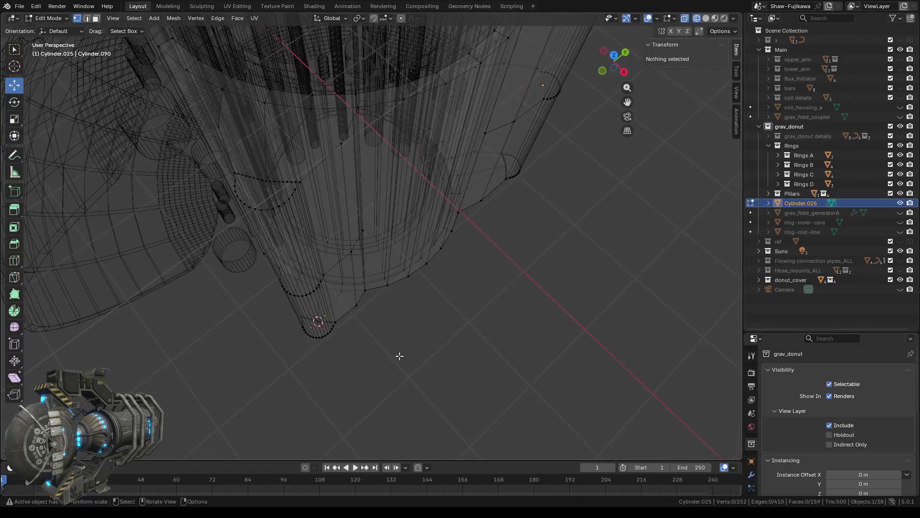
middle_drag(403, 358, 330, 342)
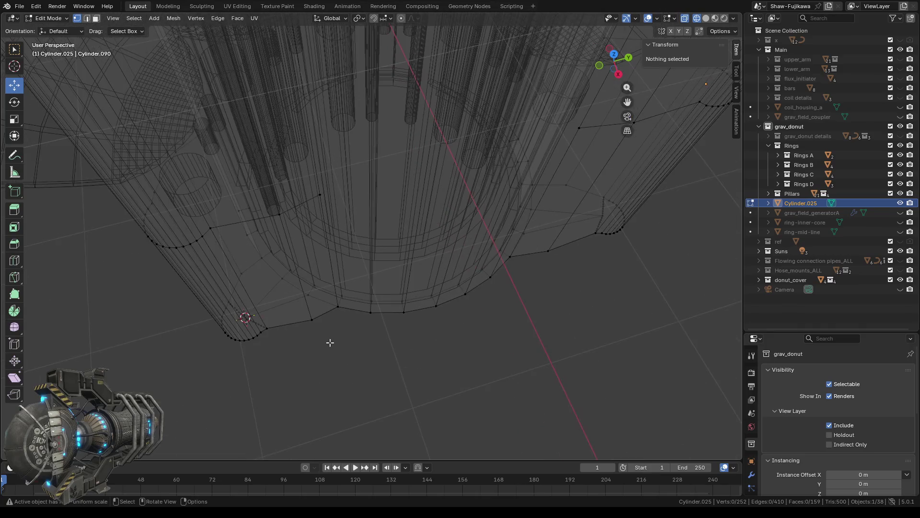
click(310, 323)
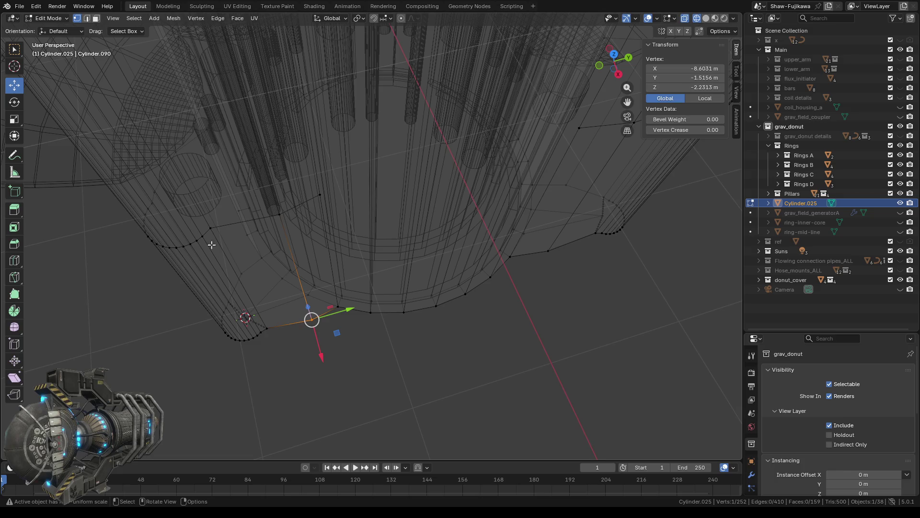
right_click(286, 361)
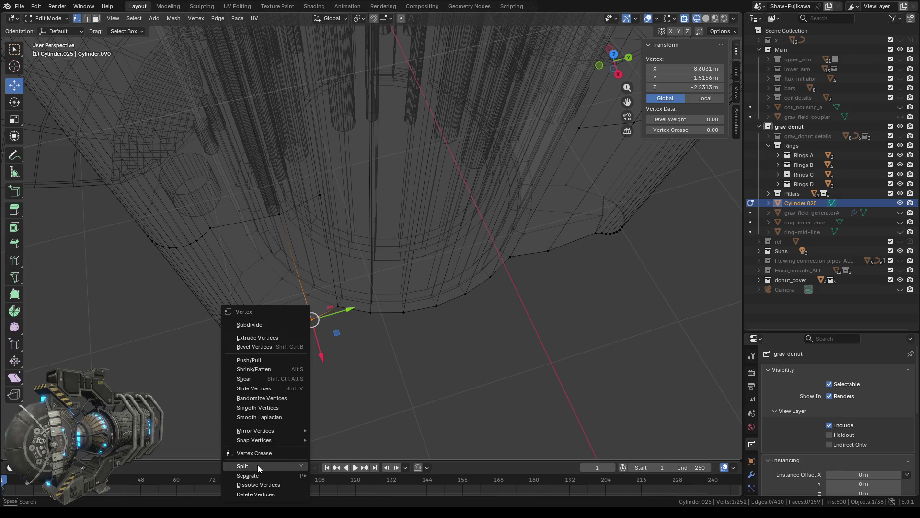
mouse_move(258, 439)
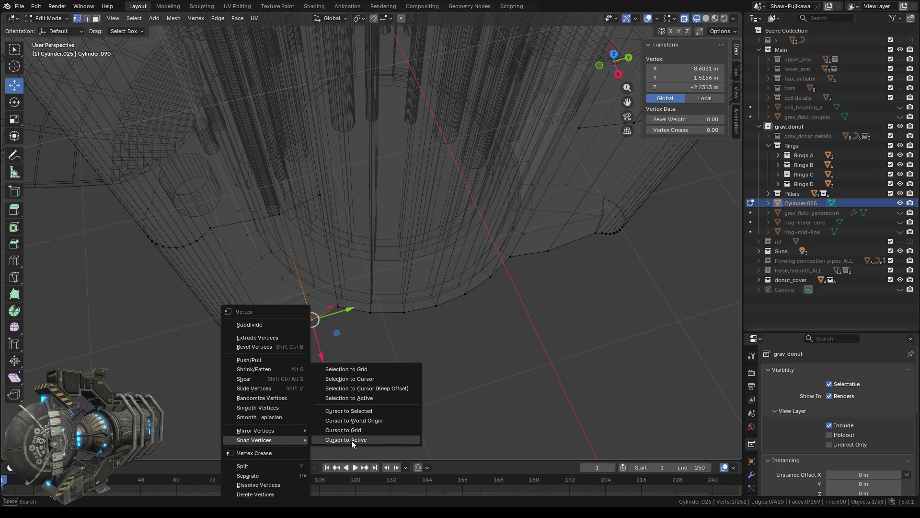
click(367, 410)
Orbit and pan around the housing's base, ending in top orthographic view
mouse_move(271, 383)
middle_down()
mouse_move(280, 373)
mouse_move(232, 349)
middle_up()
middle_drag(308, 349, 315, 357)
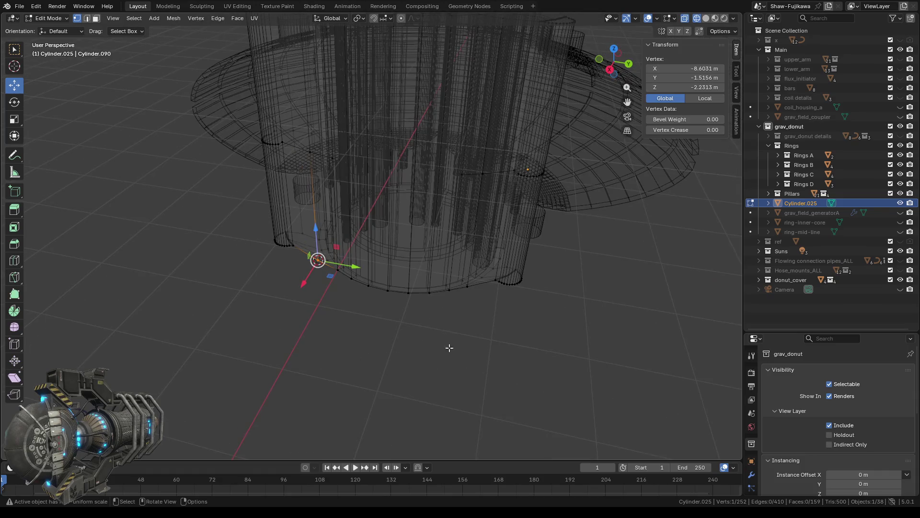
middle_drag(447, 348, 433, 366)
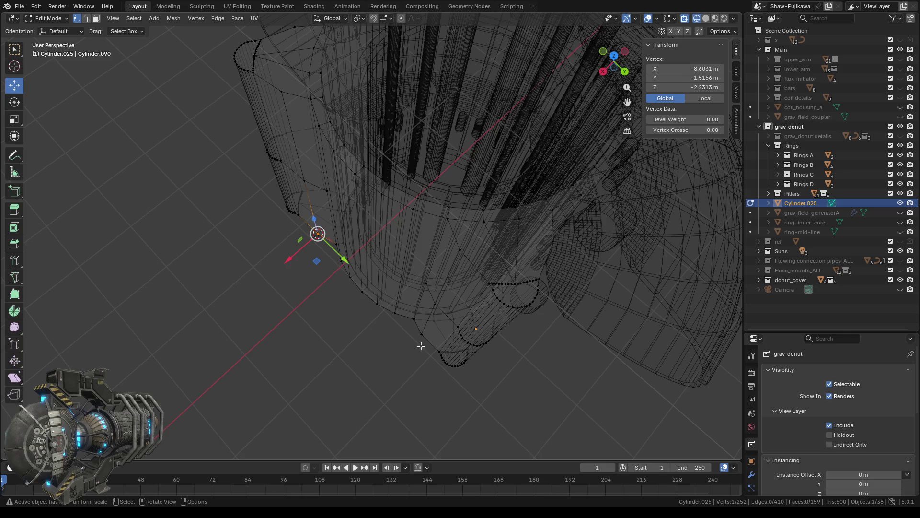
shift+middle_drag(417, 372, 295, 351)
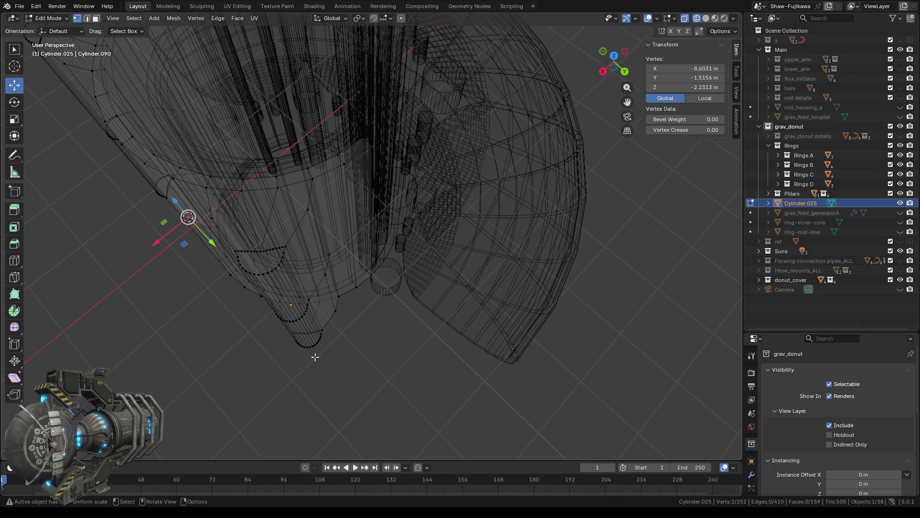
mouse_move(211, 323)
shift+middle_down()
mouse_move(261, 367)
mouse_move(347, 377)
mouse_move(400, 358)
shift+middle_up()
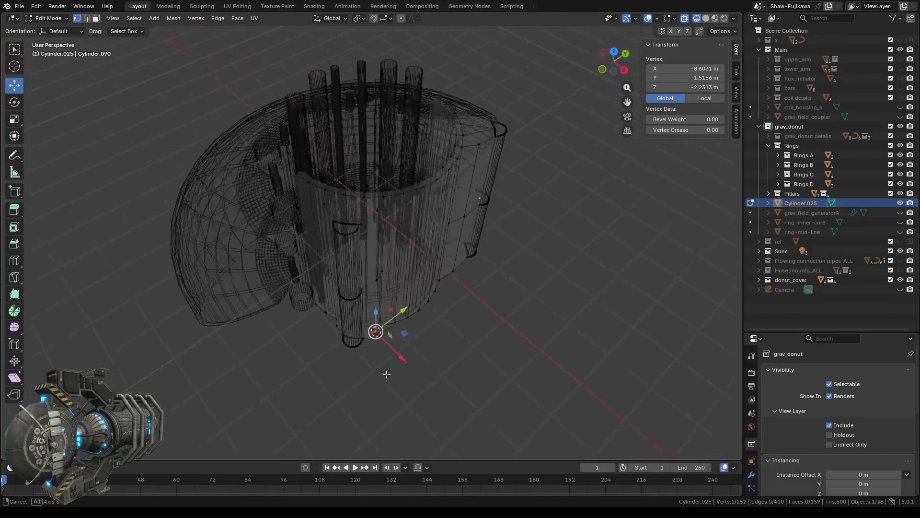
middle_drag(401, 359, 444, 370)
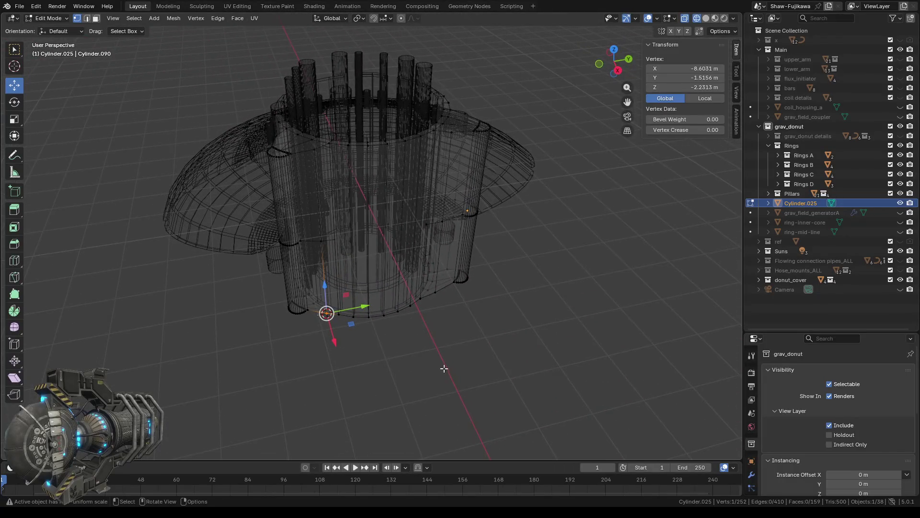
scroll(421, 372, up, 2)
scroll(422, 372, up, 1)
scroll(403, 355, down, 3)
mouse_move(299, 366)
middle_down()
mouse_move(390, 376)
mouse_move(394, 401)
middle_up()
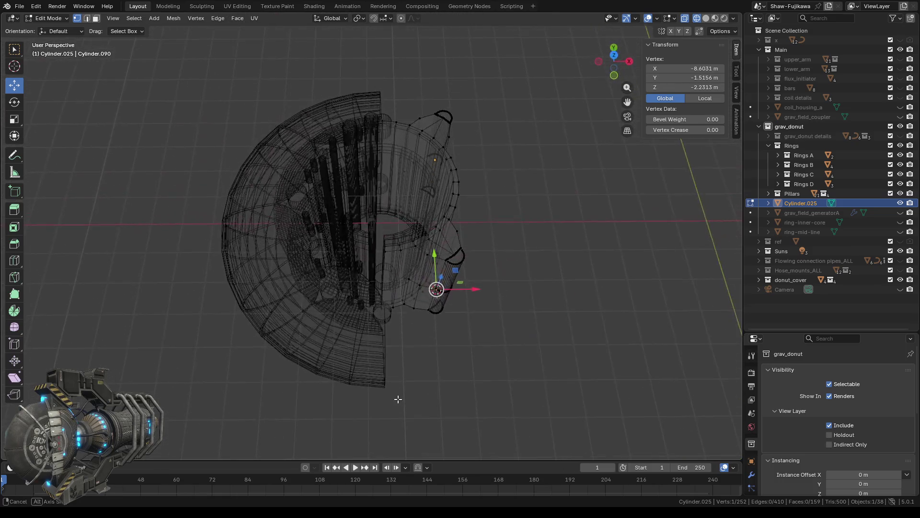
click(614, 55)
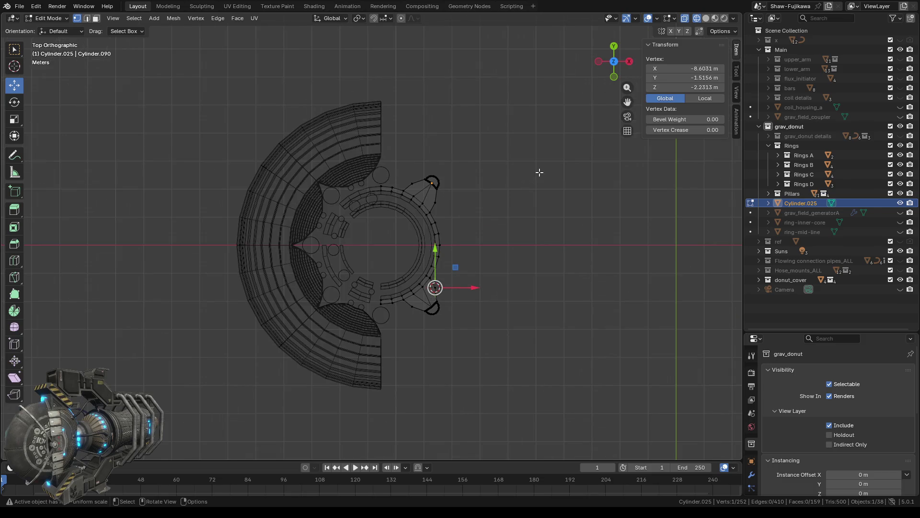
Zoom in on the flange in top view and box-select a vertex on its outer edge
scroll(484, 250, up, 2)
scroll(472, 312, up, 3)
scroll(476, 326, up, 2)
shift+middle_drag(527, 354, 452, 271)
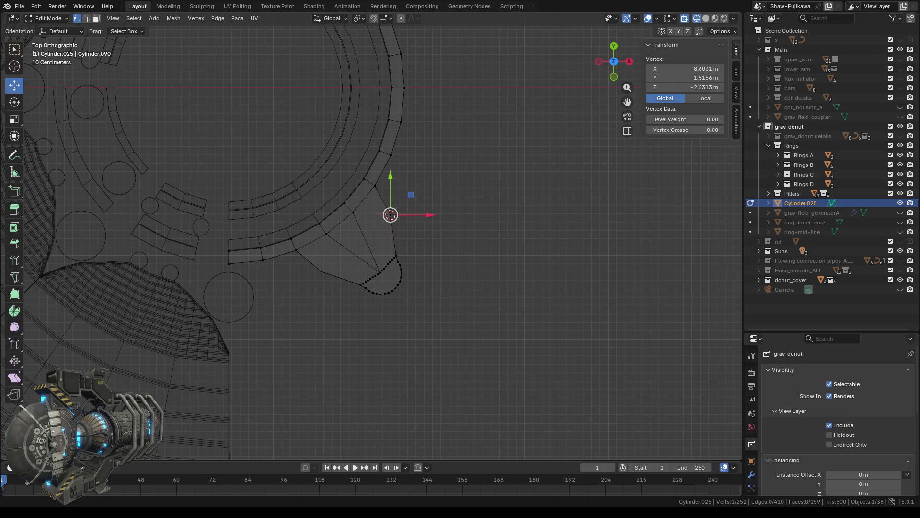
scroll(371, 242, down, 2)
mouse_move(446, 82)
shift+middle_down()
mouse_move(420, 171)
mouse_move(419, 146)
shift+middle_up()
scroll(411, 163, up, 2)
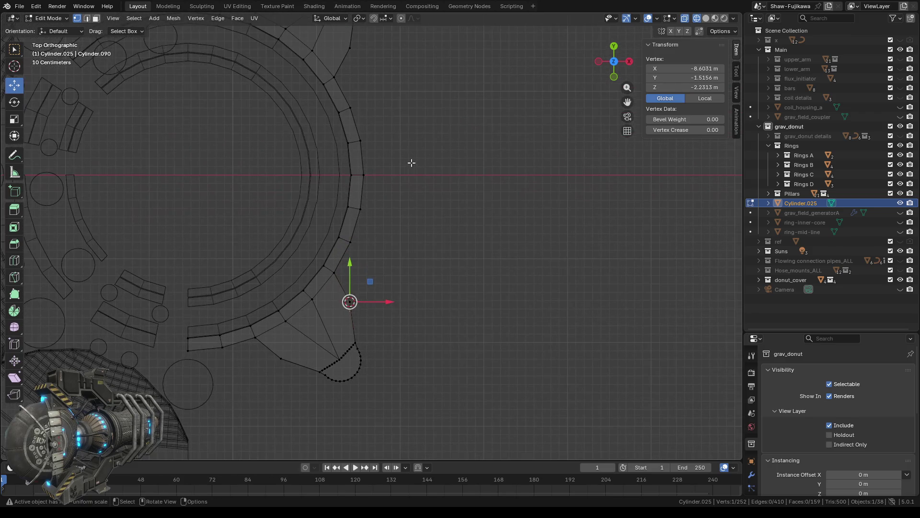
mouse_move(421, 103)
shift+middle_down()
mouse_move(397, 220)
mouse_move(369, 220)
shift+middle_up()
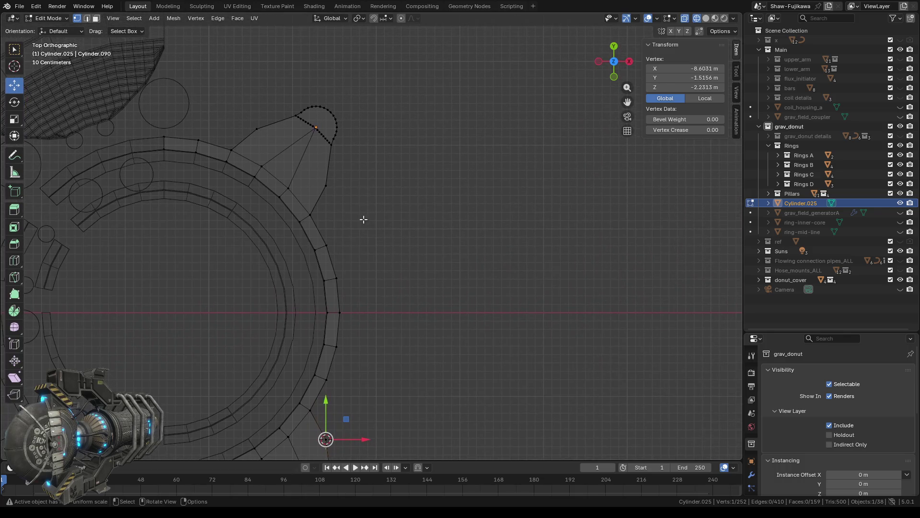
scroll(329, 210, up, 3)
mouse_move(257, 187)
mouse_down()
mouse_move(280, 204)
mouse_move(276, 155)
mouse_move(324, 138)
mouse_up()
Switch to solid shading, add two neighbouring flange vertices, and orbit back to perspective
click(706, 19)
shift+click(267, 197)
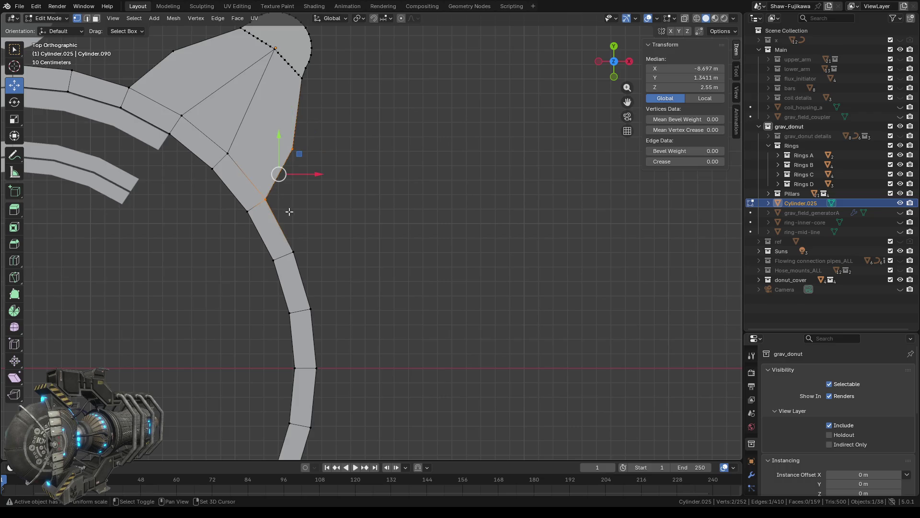
shift+click(292, 252)
scroll(355, 254, down, 1)
mouse_move(483, 317)
middle_down()
mouse_move(353, 220)
mouse_move(335, 226)
middle_up()
scroll(335, 226, up, 3)
scroll(335, 226, down, 3)
scroll(336, 224, down, 2)
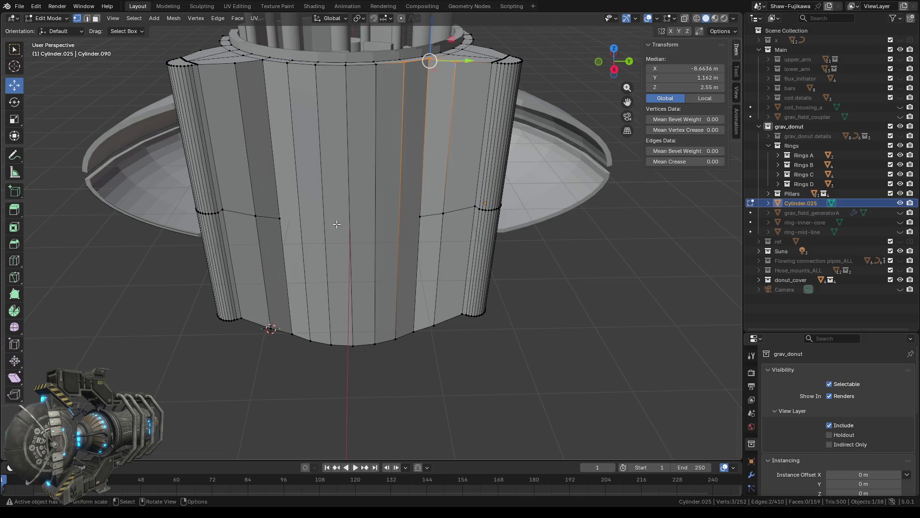
key(a)
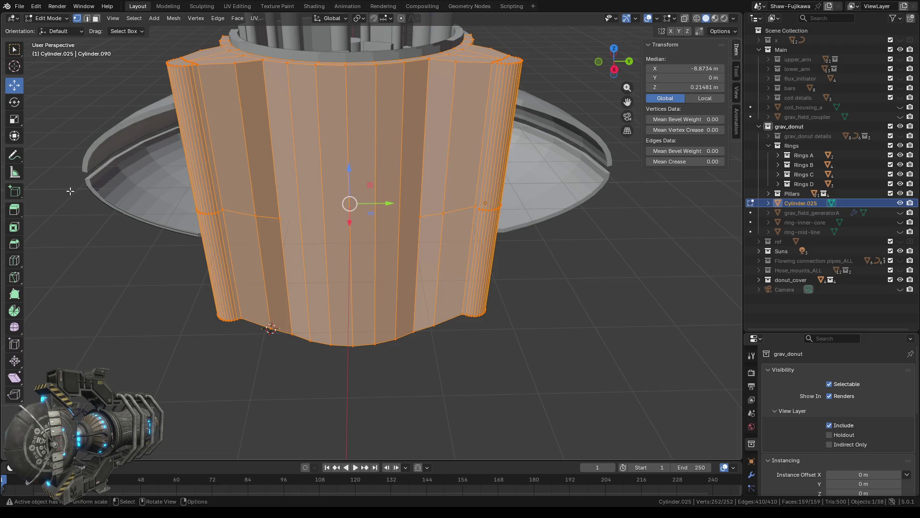
Place a single loop cut across the Cylinder.025 housing wall, bringing it to 257 vertices
click(15, 260)
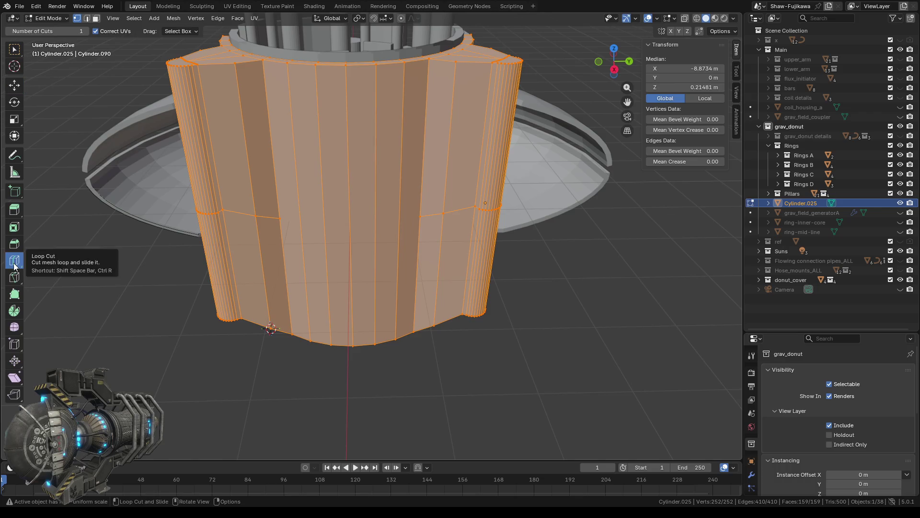
click(336, 228)
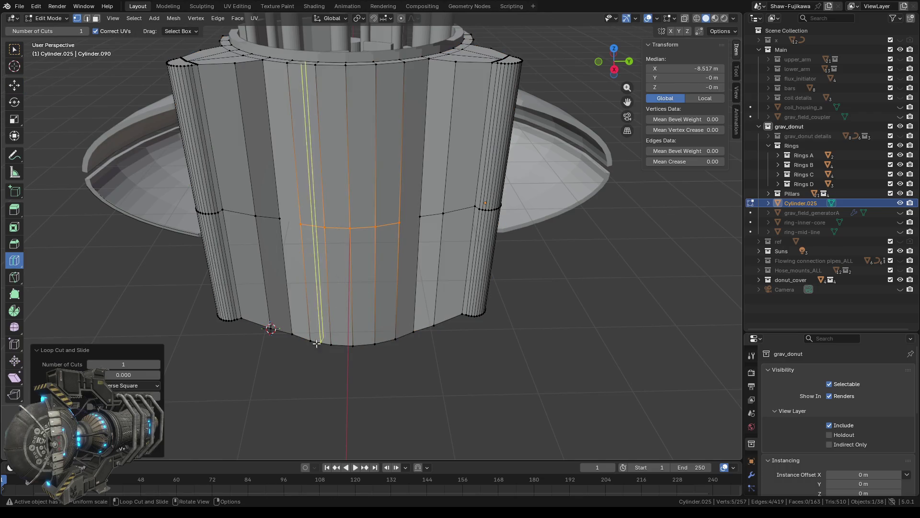
middle_drag(335, 288, 318, 313)
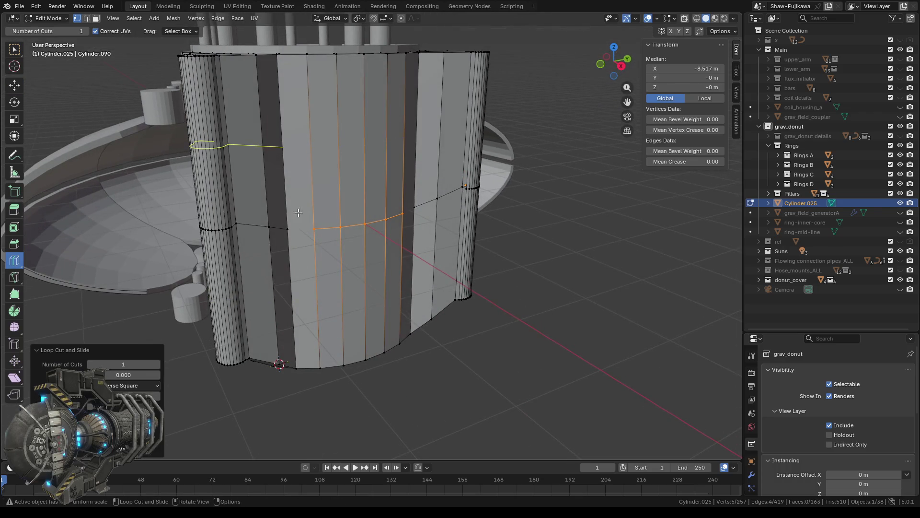
scroll(287, 215, up, 2)
scroll(187, 192, up, 2)
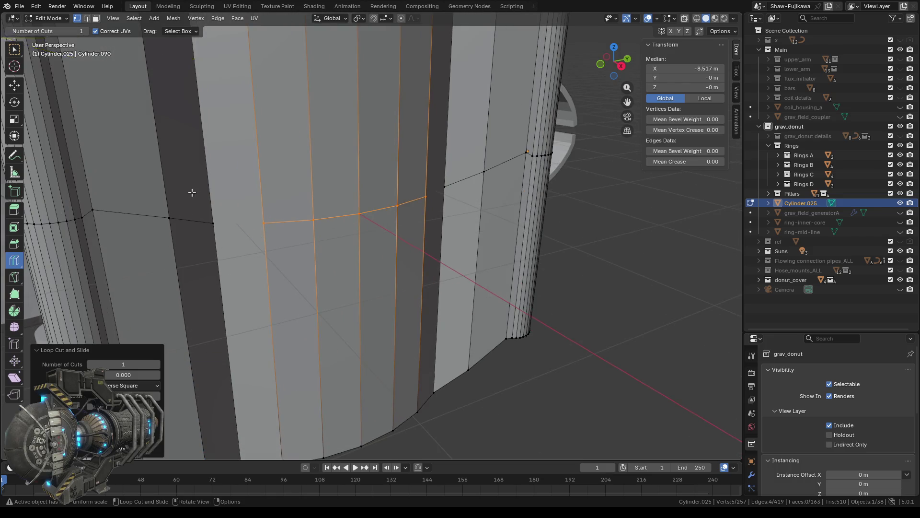
scroll(240, 210, down, 4)
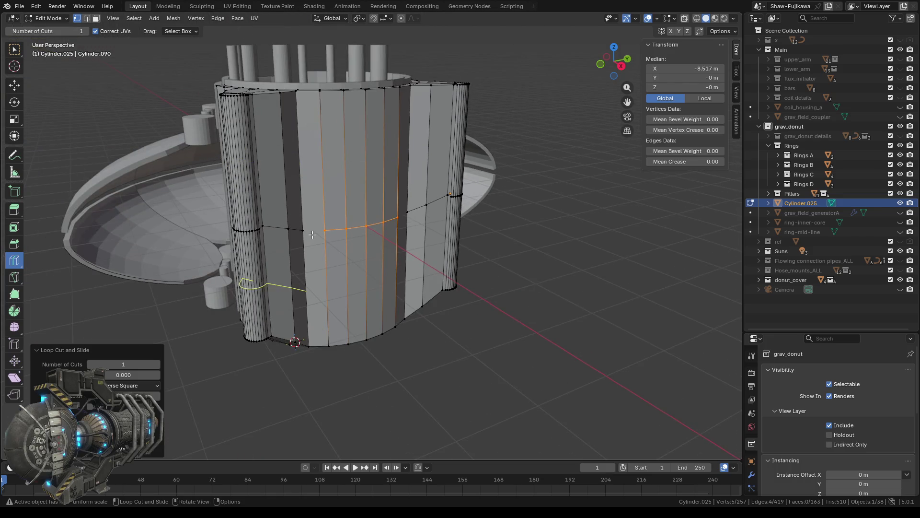
middle_drag(317, 232, 316, 232)
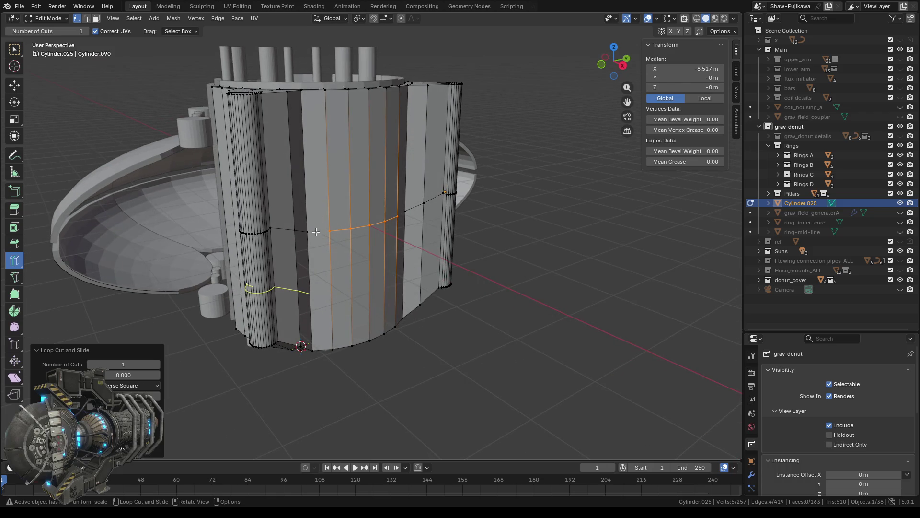